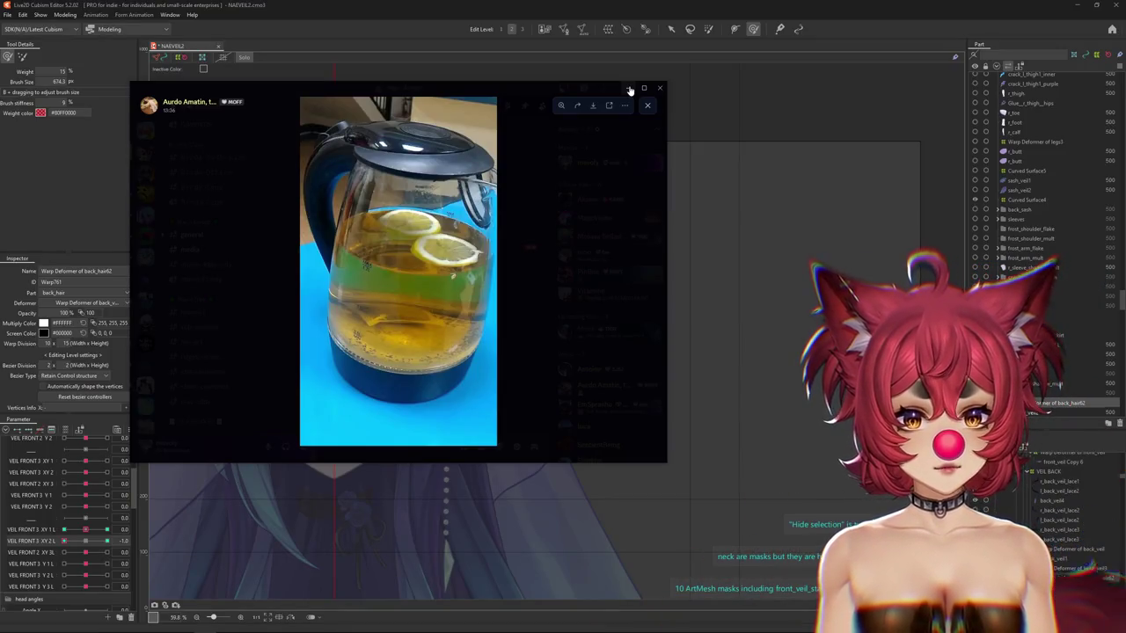
Put away the Telegram kettle photo viewer to reveal the Cubism Editor canvas.
click(629, 89)
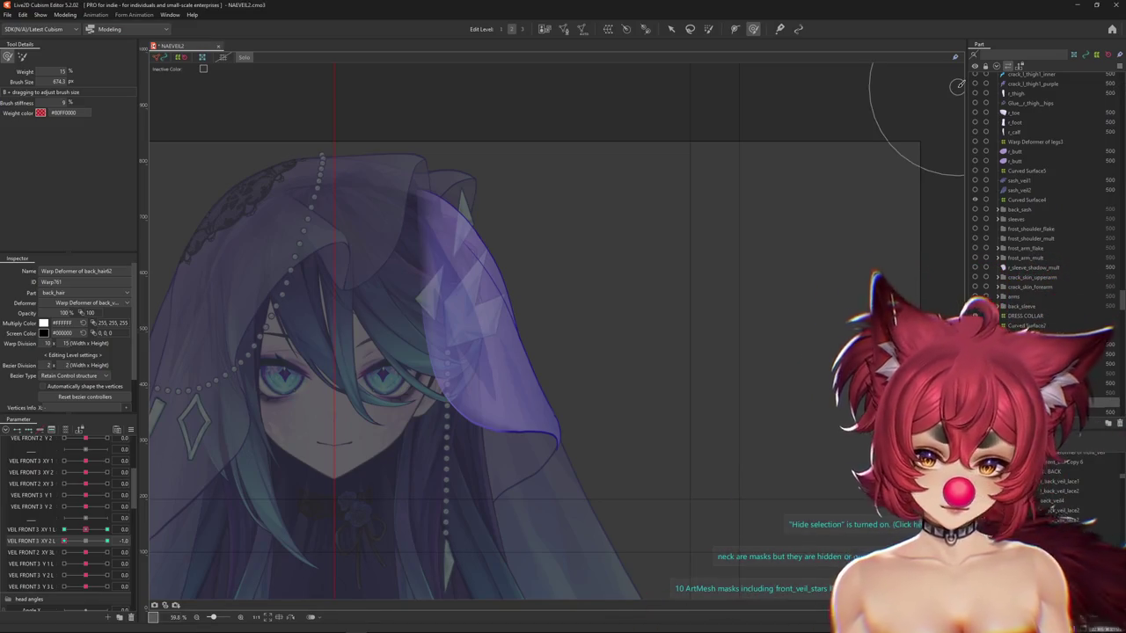
Select the veil's warp deformer, resize the deform brush and set VEIL FRONT 3 XY 2 L to -1.
click(85, 541)
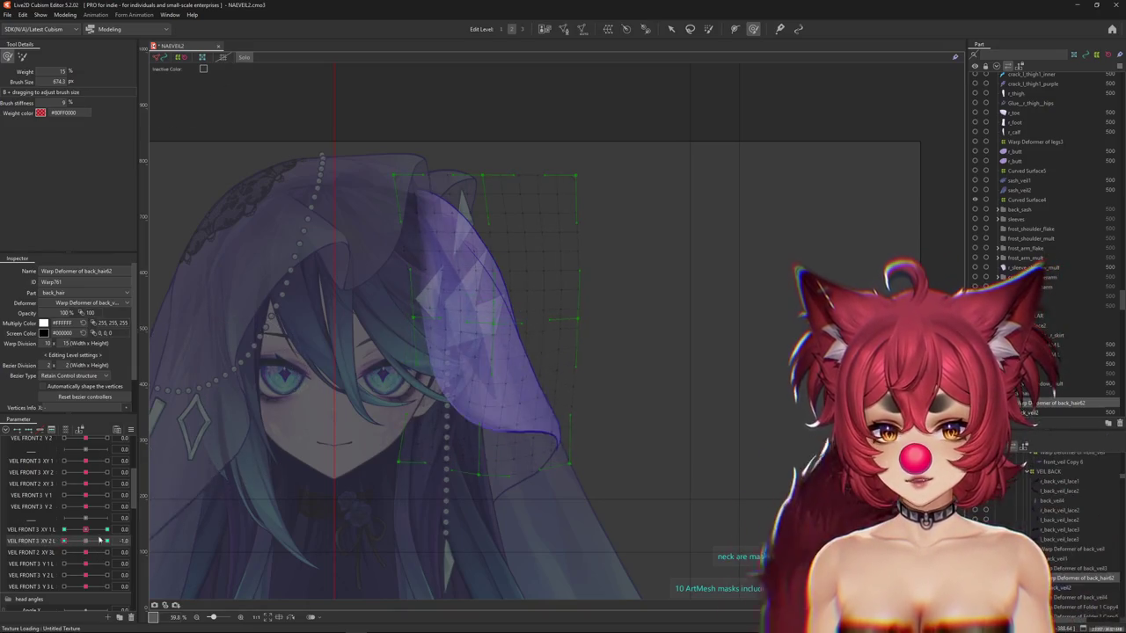
mouse_move(490, 407)
mouse_down()
mouse_move(599, 428)
mouse_move(555, 394)
mouse_up()
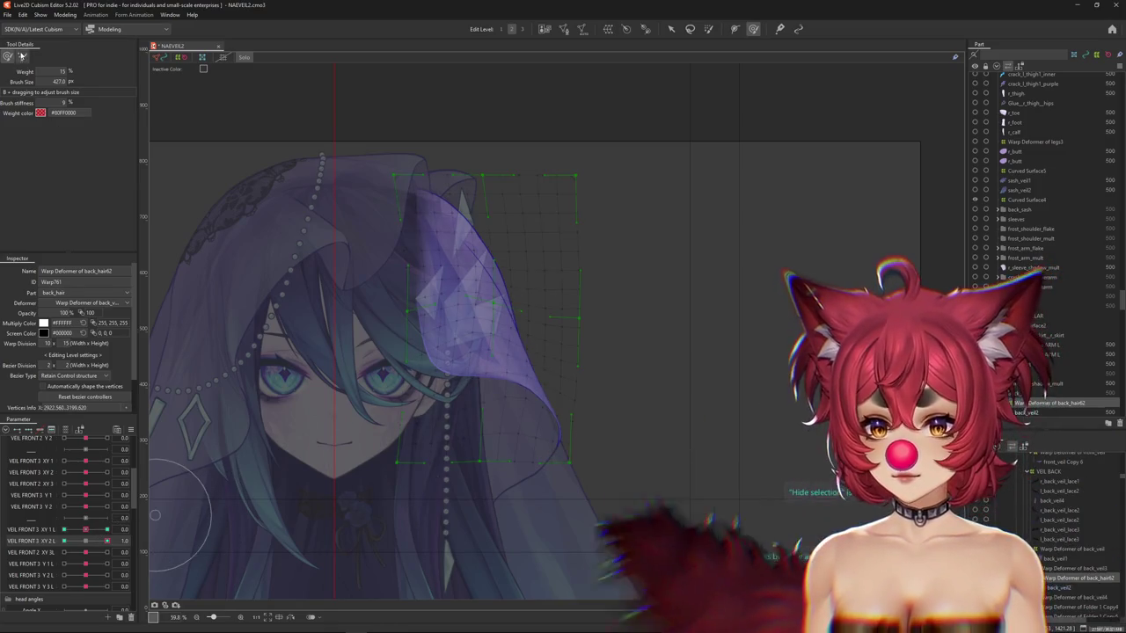
mouse_move(528, 307)
mouse_down()
mouse_move(647, 297)
mouse_move(619, 389)
mouse_move(678, 381)
mouse_up()
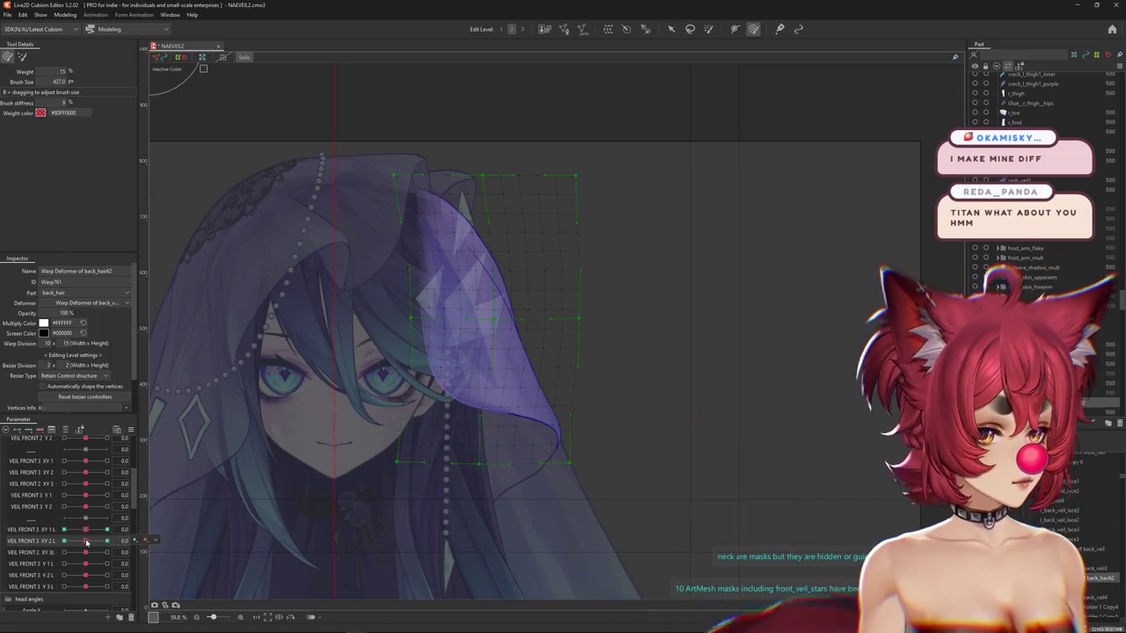
drag(87, 542, 28, 552)
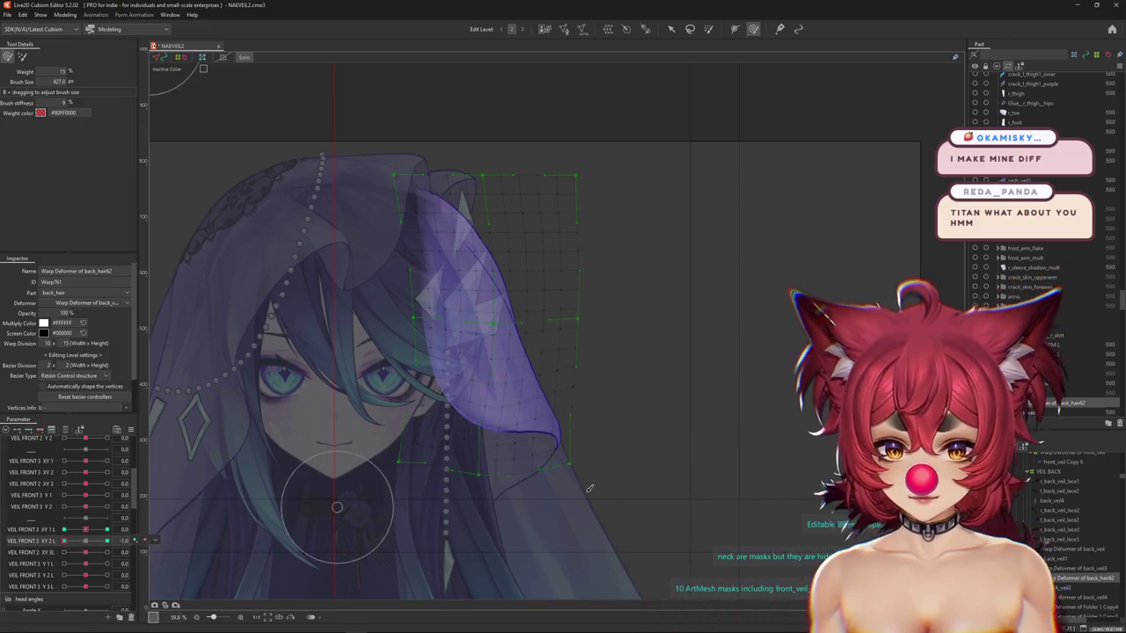
drag(581, 506, 581, 481)
Undo the last veil deformation, move to VEIL FRONT 3 XY 3 L, and turn off Inactive Color.
key(ctrl+z)
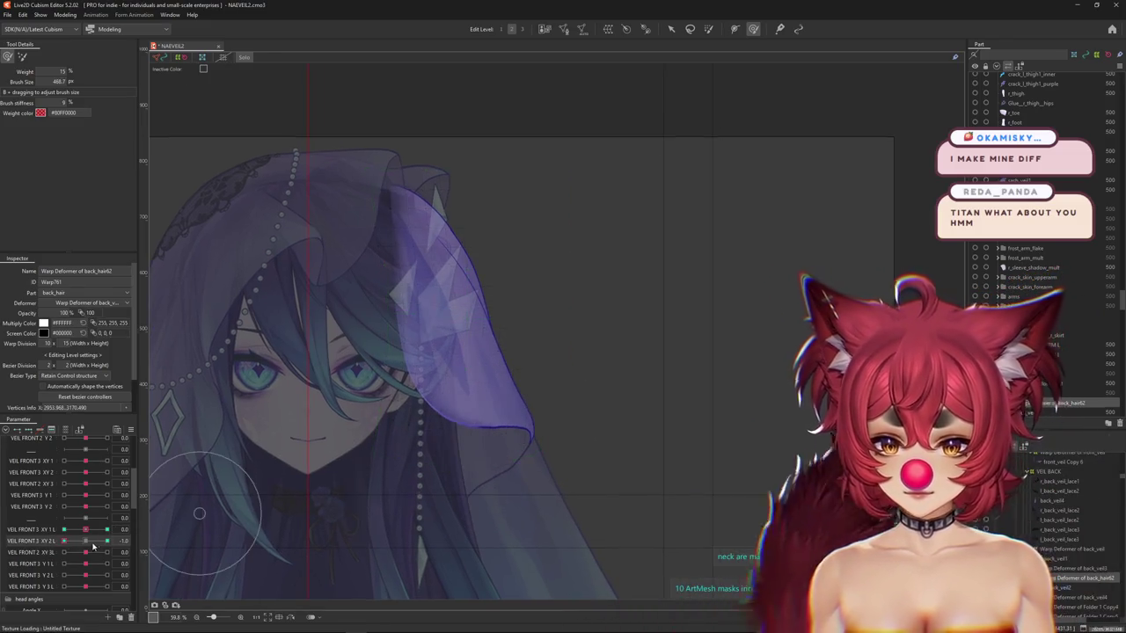
drag(79, 535, 23, 547)
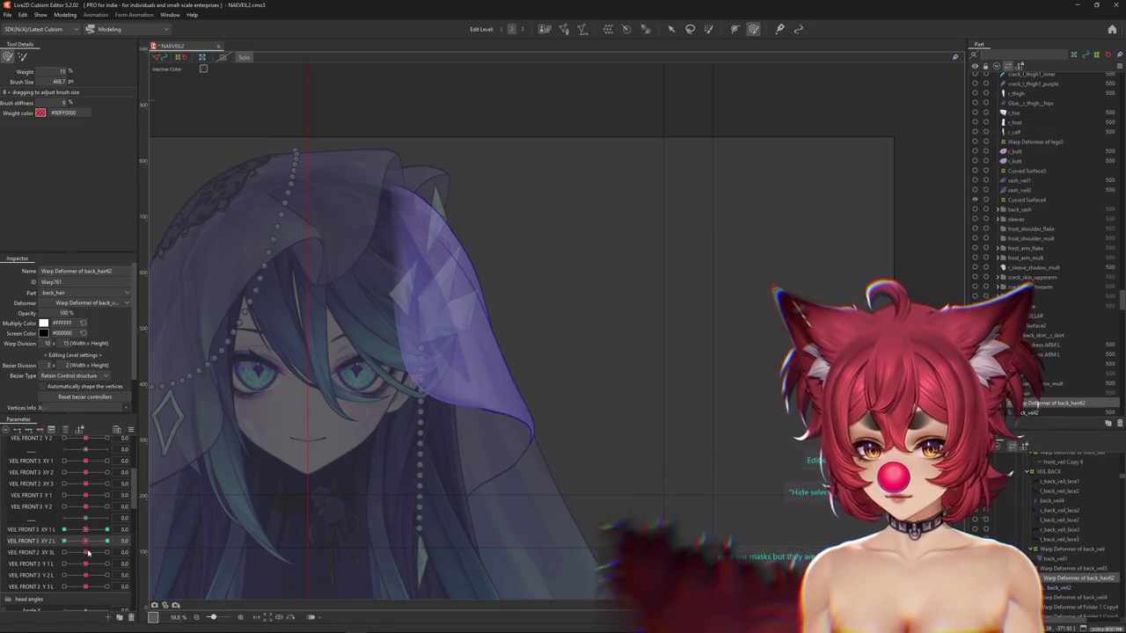
click(71, 551)
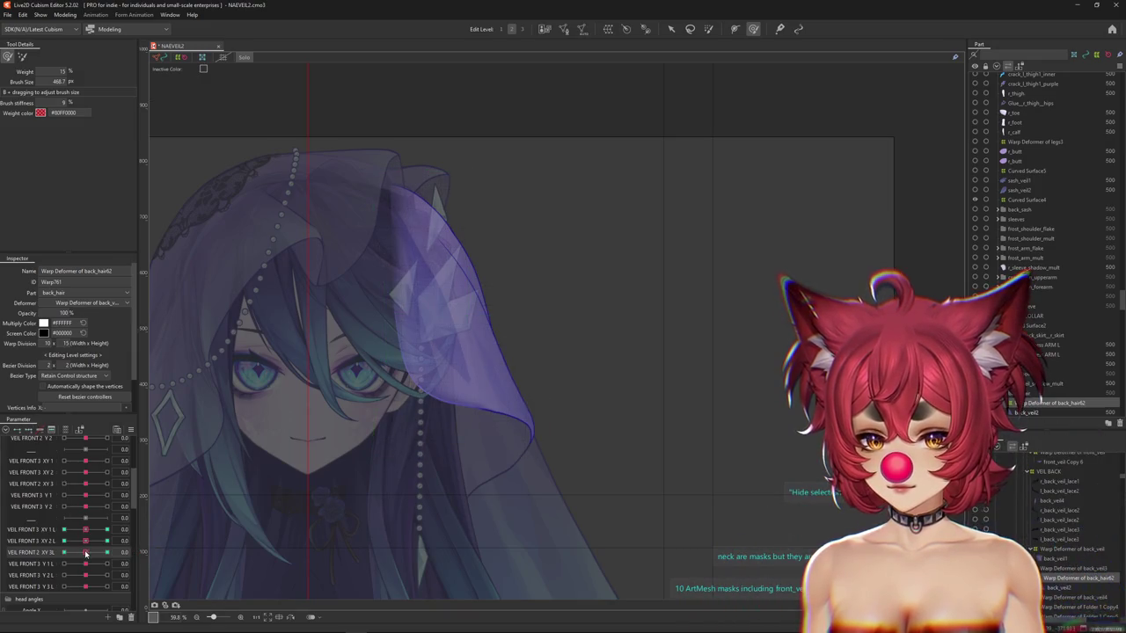
drag(515, 422, 493, 457)
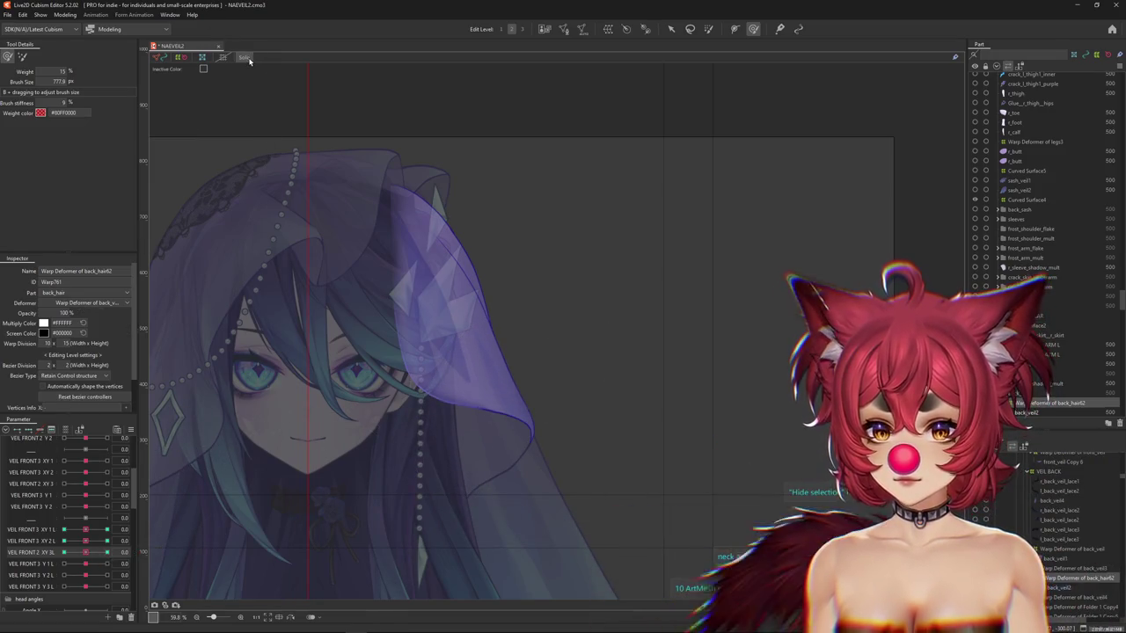
click(158, 57)
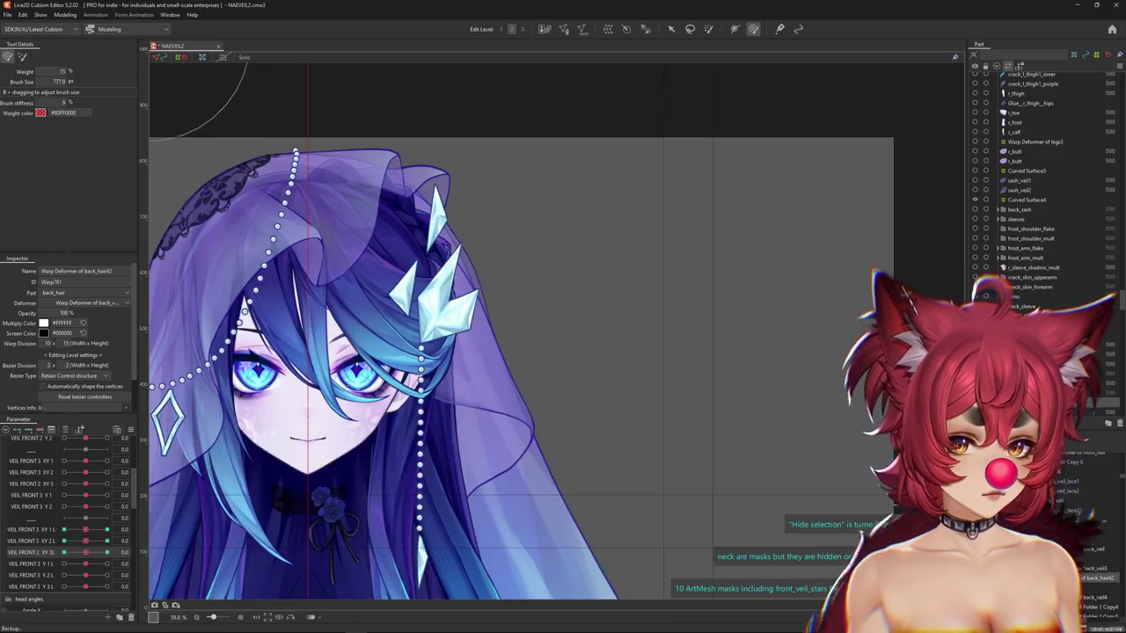
Pick back_veil3 from the overlap list, set VEIL FRONT 2 XY 3L to 1 and resize the brush.
right_click(503, 434)
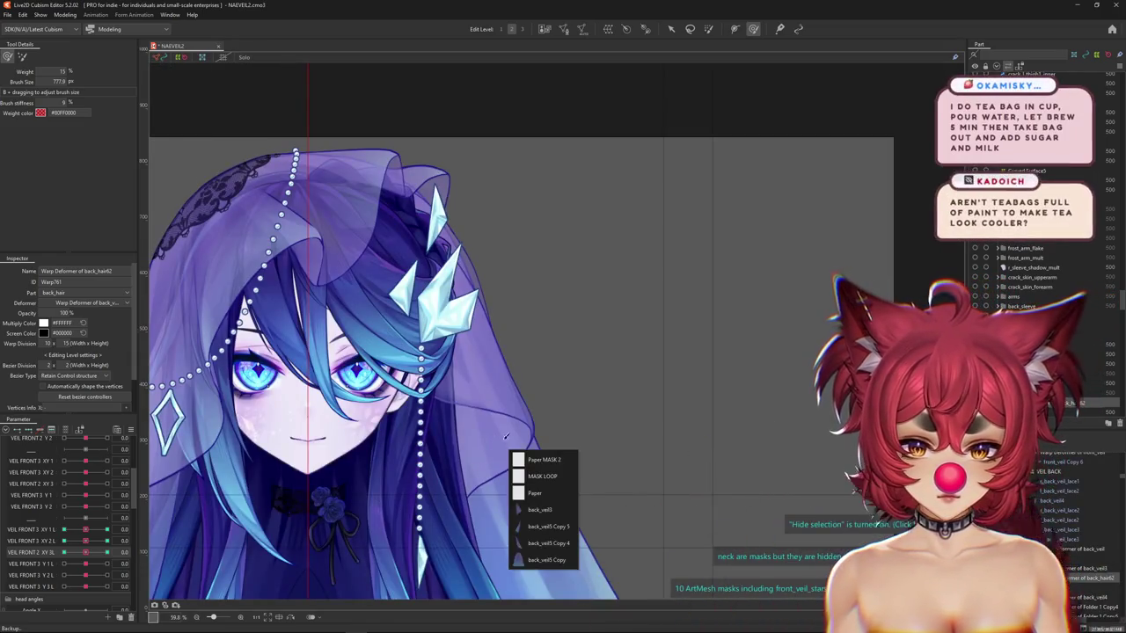
click(686, 499)
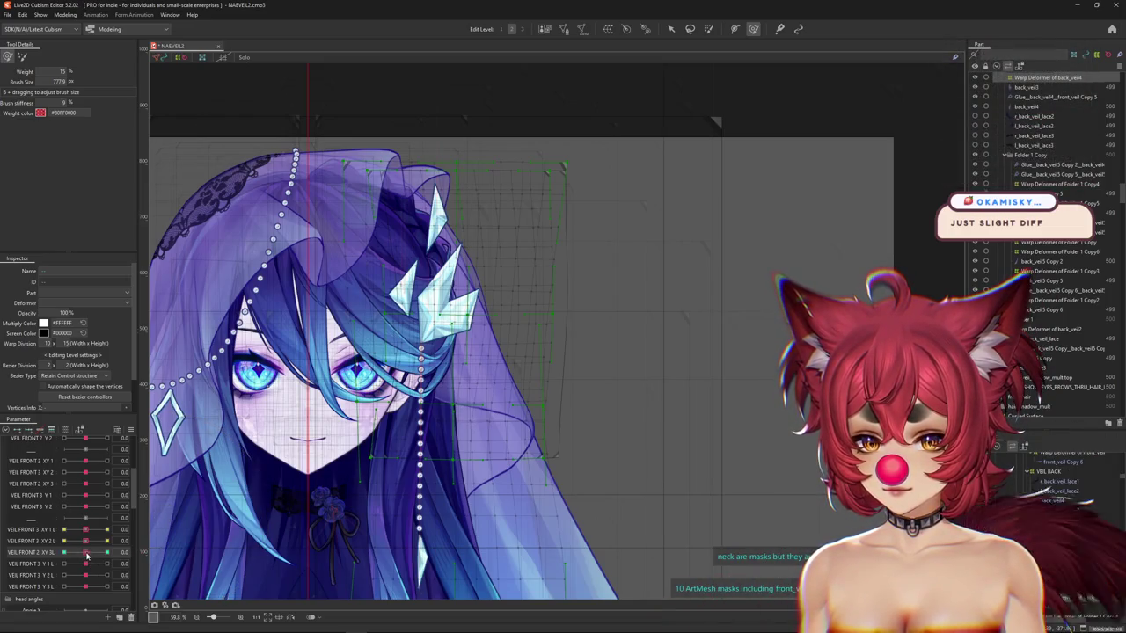
drag(87, 554, 107, 553)
drag(599, 402, 596, 445)
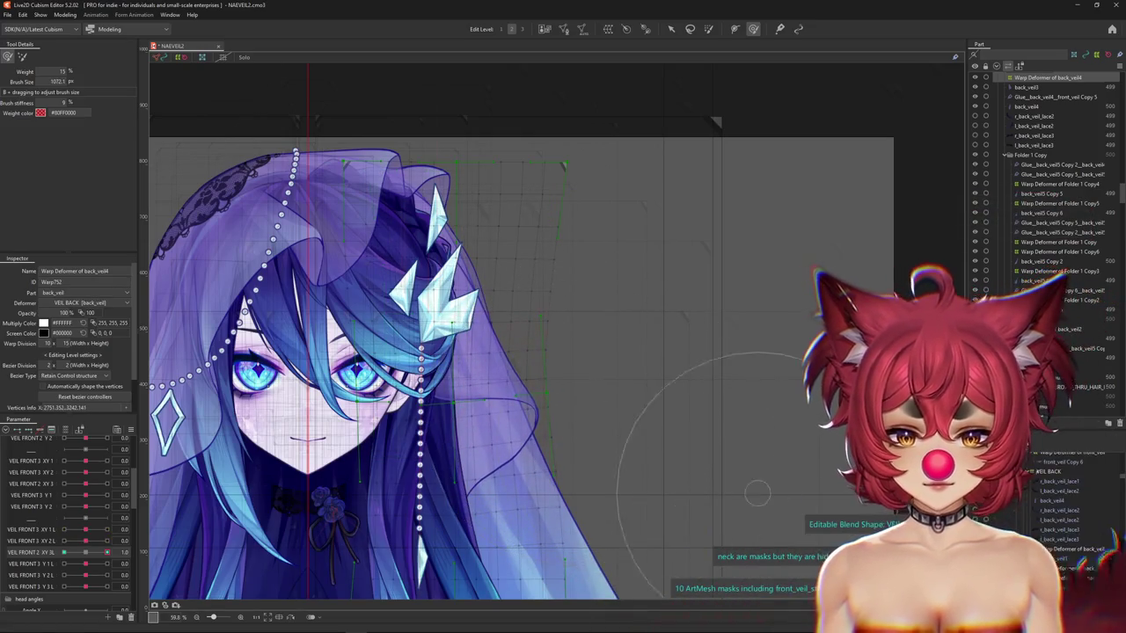
key(Escape)
mouse_move(528, 413)
mouse_down()
mouse_move(496, 429)
mouse_move(500, 401)
mouse_move(504, 410)
mouse_up()
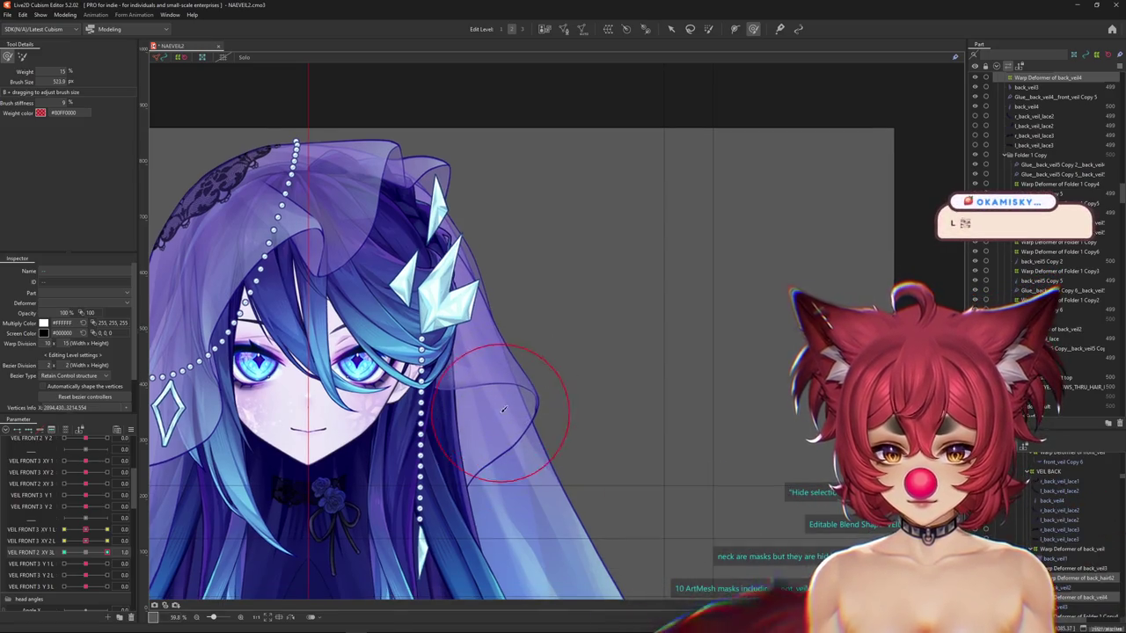
Reframe the character and settle back on the VEIL FRONT 2 XY 3L keyform.
drag(500, 459, 462, 447)
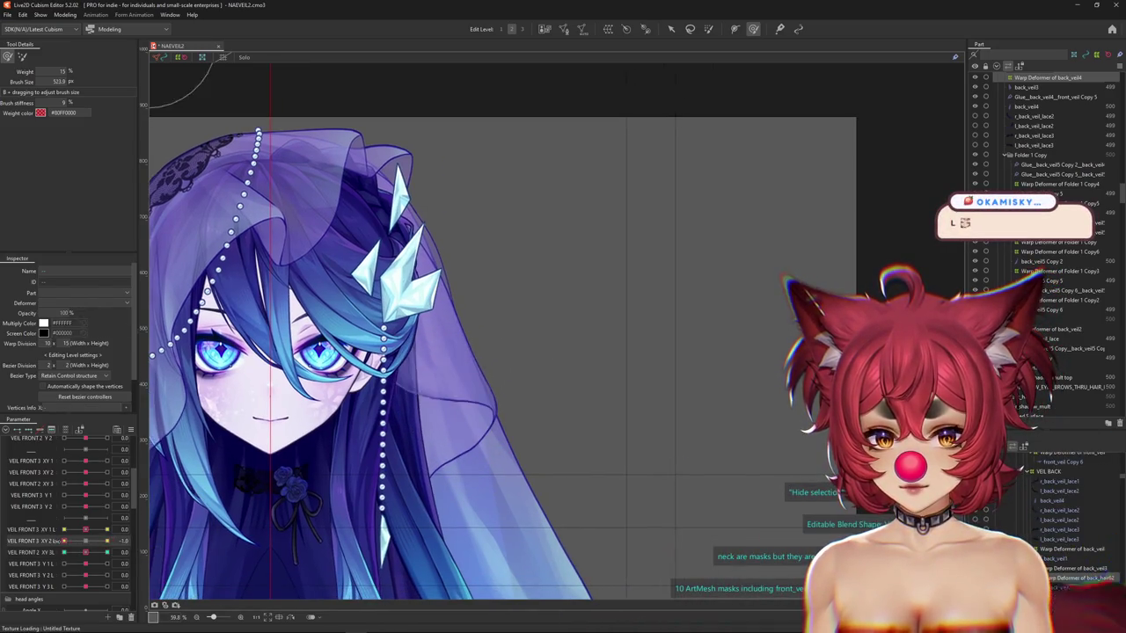
click(141, 553)
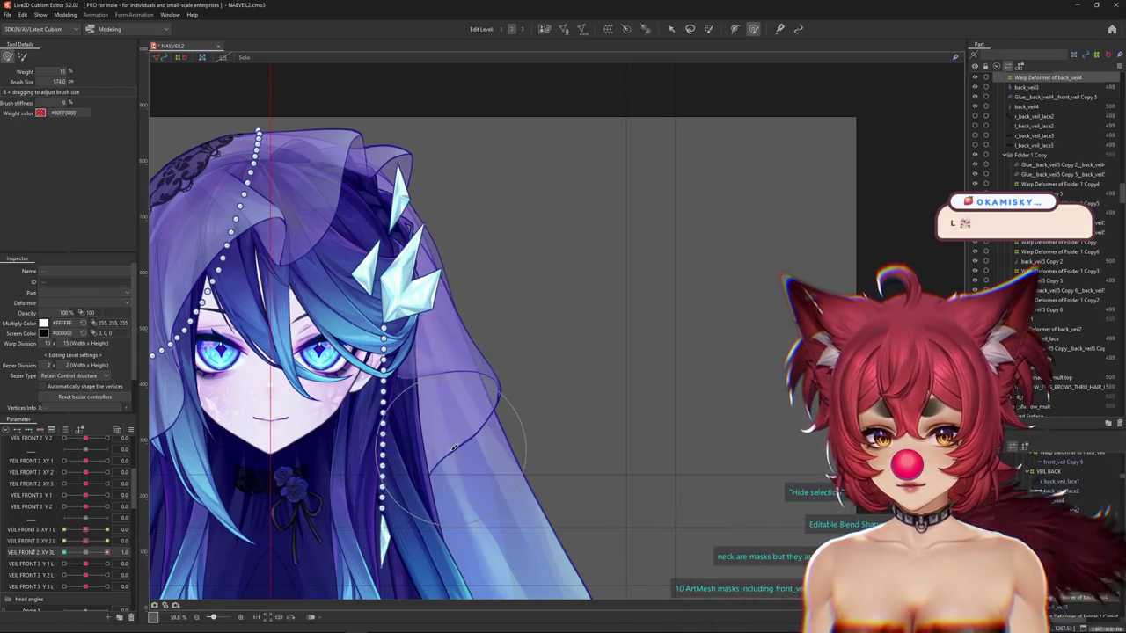
mouse_move(453, 449)
mouse_down()
mouse_move(455, 416)
mouse_move(554, 404)
mouse_up()
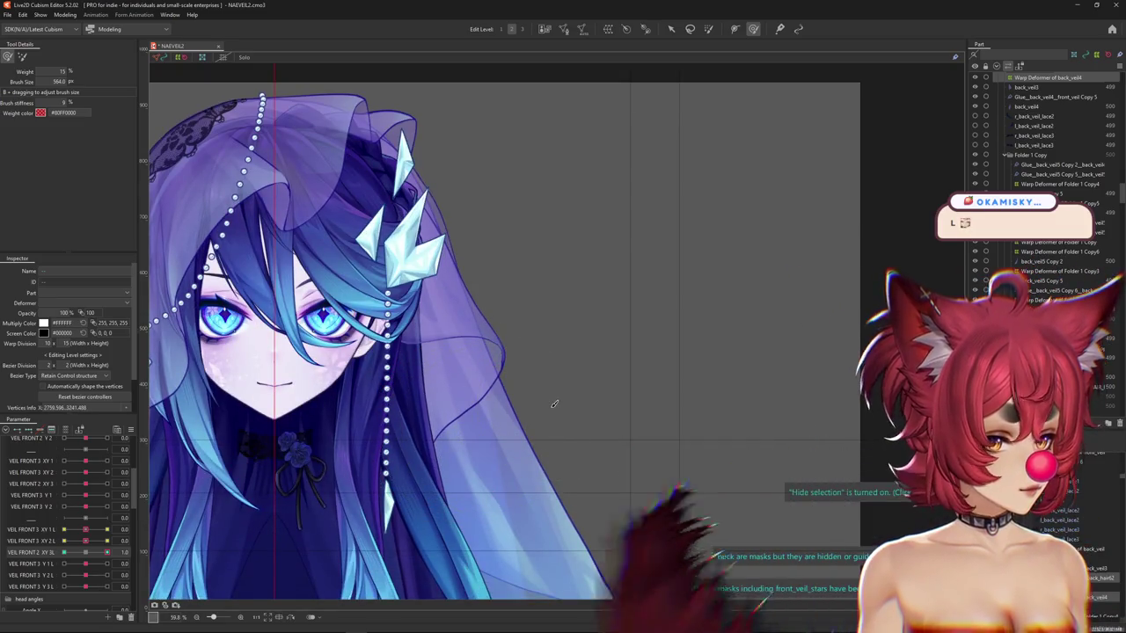
drag(82, 554, 127, 549)
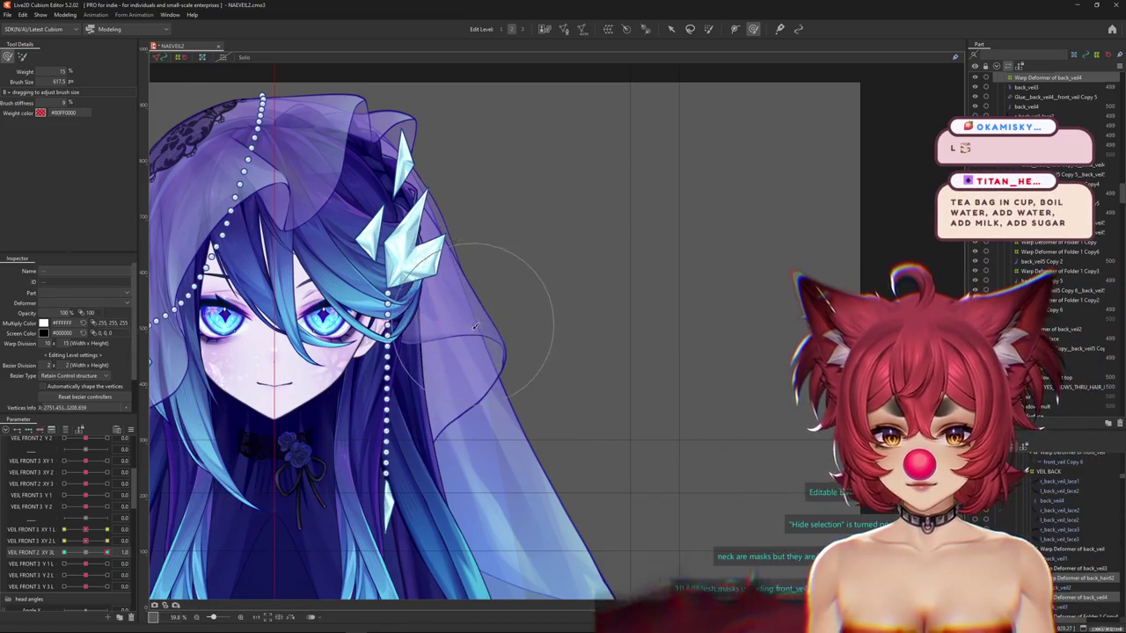
click(40, 542)
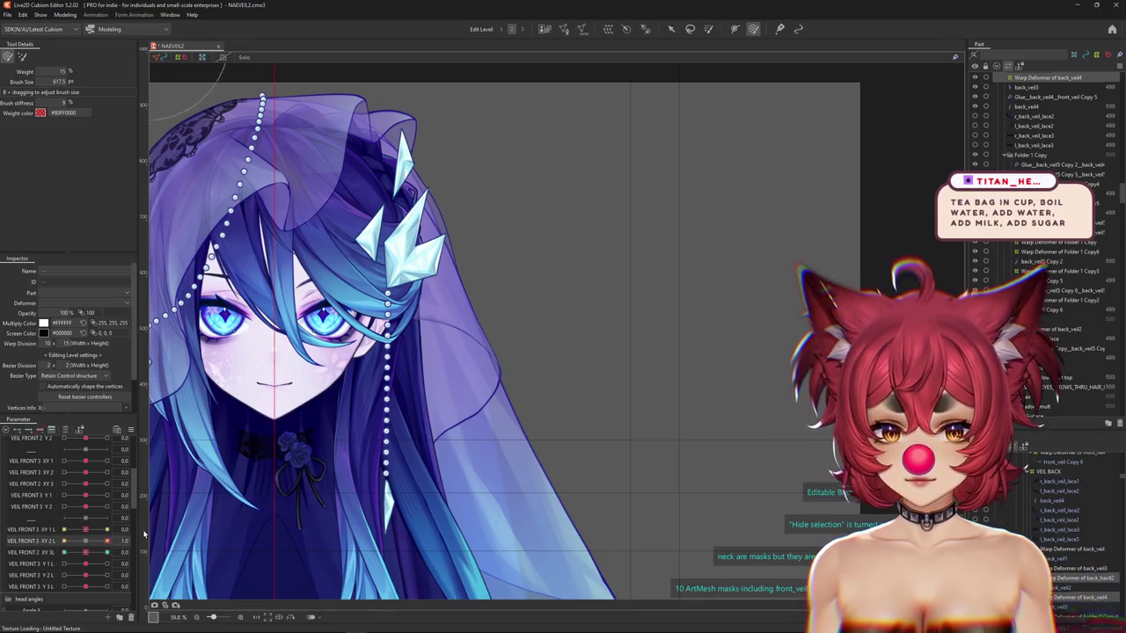
click(44, 553)
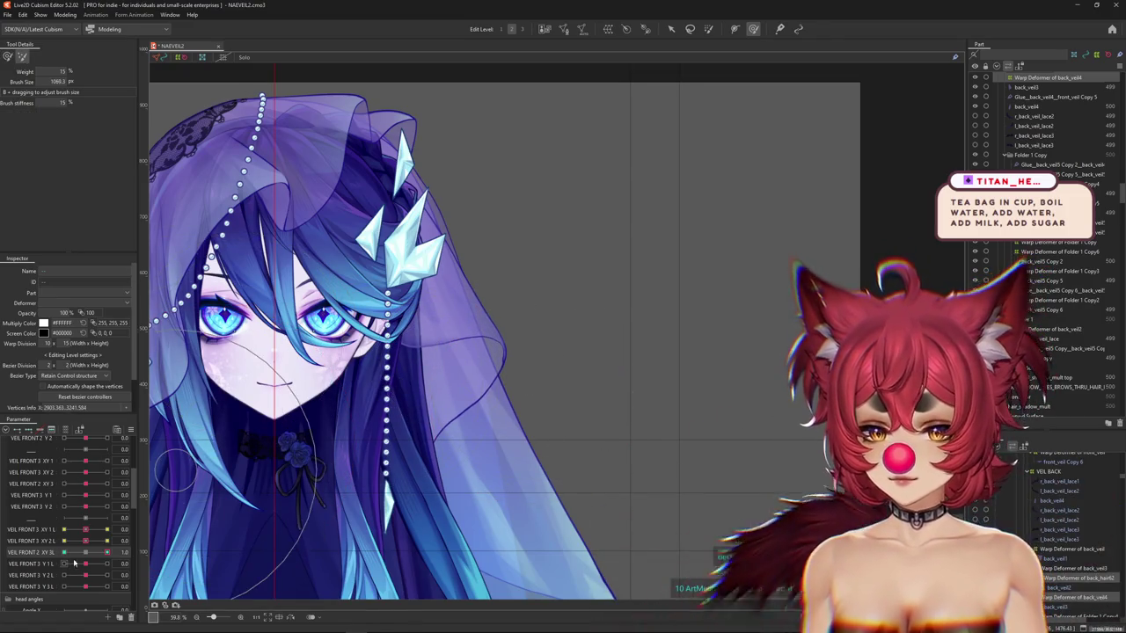
Brush the veil grid into its sideways-swayed shape, resizing the deform brush between strokes.
drag(335, 461, 382, 335)
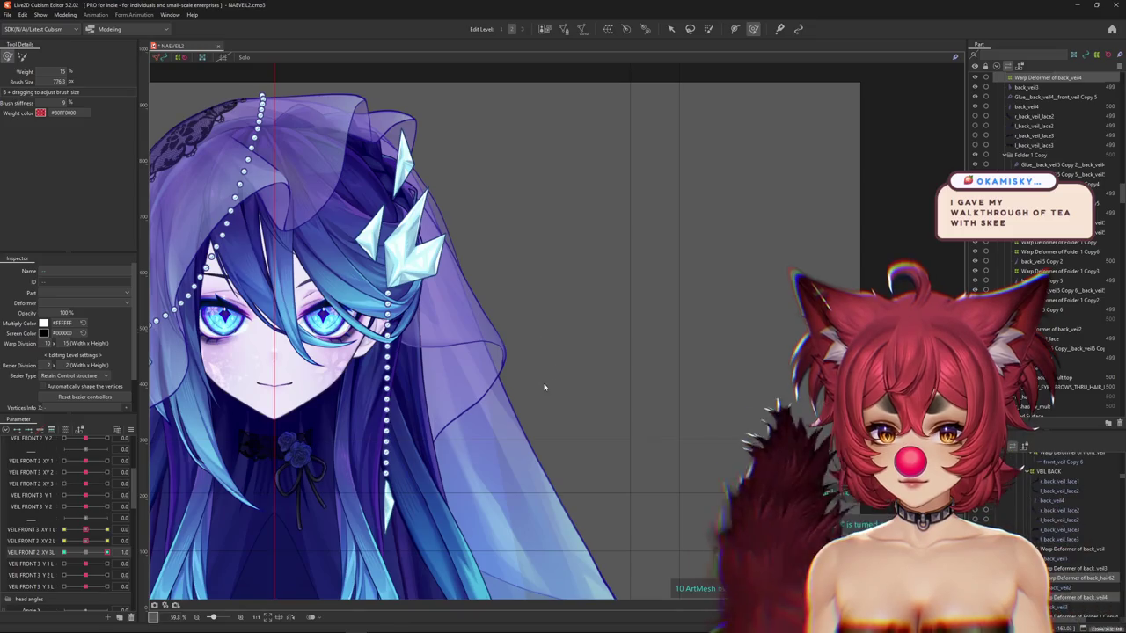
drag(507, 284, 493, 422)
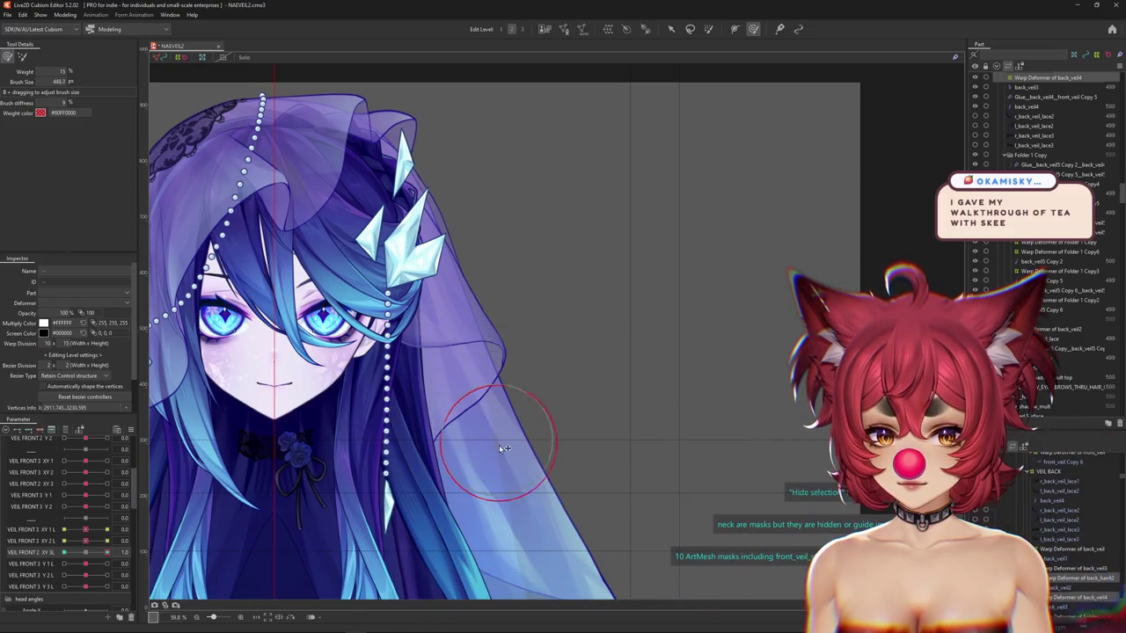
drag(497, 339, 496, 361)
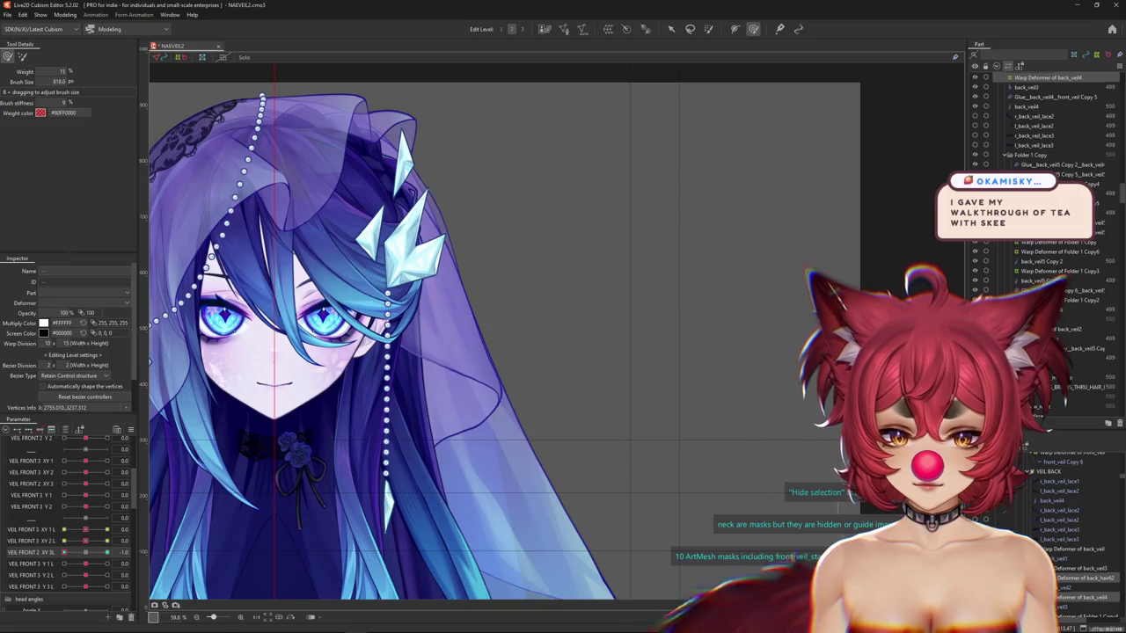
drag(457, 369, 475, 363)
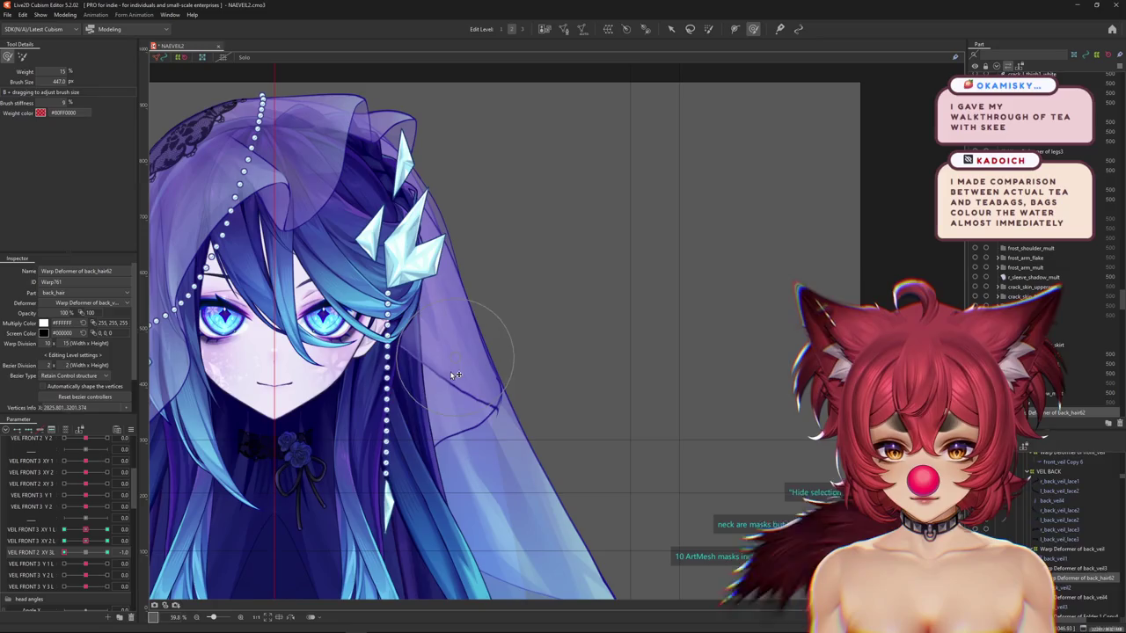
drag(456, 376, 515, 497)
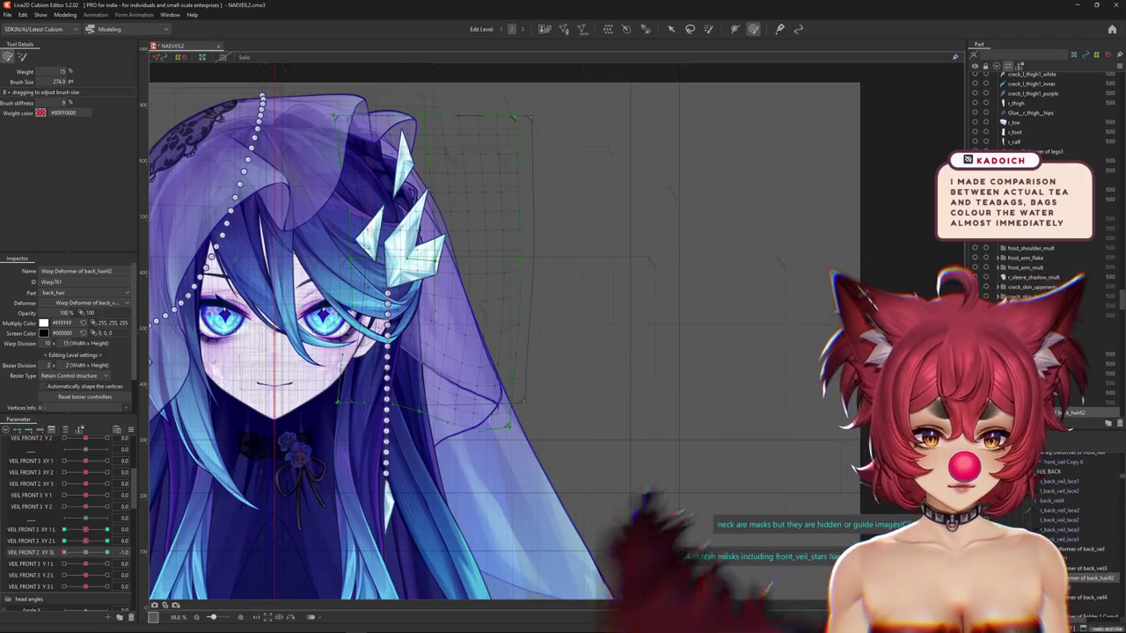
Select the back_veil4 warp deformer and return to the warp deformation brush.
click(571, 435)
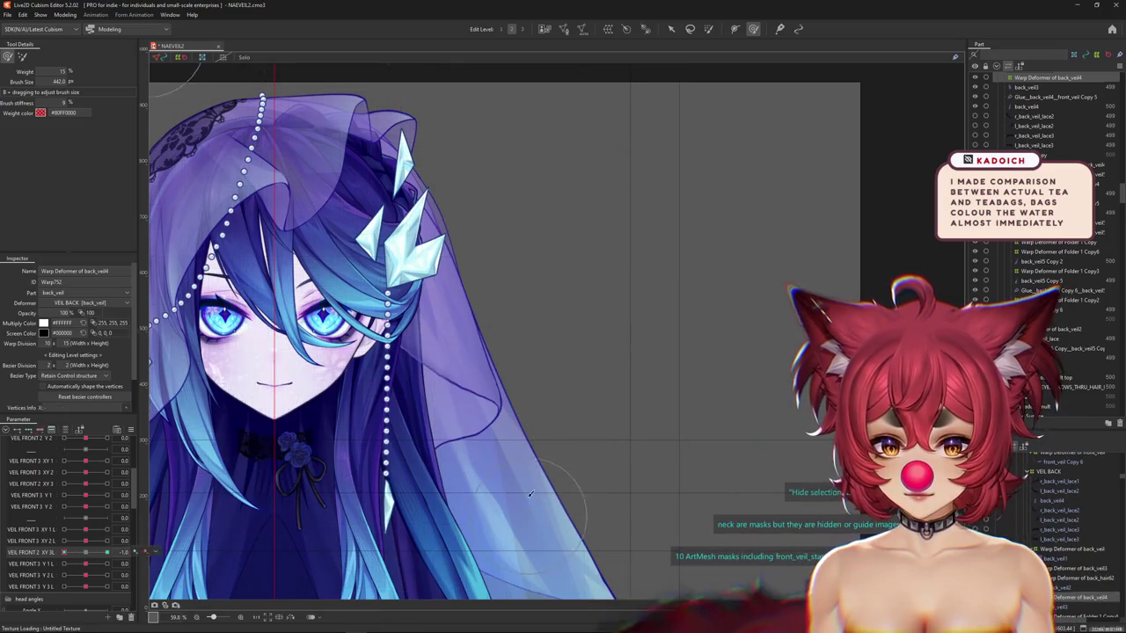
key(b)
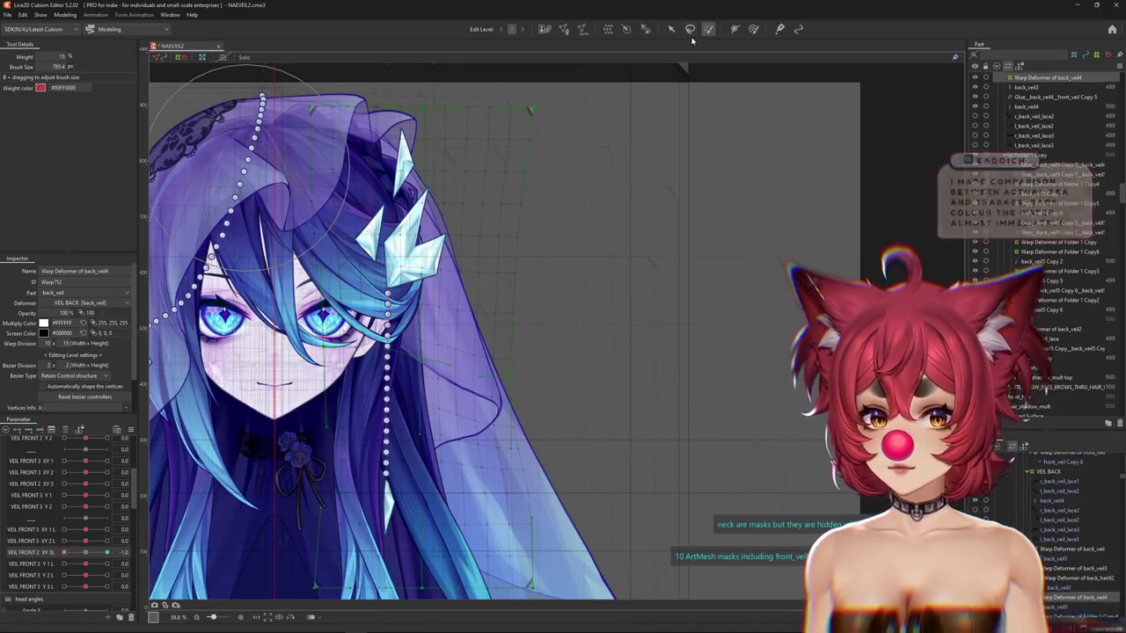
click(753, 28)
drag(376, 376, 474, 427)
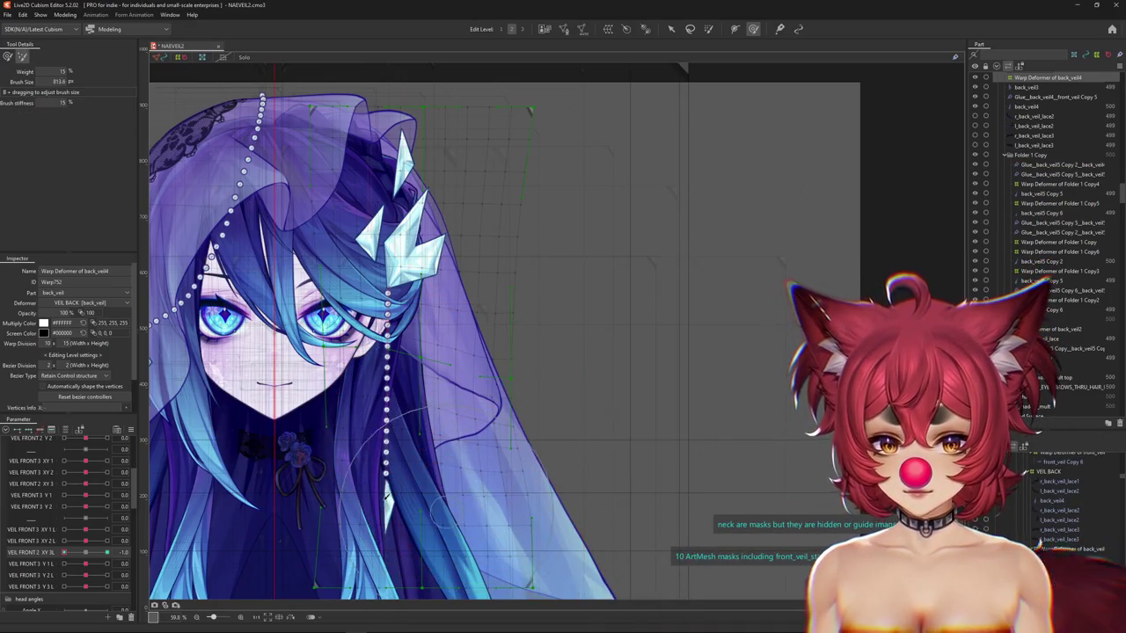
Toggle the deformer grid with Ctrl+H while resizing the brush, then move the chat window aside.
key(ctrl+h)
drag(403, 503, 475, 437)
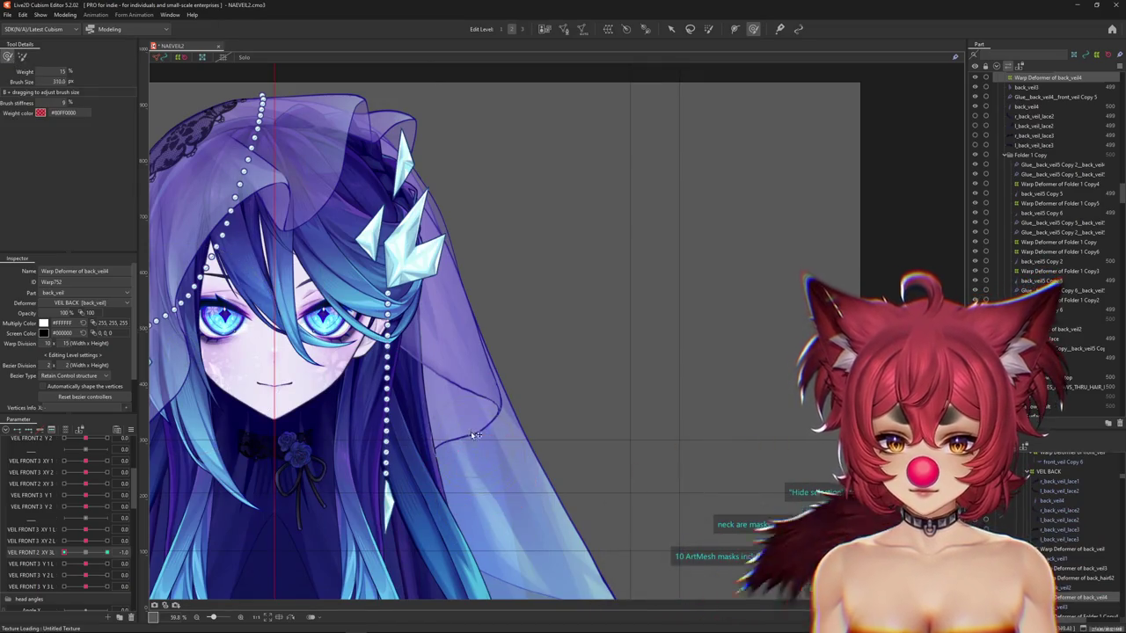
key(ctrl+h)
mouse_move(467, 464)
mouse_down()
mouse_move(467, 373)
mouse_move(472, 419)
mouse_up()
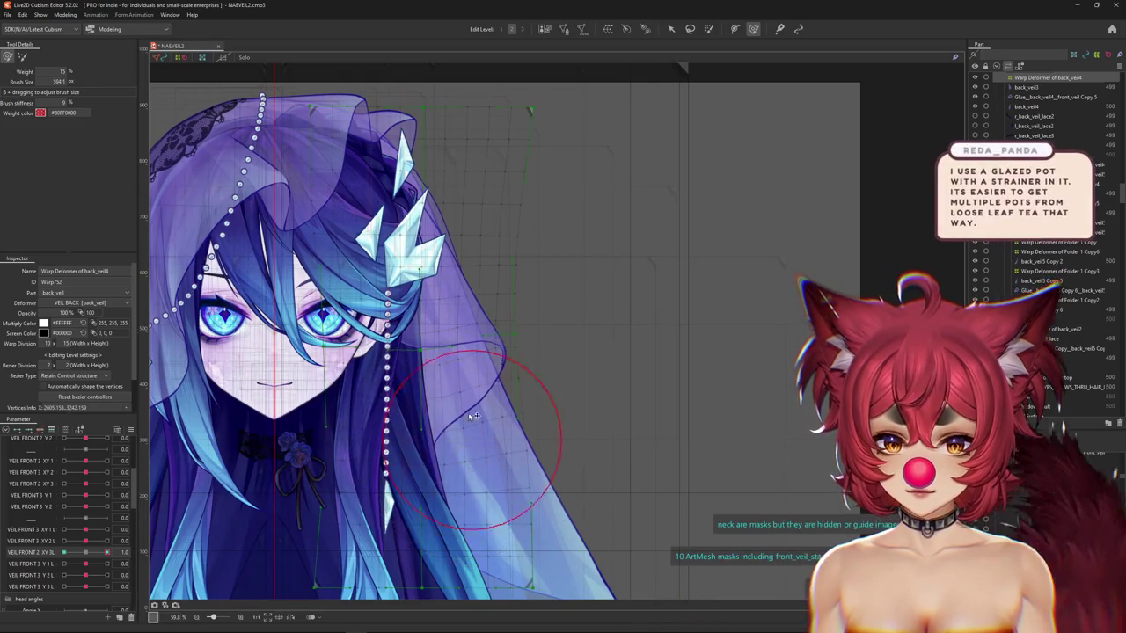
key(ctrl+h)
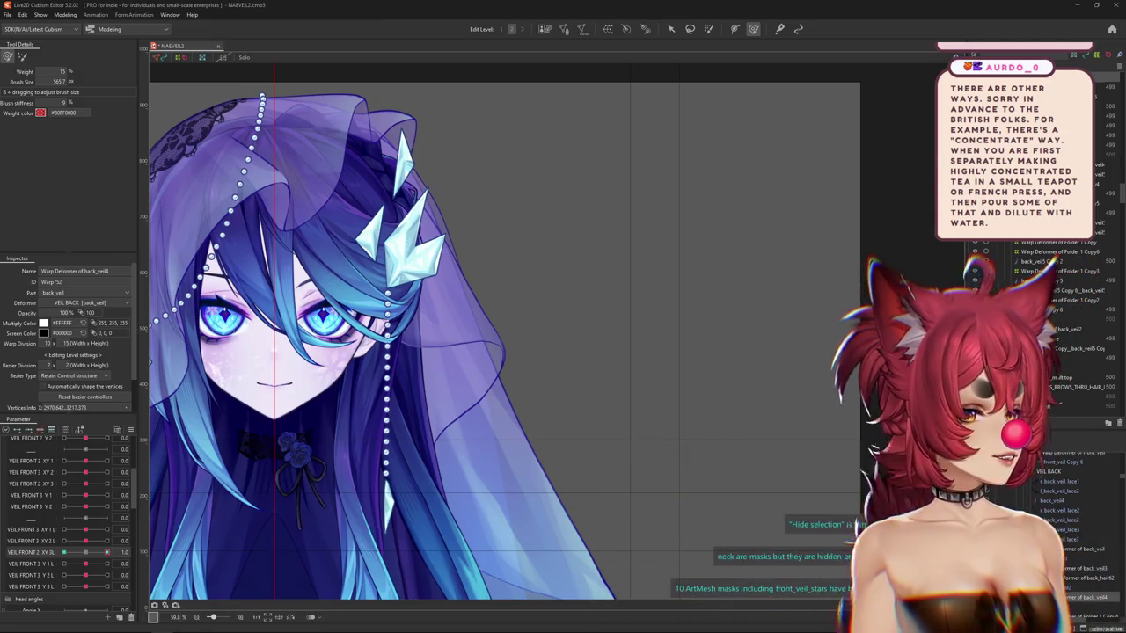
drag(588, 146, 491, 194)
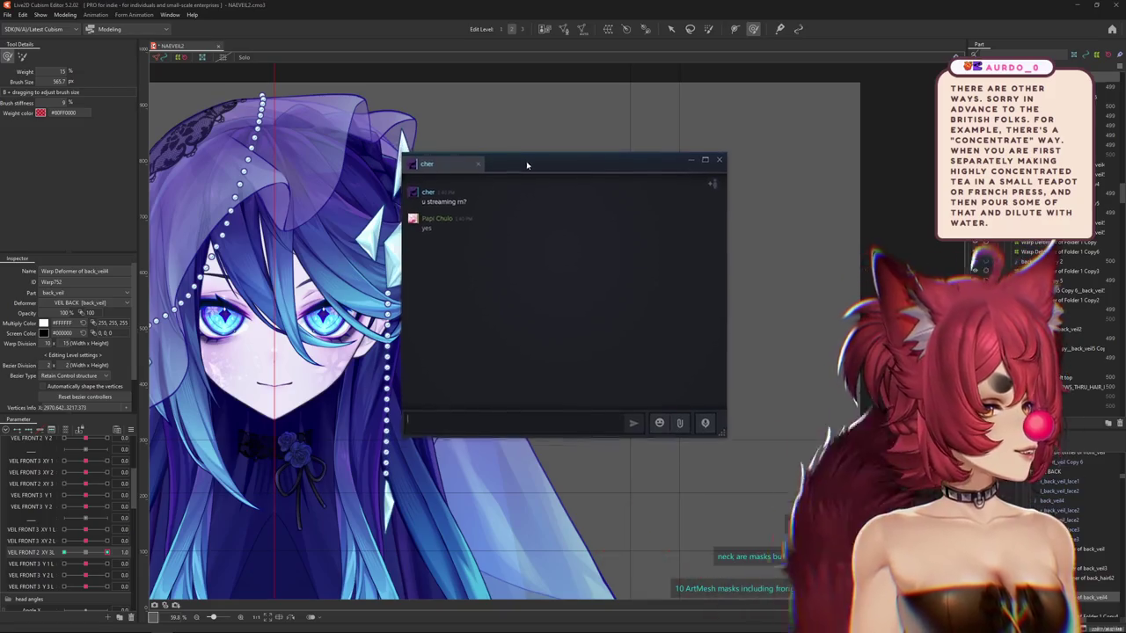
Close the Steam chat window covering the Cubism canvas.
click(655, 188)
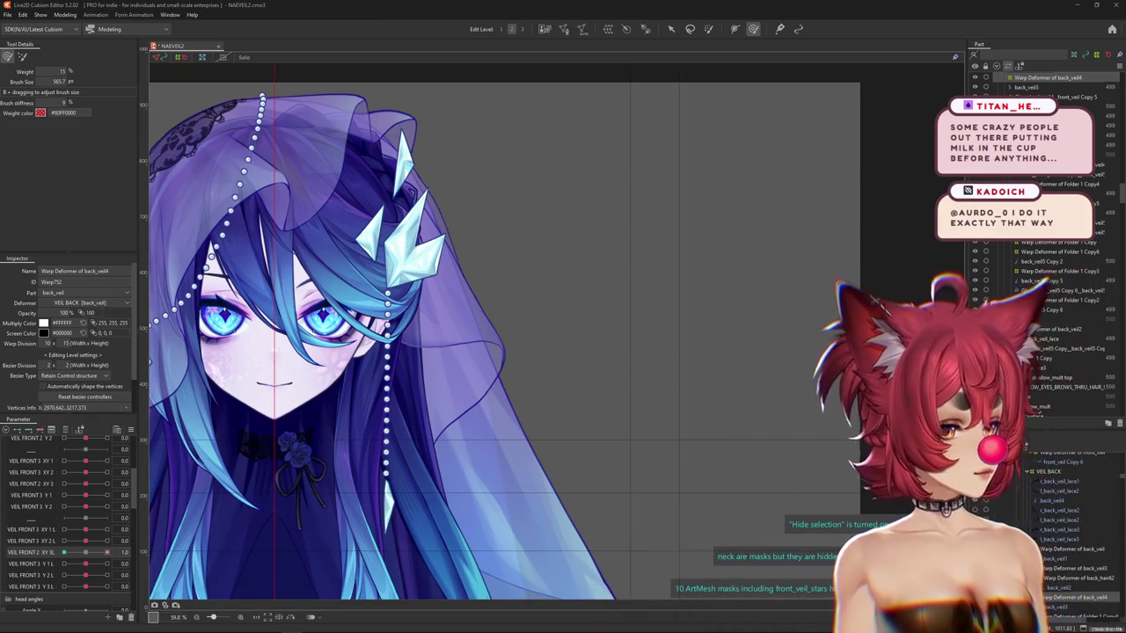
key(ctrl+h)
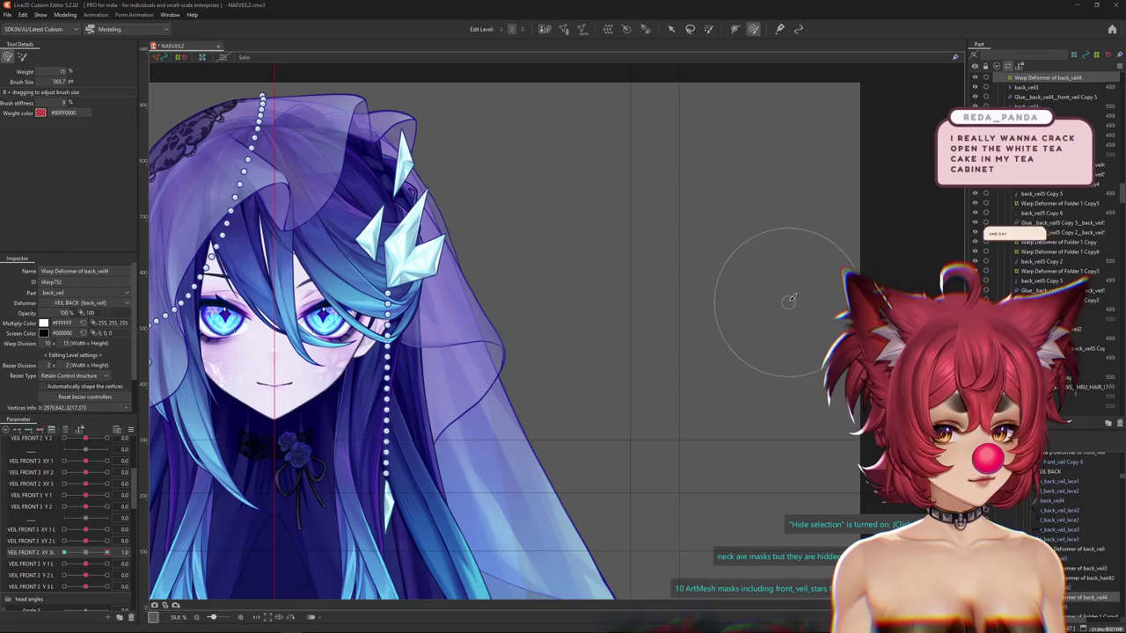
key(ctrl+h)
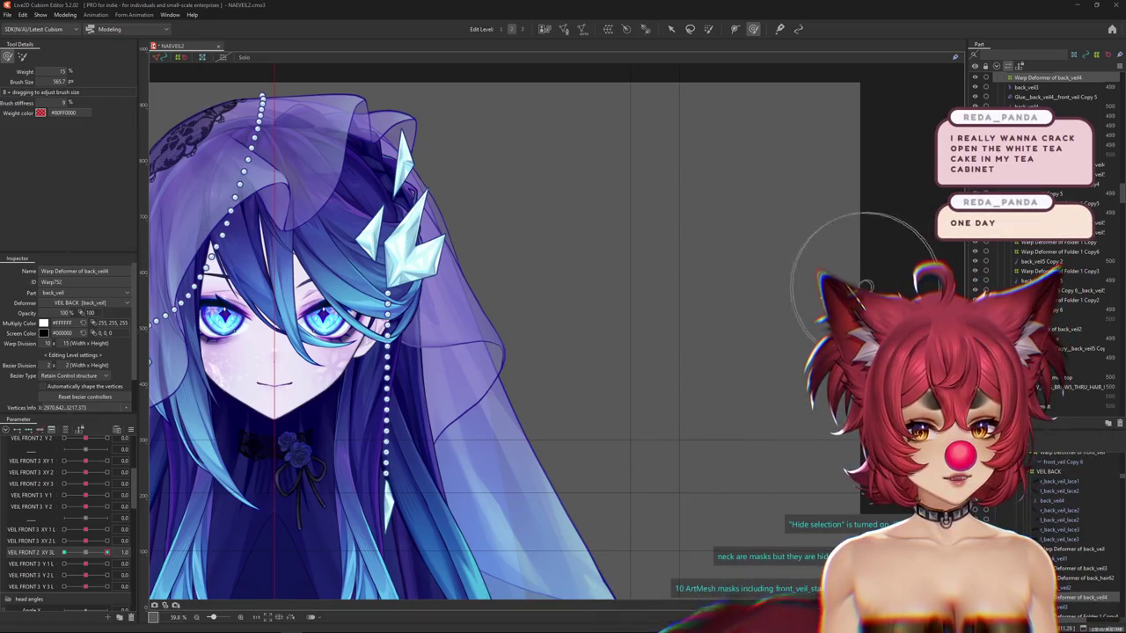
key(ctrl+h)
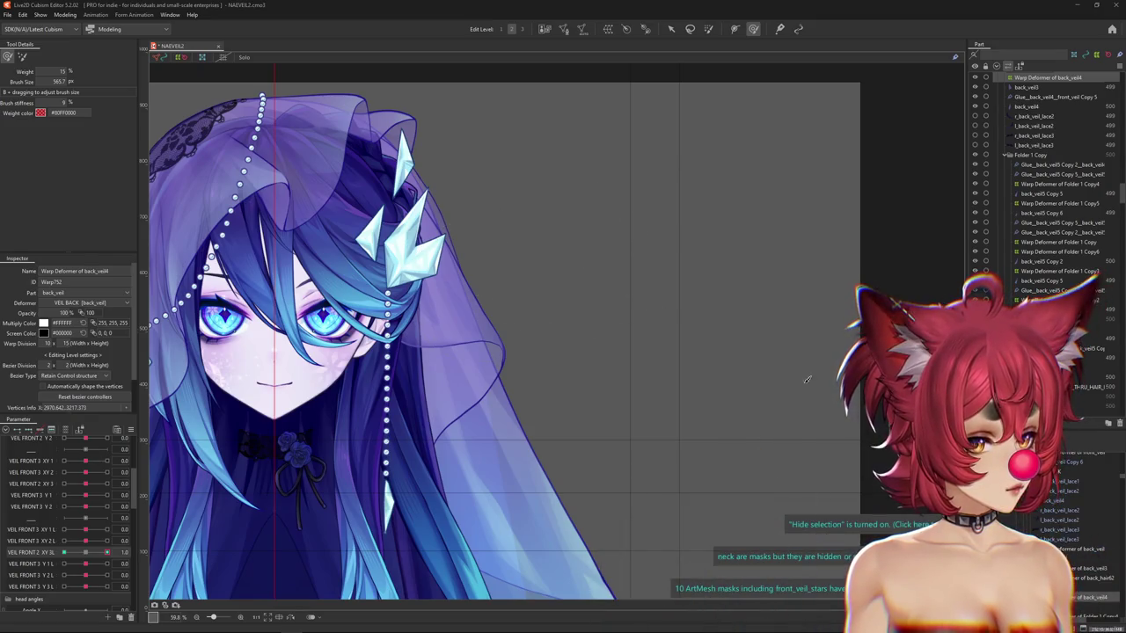
scroll(682, 368, down, 2)
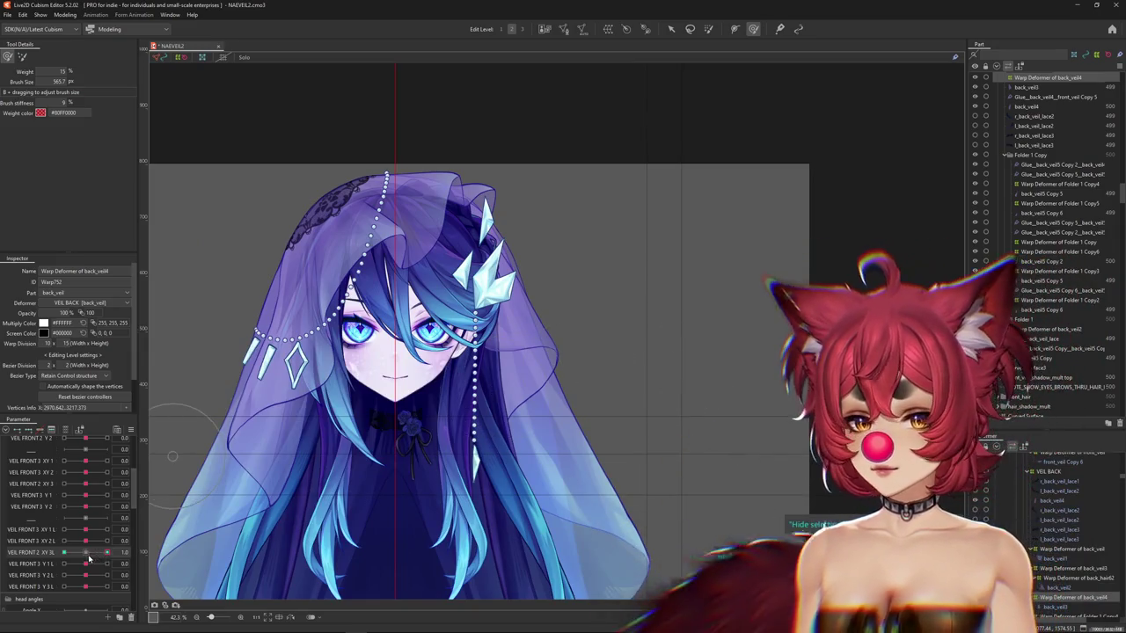
Set the veil XY parameter to its keyform, resize the warp brush, and nudge it to -0.8.
drag(107, 552, 77, 560)
scroll(502, 352, up, 2)
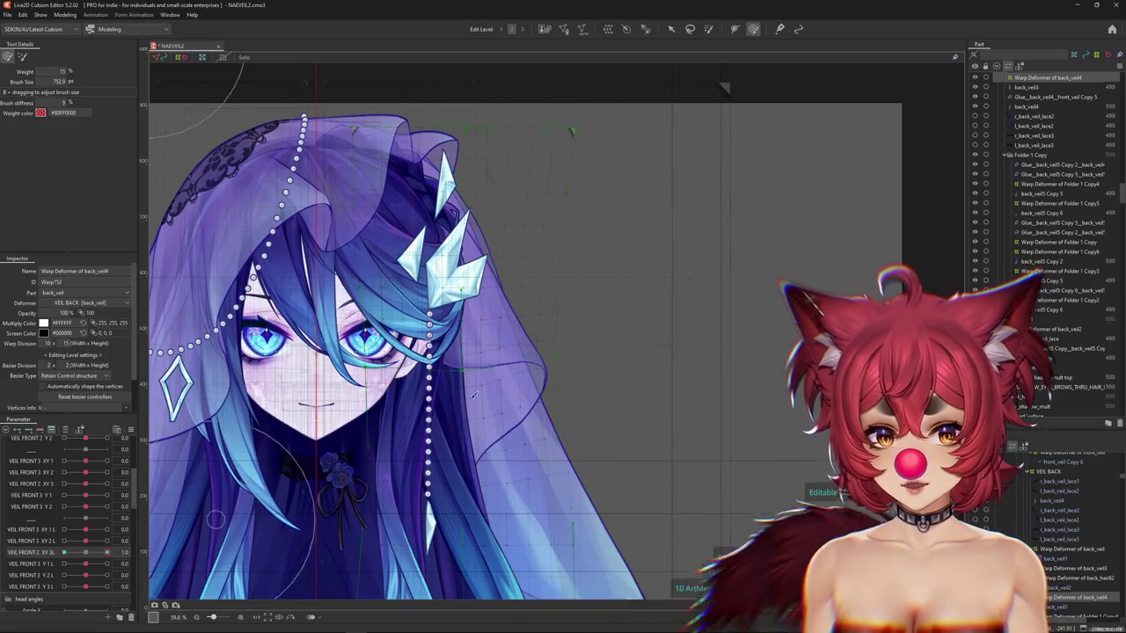
mouse_move(495, 358)
mouse_down()
mouse_move(471, 377)
mouse_move(380, 313)
mouse_up()
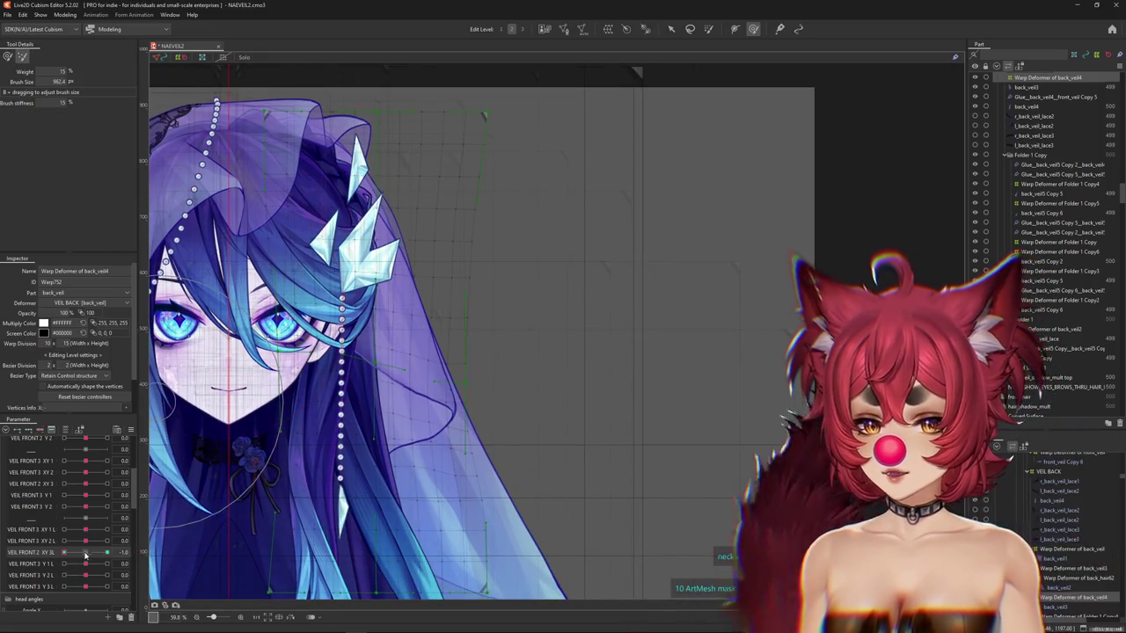
drag(225, 260, 368, 350)
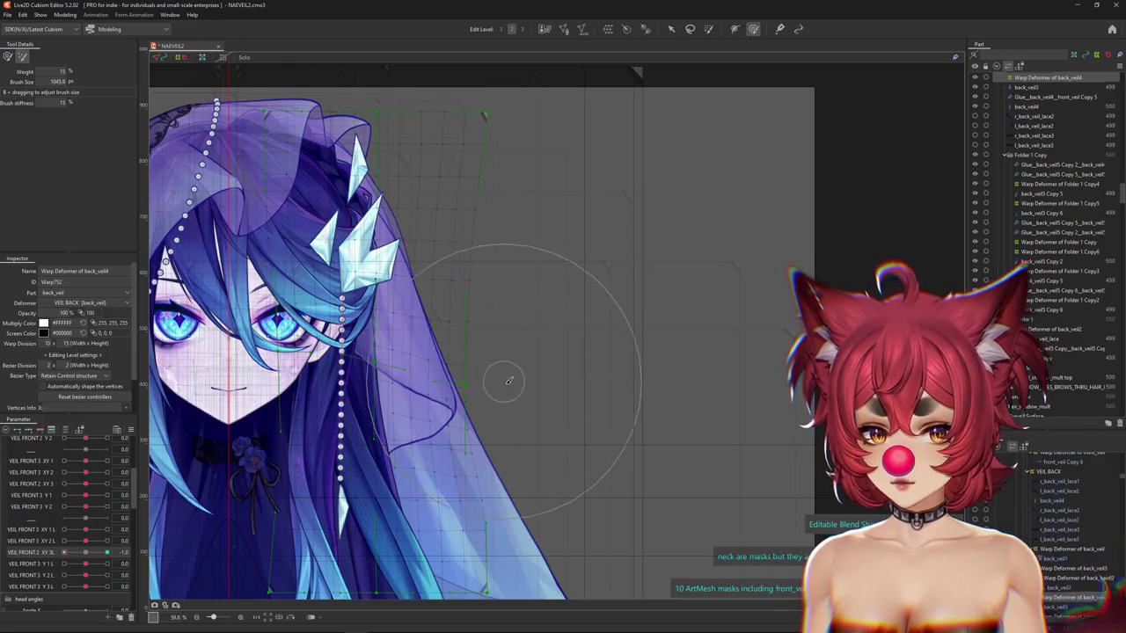
drag(536, 410, 527, 444)
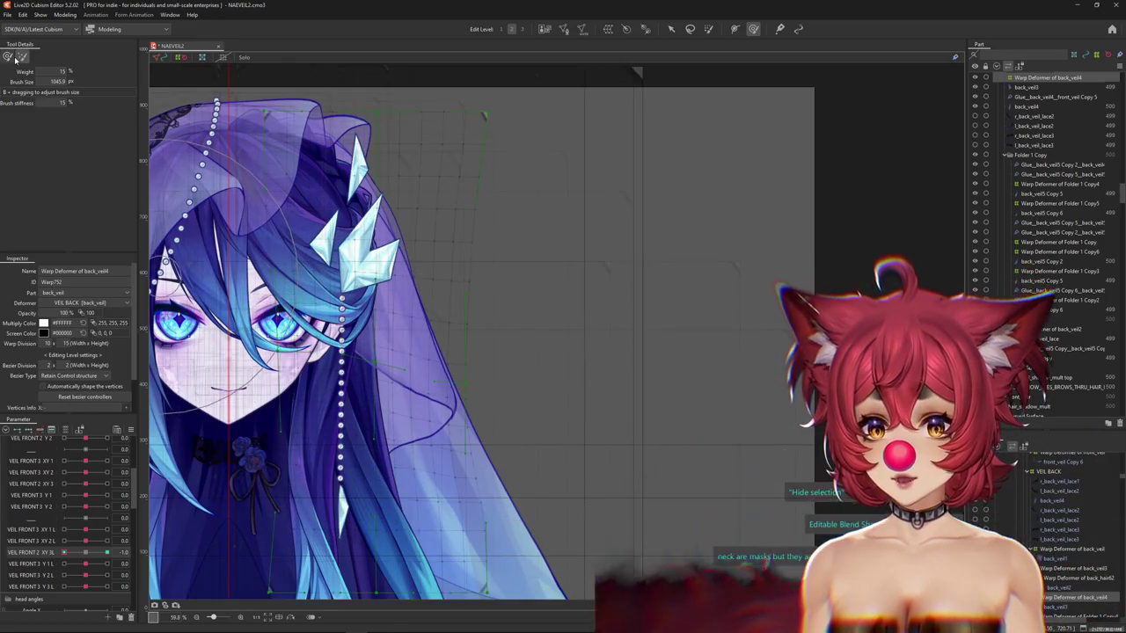
drag(83, 553, 57, 555)
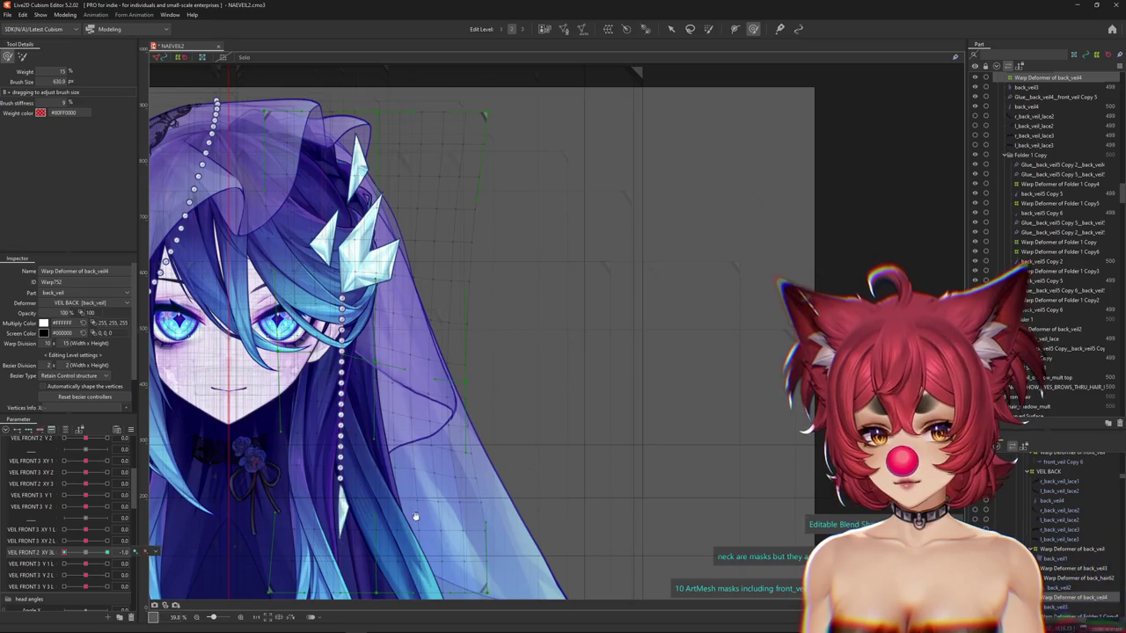
drag(406, 515, 430, 527)
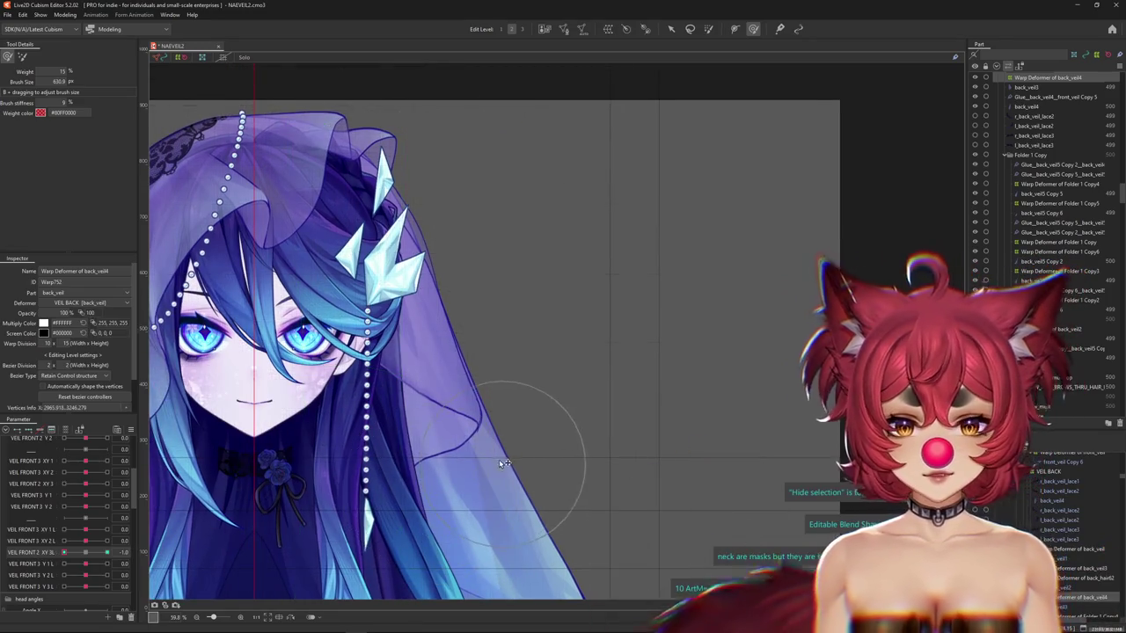
Shrink the brush around the veil edge, then reselect the back_veil4 warp deformer.
drag(504, 464, 493, 457)
scroll(490, 457, up, 2)
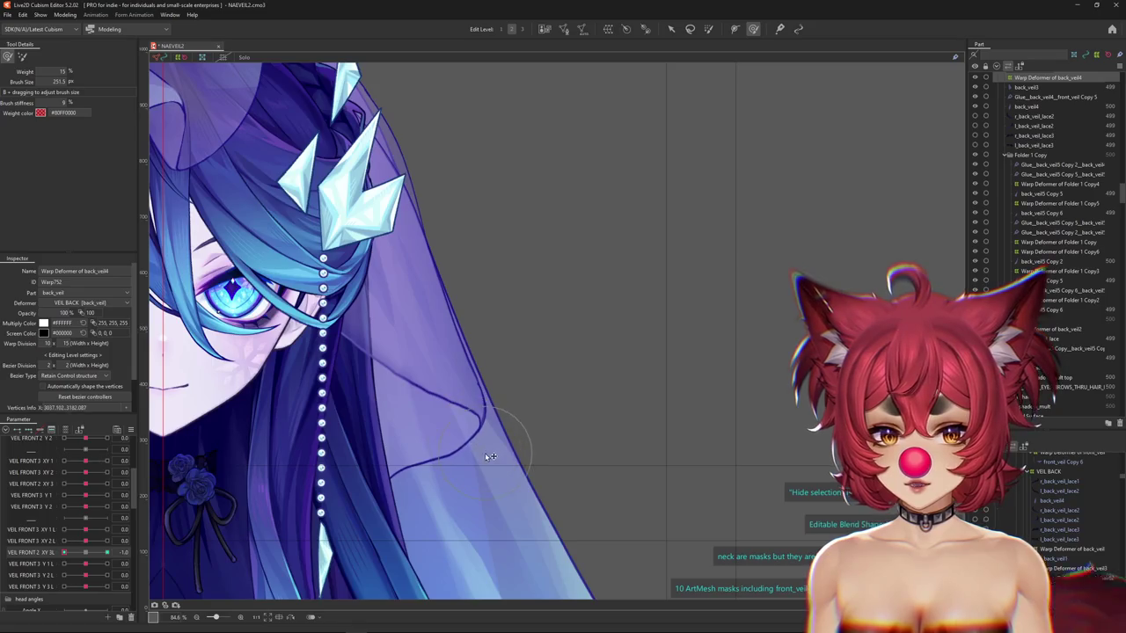
scroll(484, 451, down, 2)
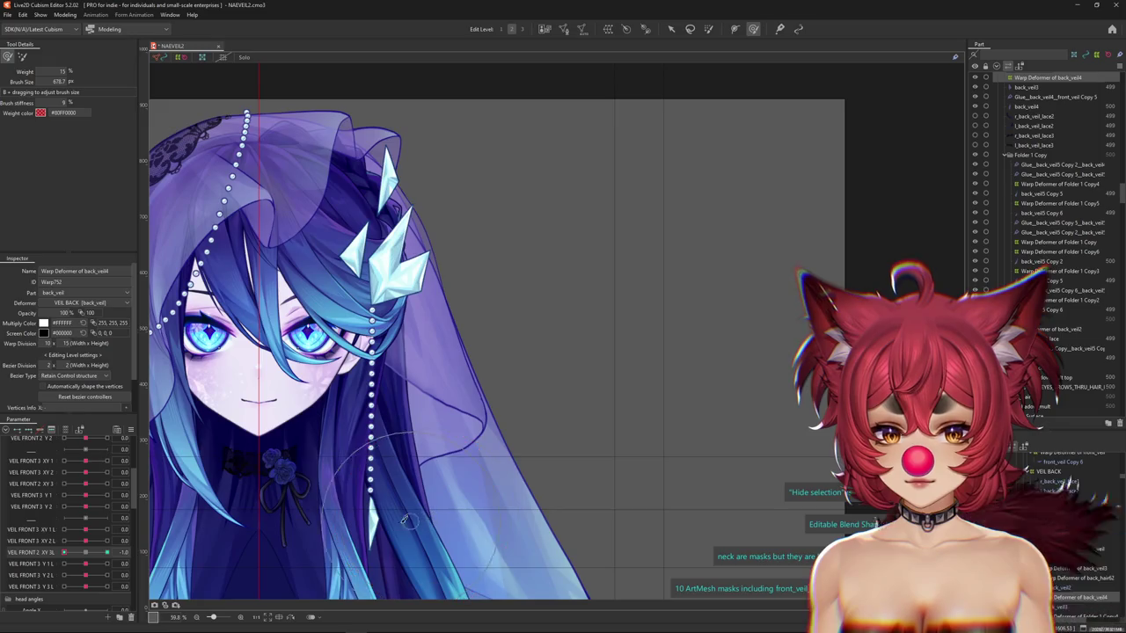
drag(407, 519, 481, 487)
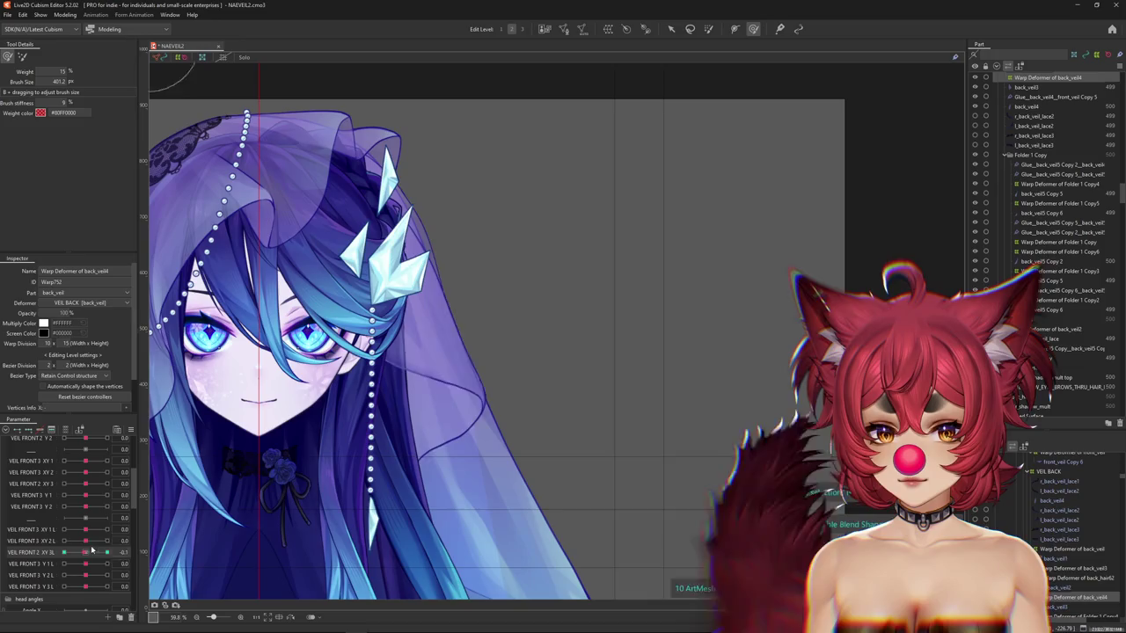
click(510, 126)
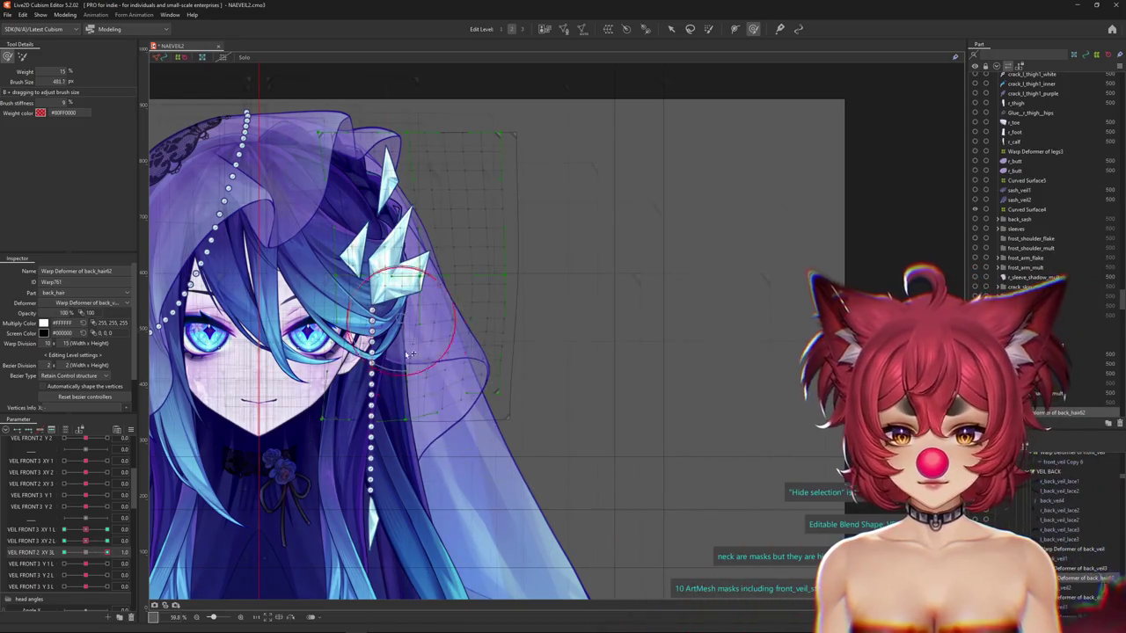
key(Escape)
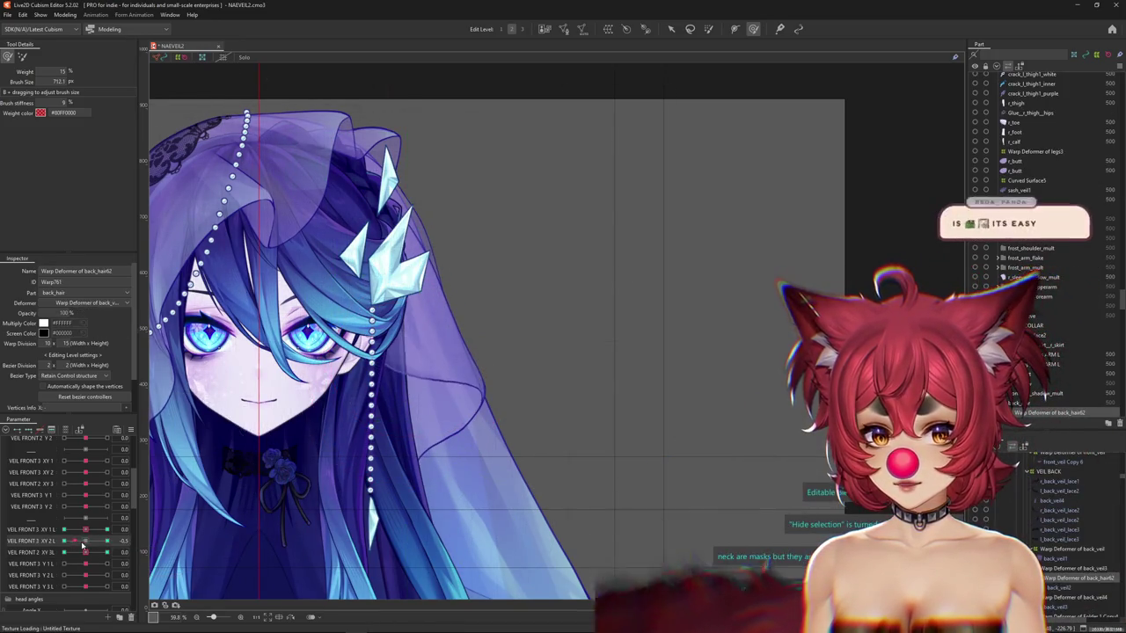
click(584, 495)
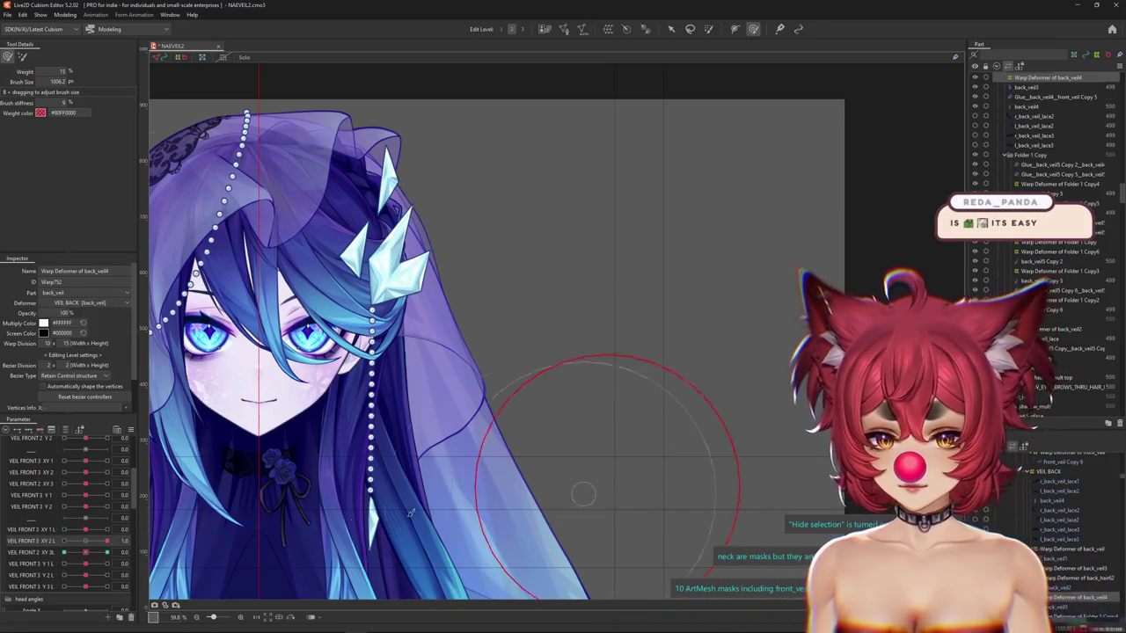
click(198, 510)
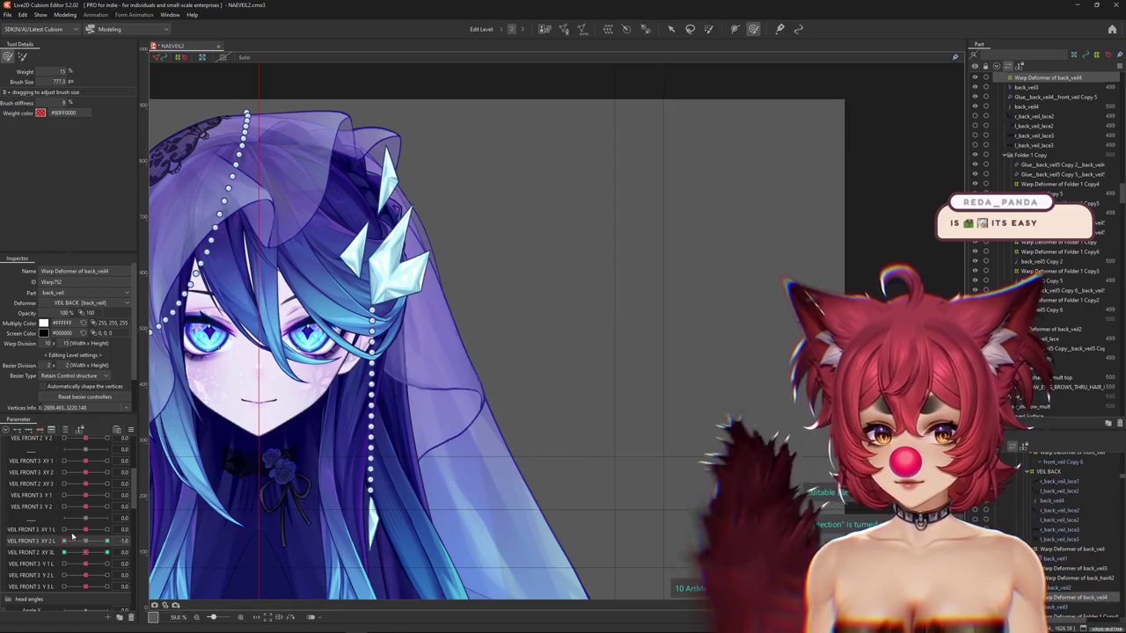
click(65, 15)
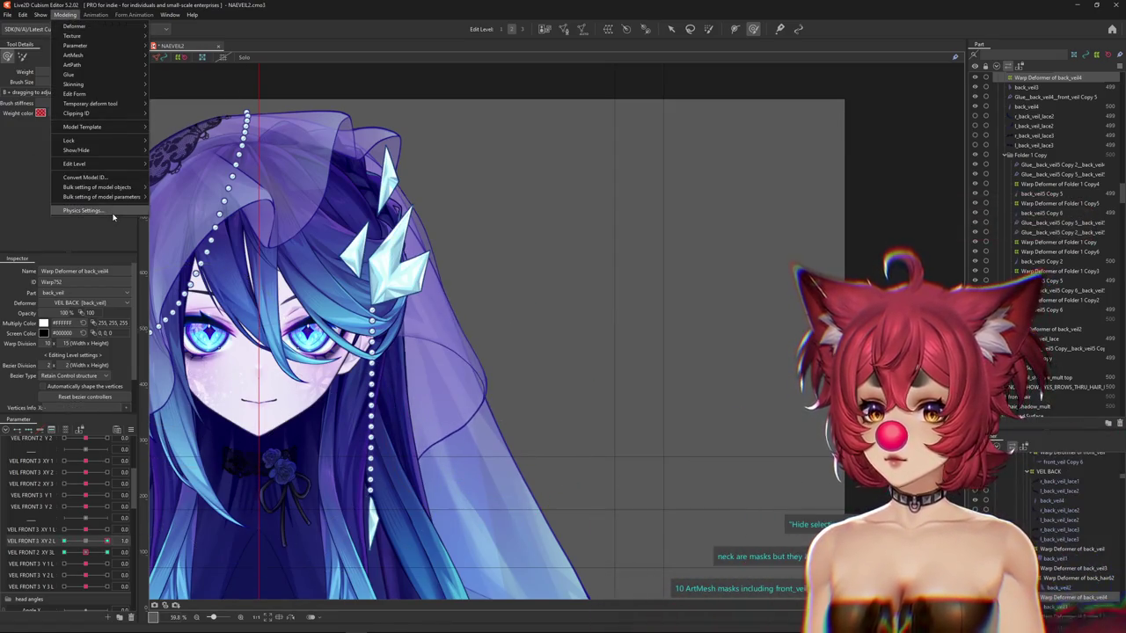
Open Physics Settings, zoom the preview, and turn the head to watch the veil swing.
click(112, 212)
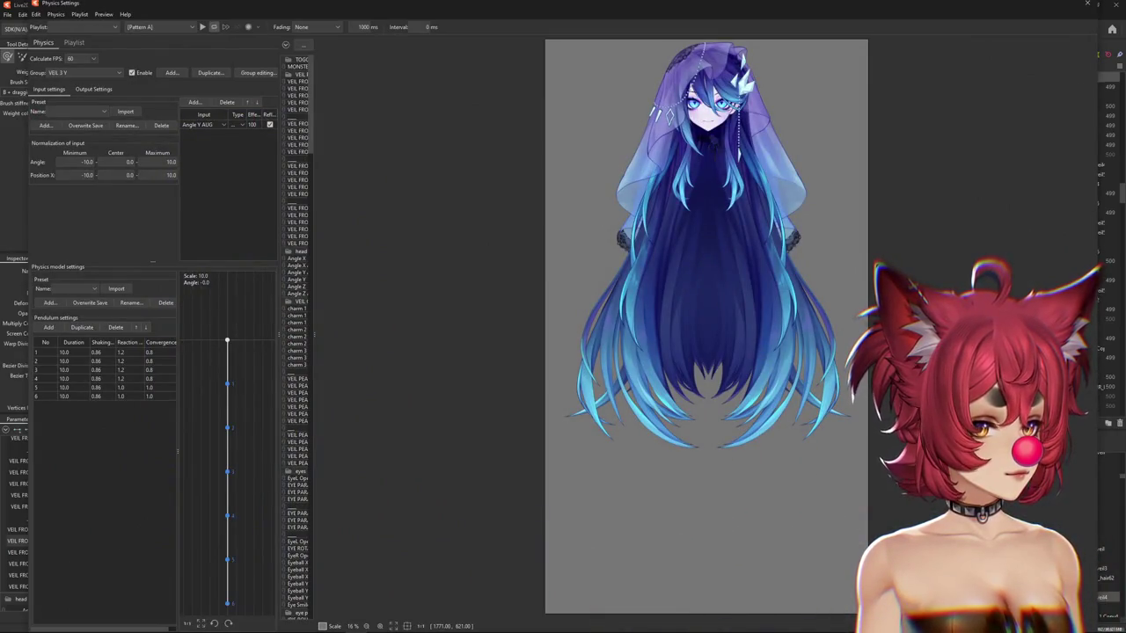
scroll(619, 321, up, 3)
scroll(619, 321, up, 2)
scroll(619, 321, up, 2)
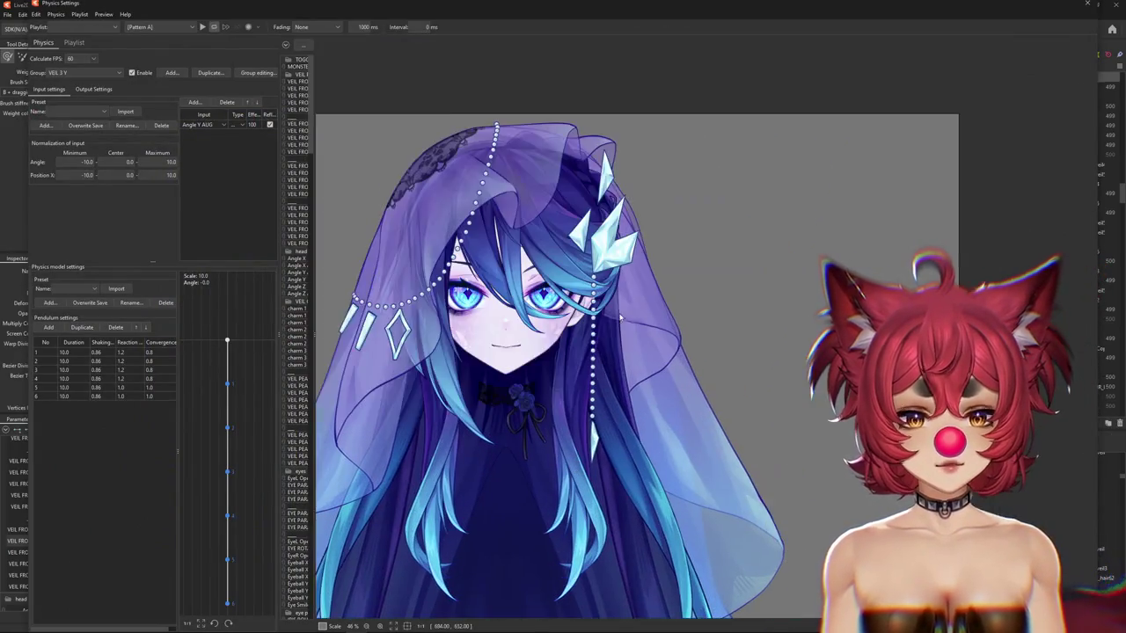
scroll(492, 352, up, 2)
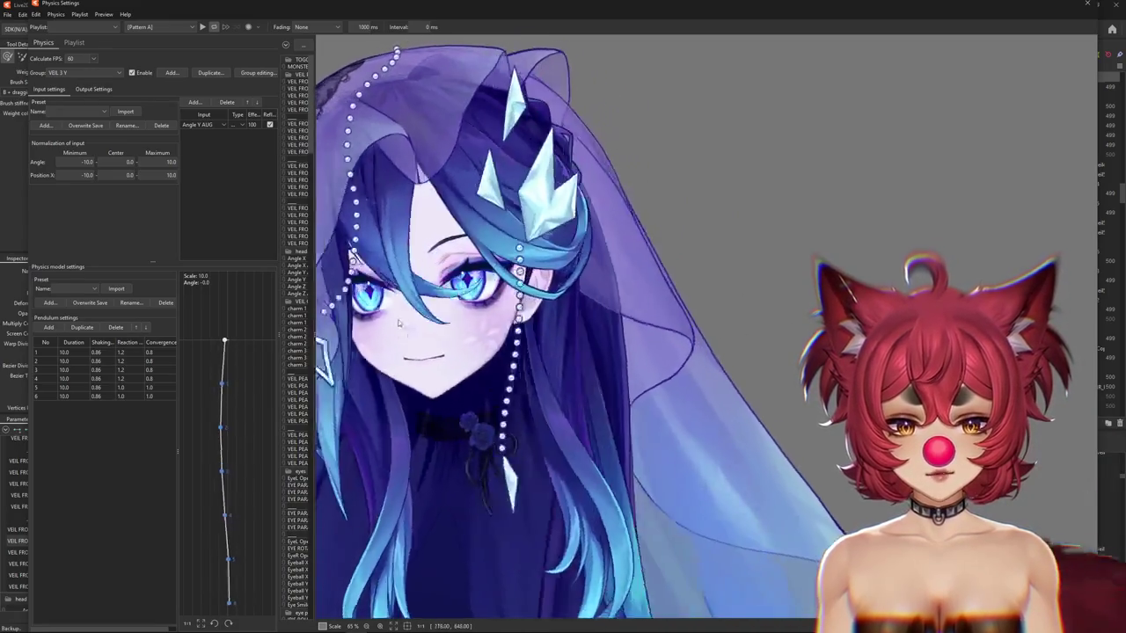
scroll(409, 323, down, 2)
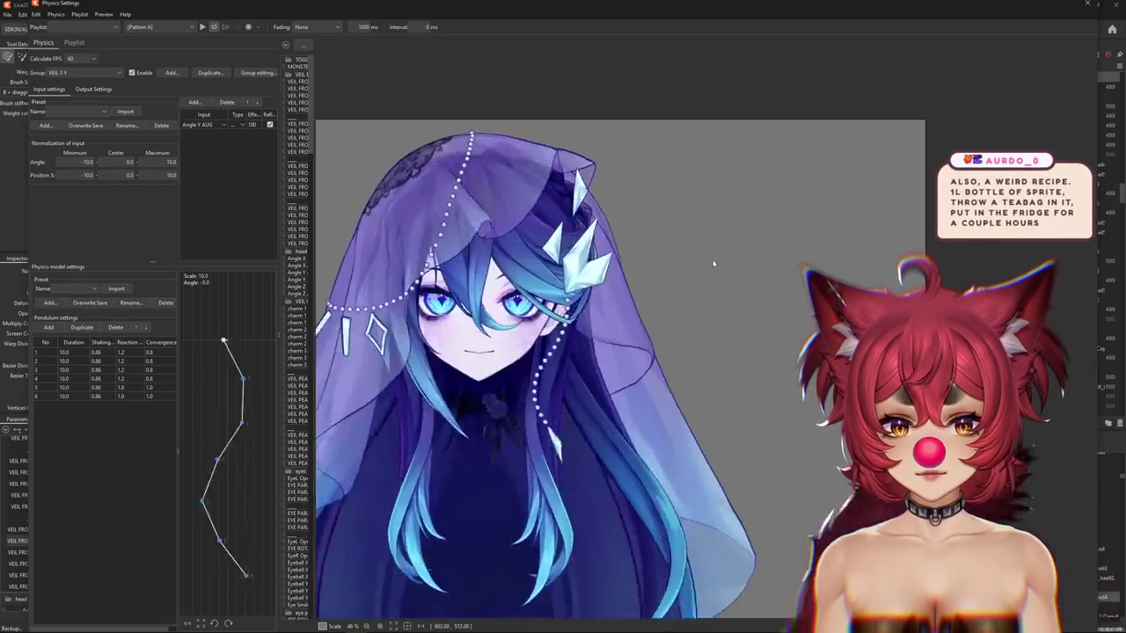
mouse_move(715, 293)
mouse_down()
mouse_move(437, 357)
mouse_move(799, 326)
mouse_move(721, 293)
mouse_move(544, 295)
mouse_up()
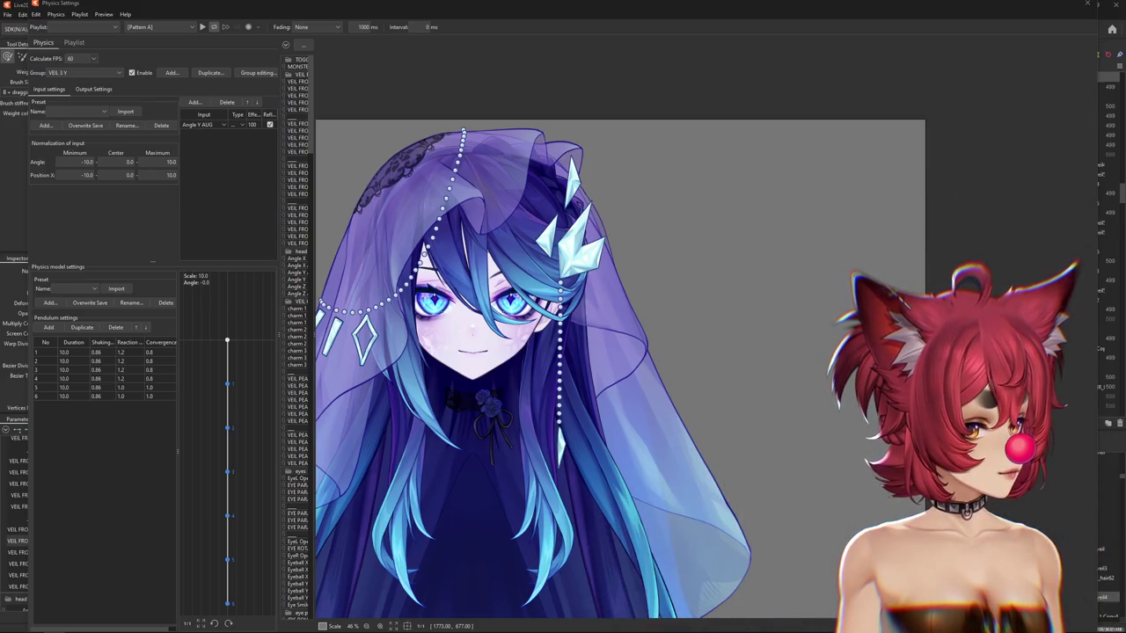
Switch to the Reddit post, scroll through it, and enlarge the wine glass and Sprite photo.
key(alt+Tab)
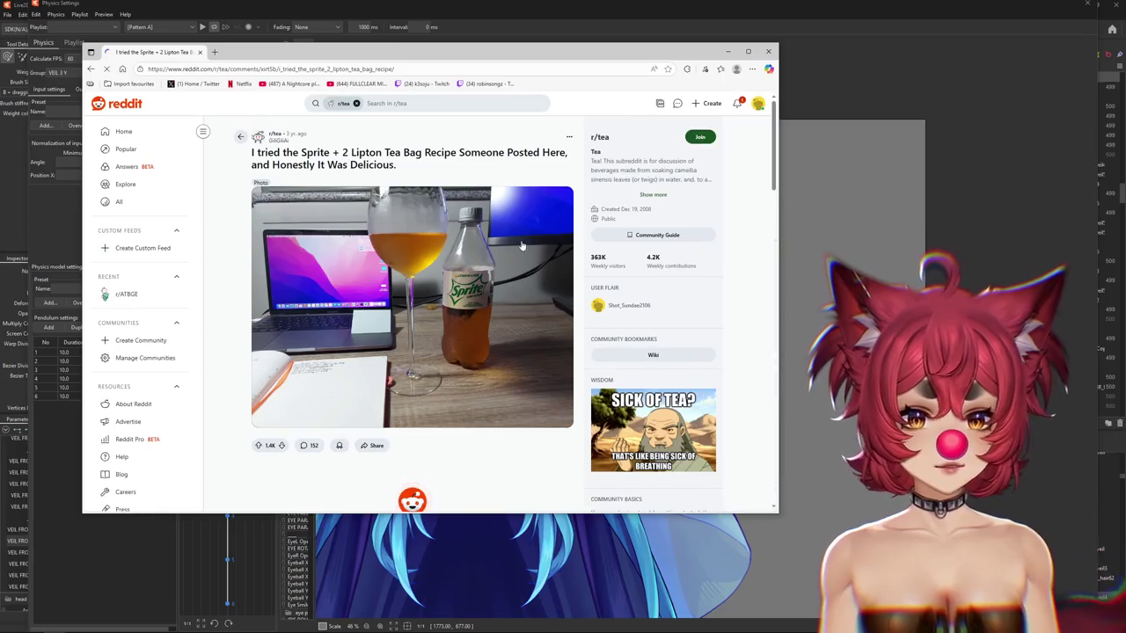
drag(279, 165, 398, 166)
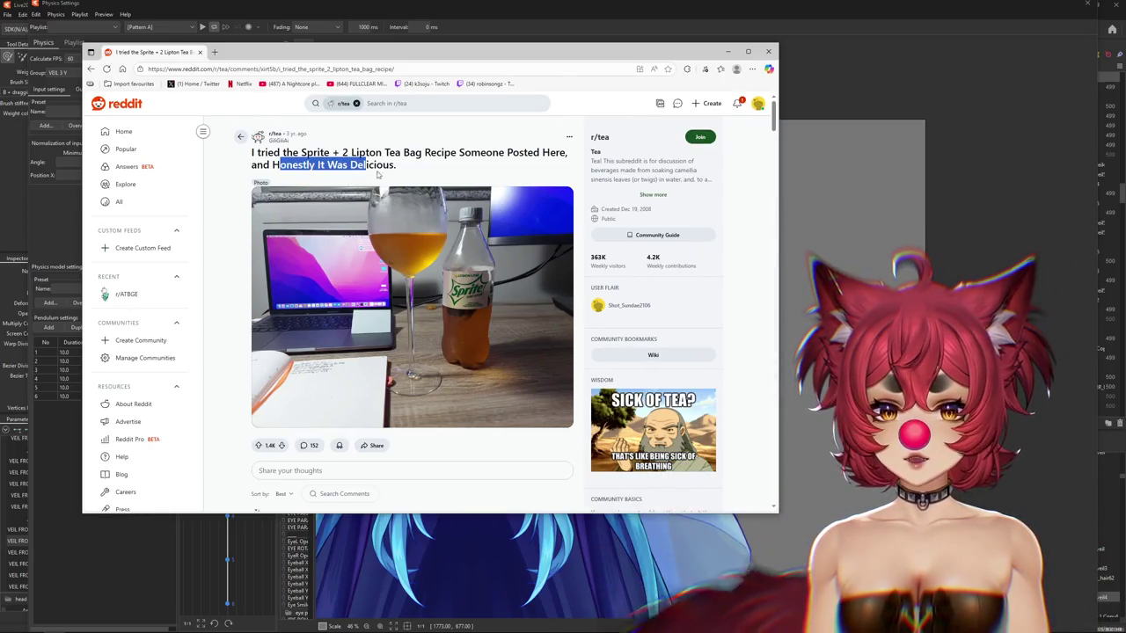
scroll(507, 305, down, 1)
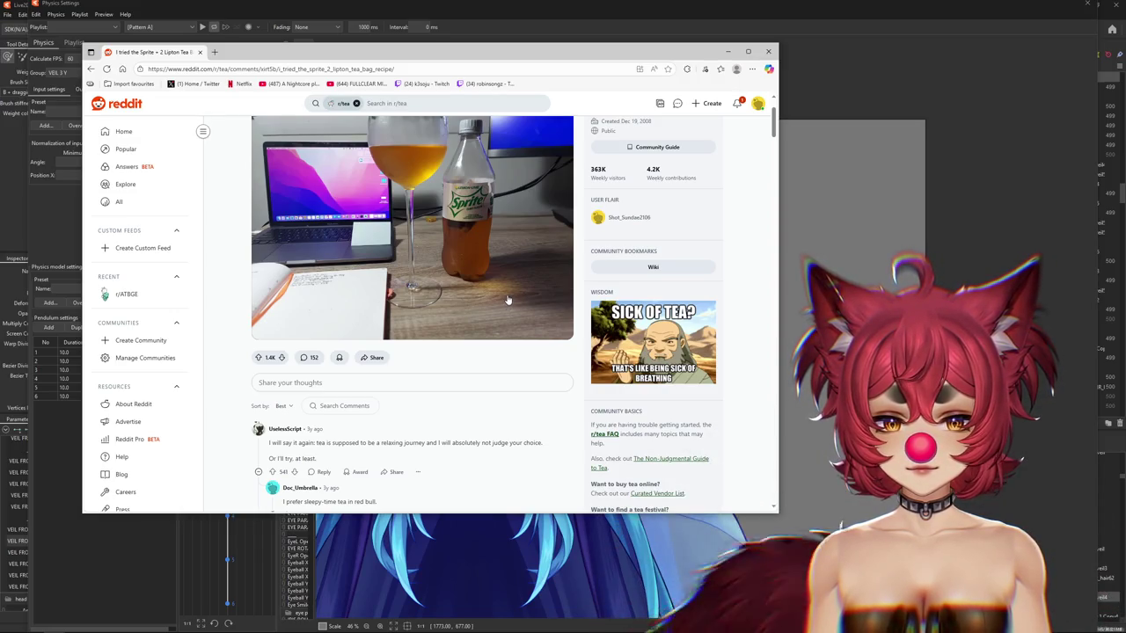
scroll(507, 301, down, 1)
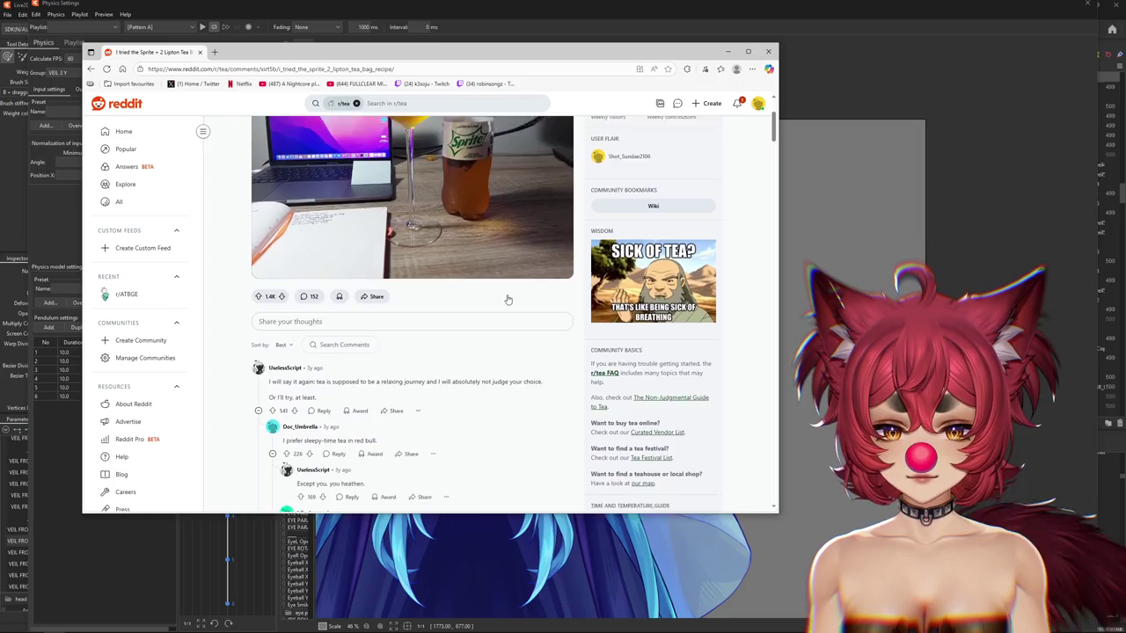
scroll(507, 295, down, 2)
scroll(507, 295, down, 3)
scroll(508, 298, down, 2)
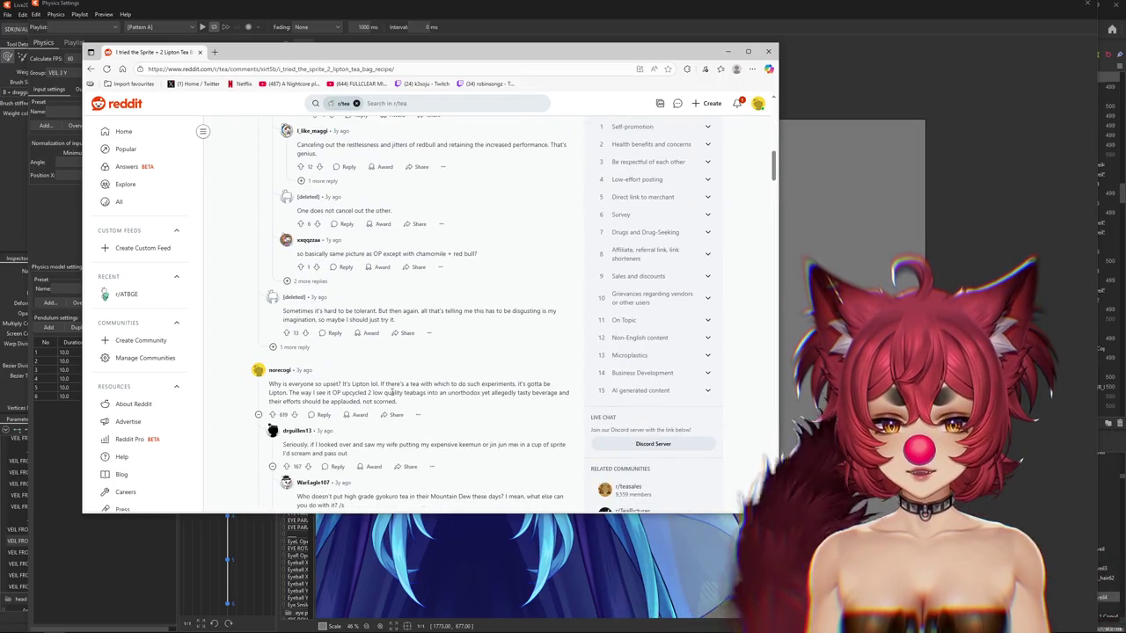
scroll(452, 393, up, 10)
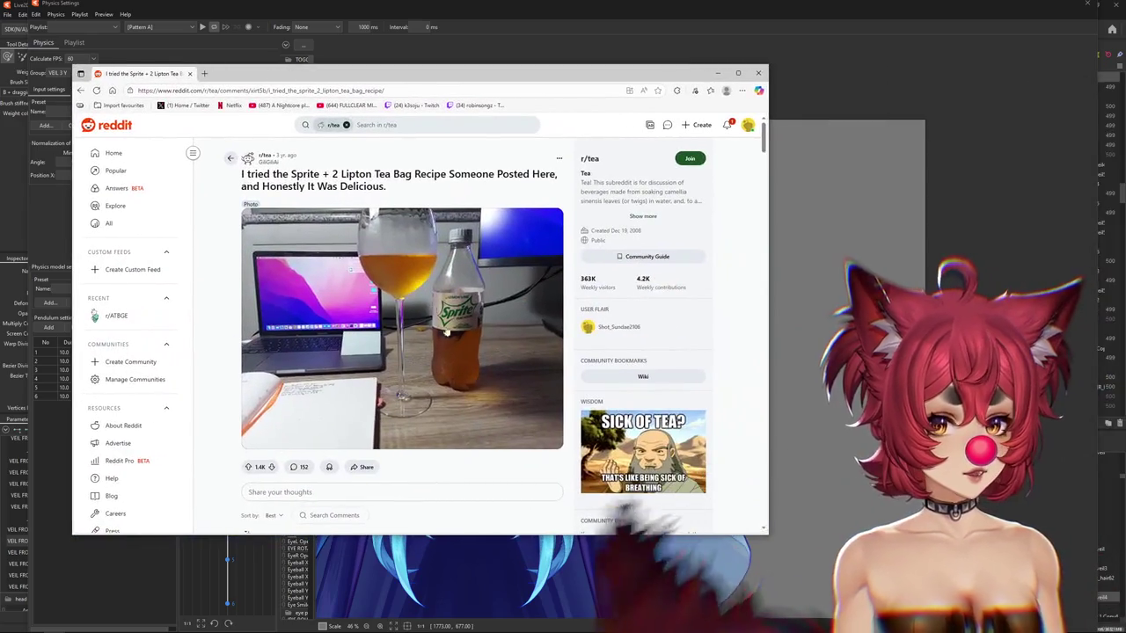
click(467, 345)
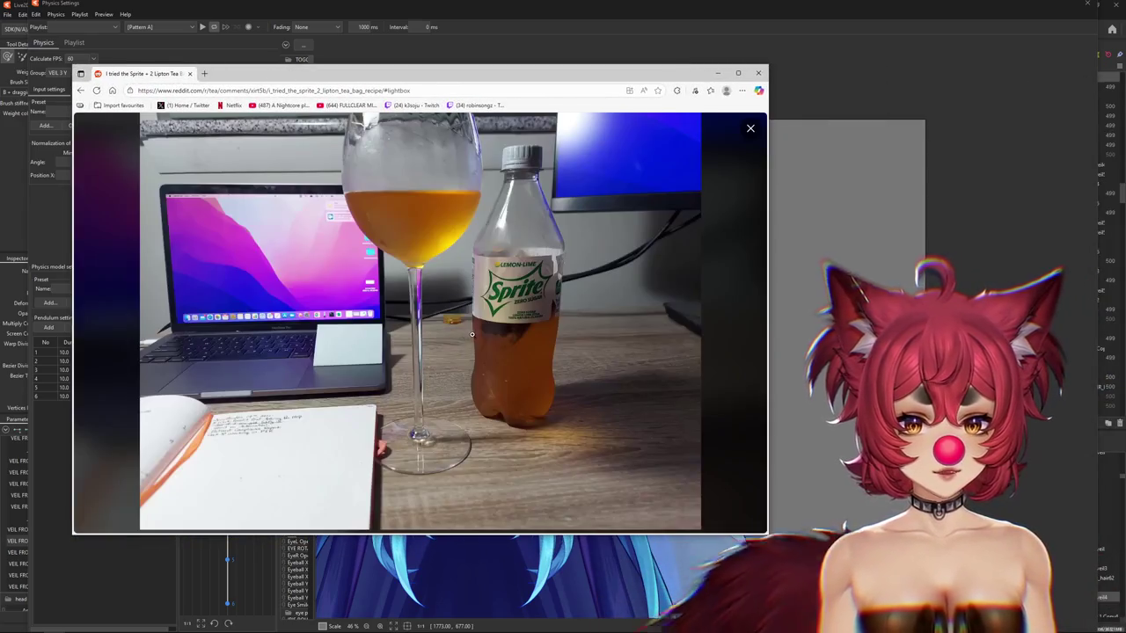
Zoom into the Sprite bottle photo, scroll around it, then zoom back out.
click(471, 334)
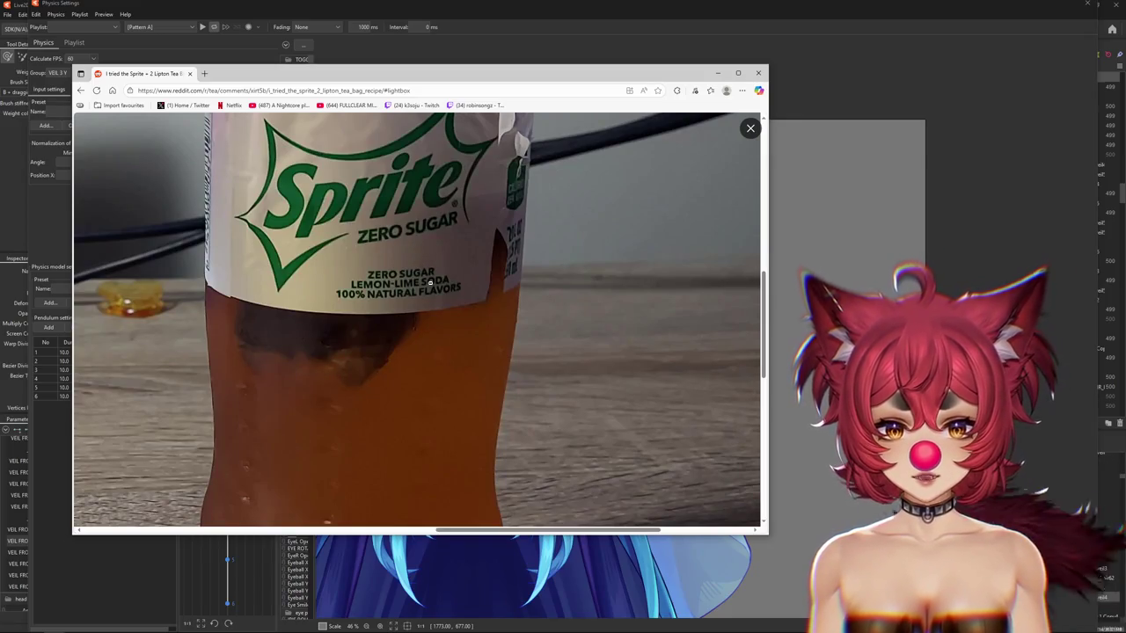
scroll(430, 279, down, 1)
scroll(290, 326, down, 1)
scroll(297, 330, down, 2)
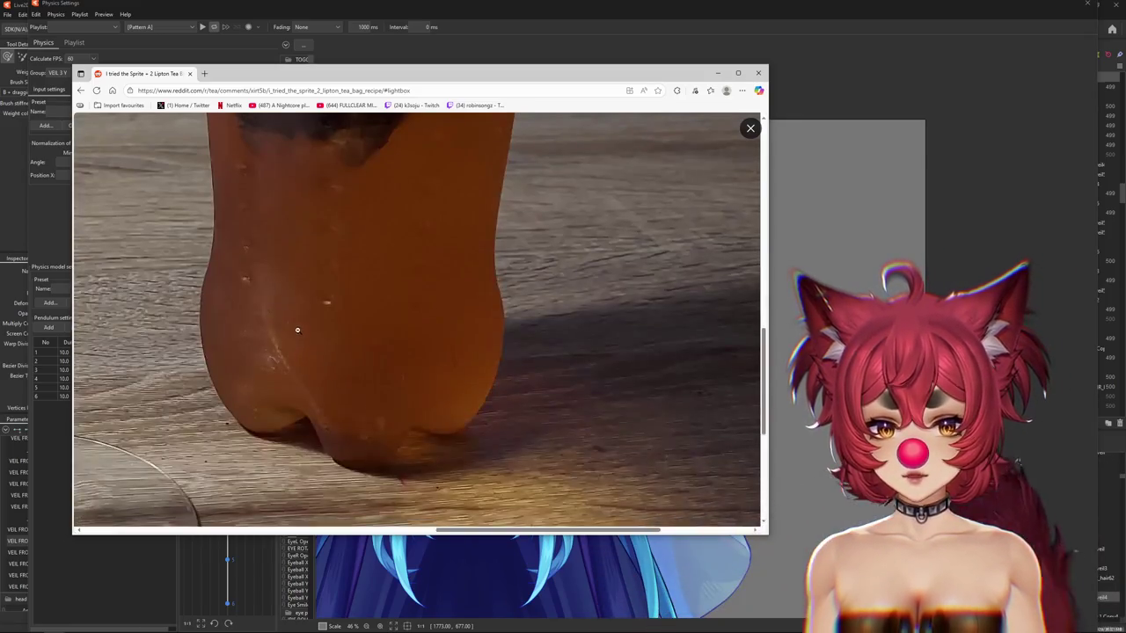
scroll(297, 329, up, 2)
scroll(370, 299, up, 1)
scroll(444, 268, up, 1)
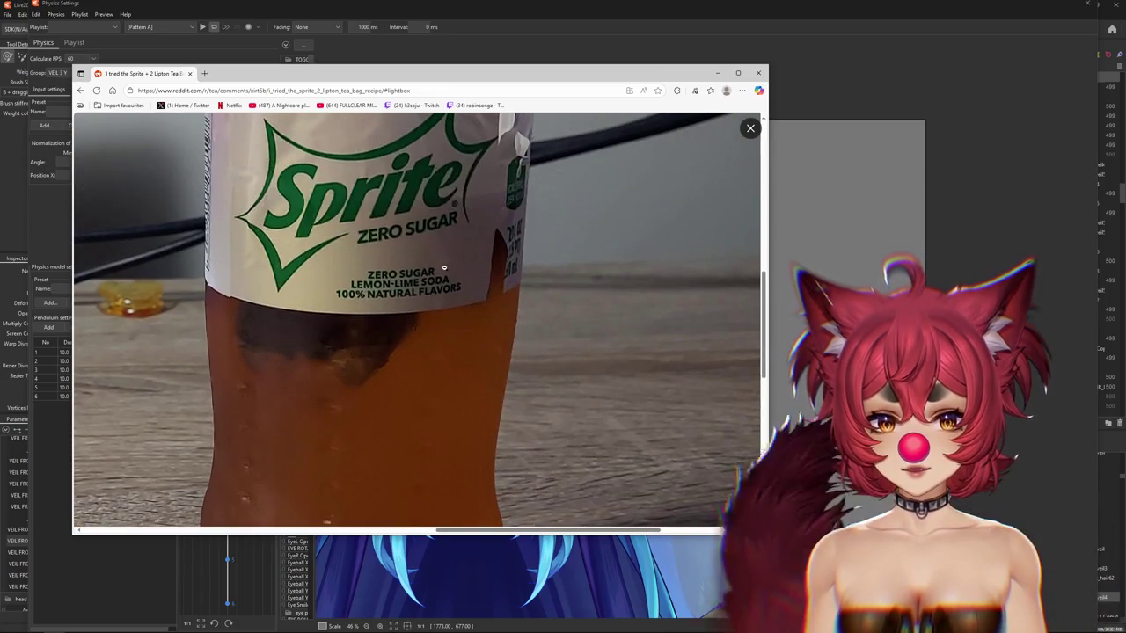
scroll(402, 357, up, 1)
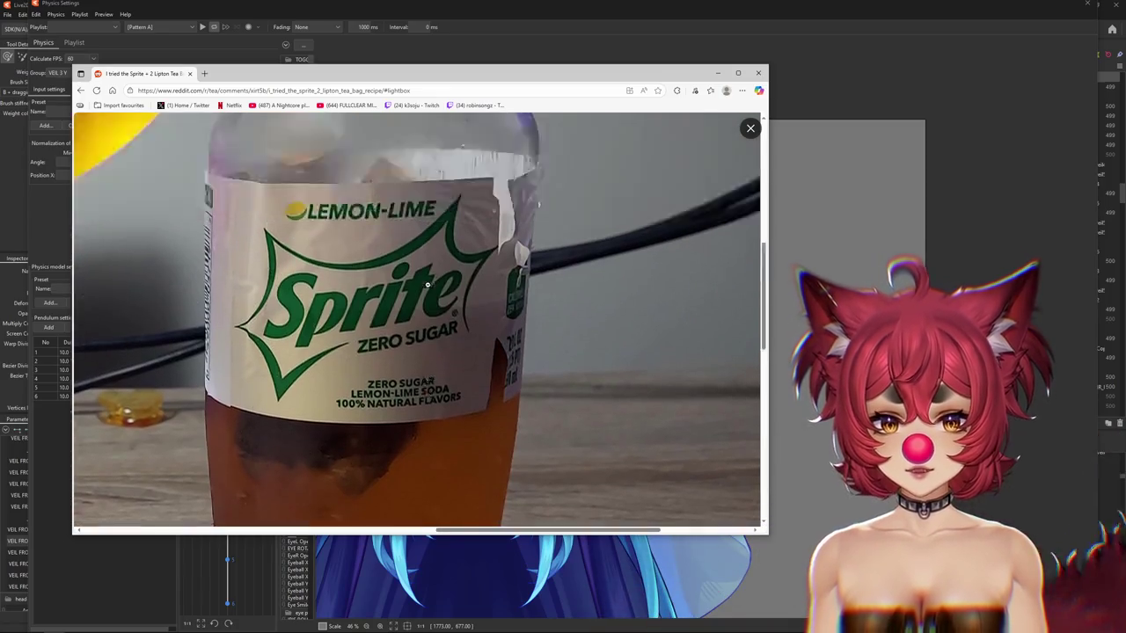
scroll(427, 286, up, 1)
scroll(387, 280, down, 2)
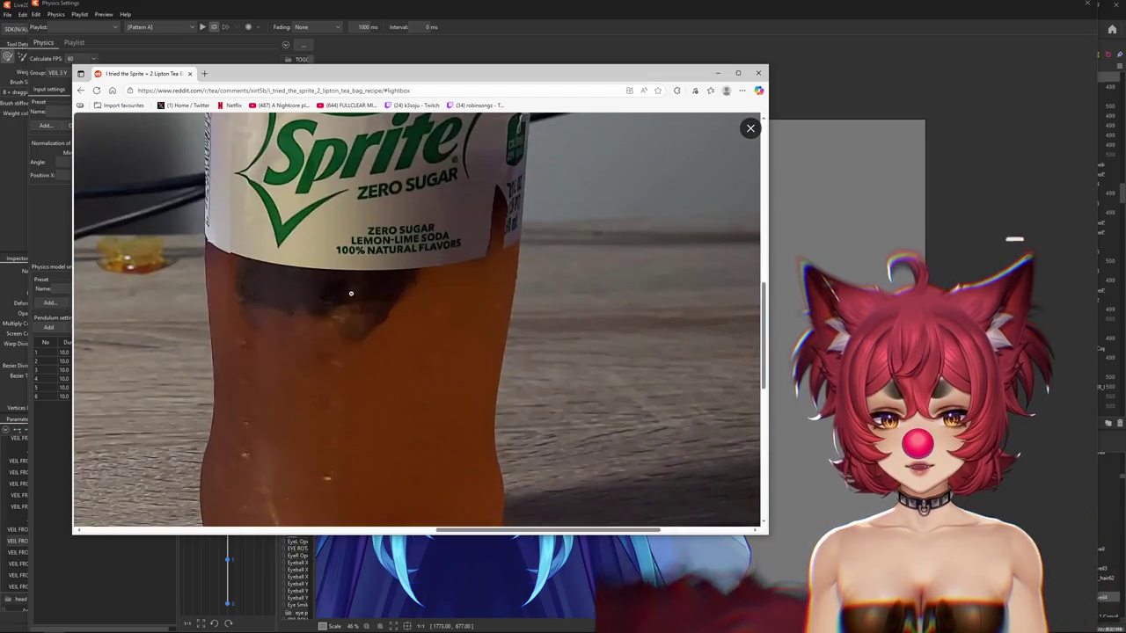
scroll(352, 255, up, 2)
click(358, 157)
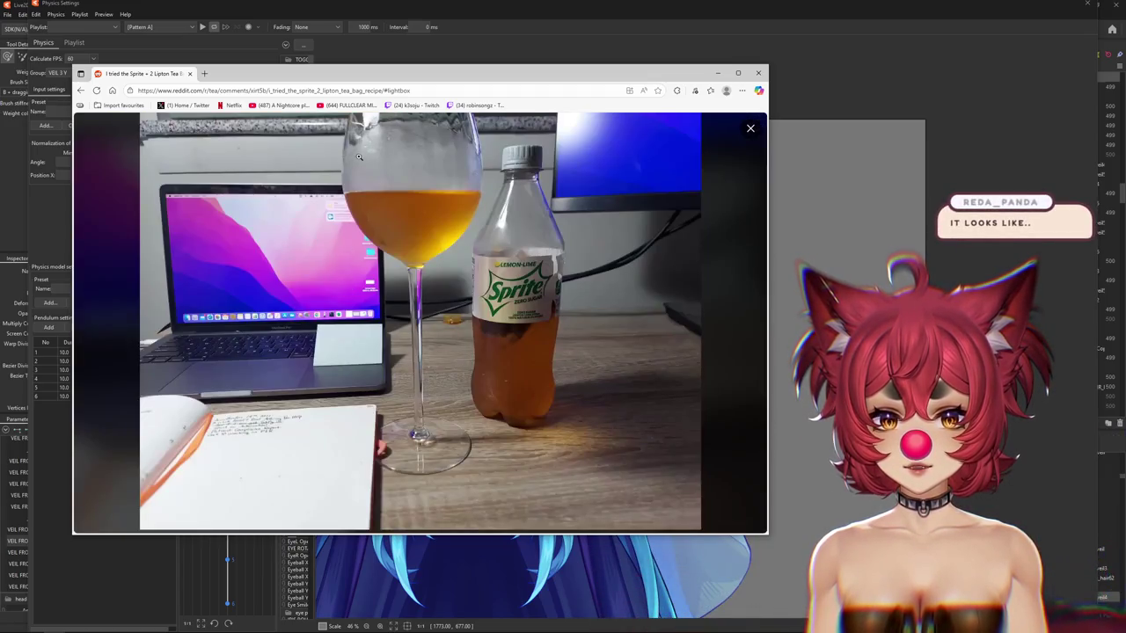
Zoom in on the Sprite label again, then close the browser window.
click(452, 323)
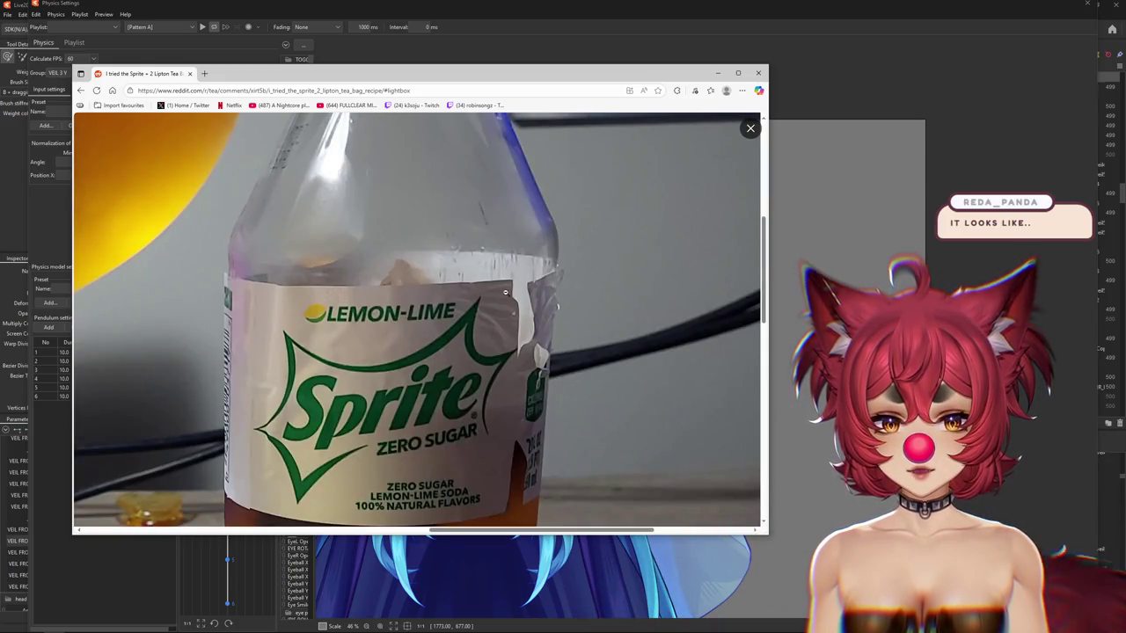
scroll(446, 339, down, 3)
scroll(431, 334, down, 3)
scroll(431, 335, up, 3)
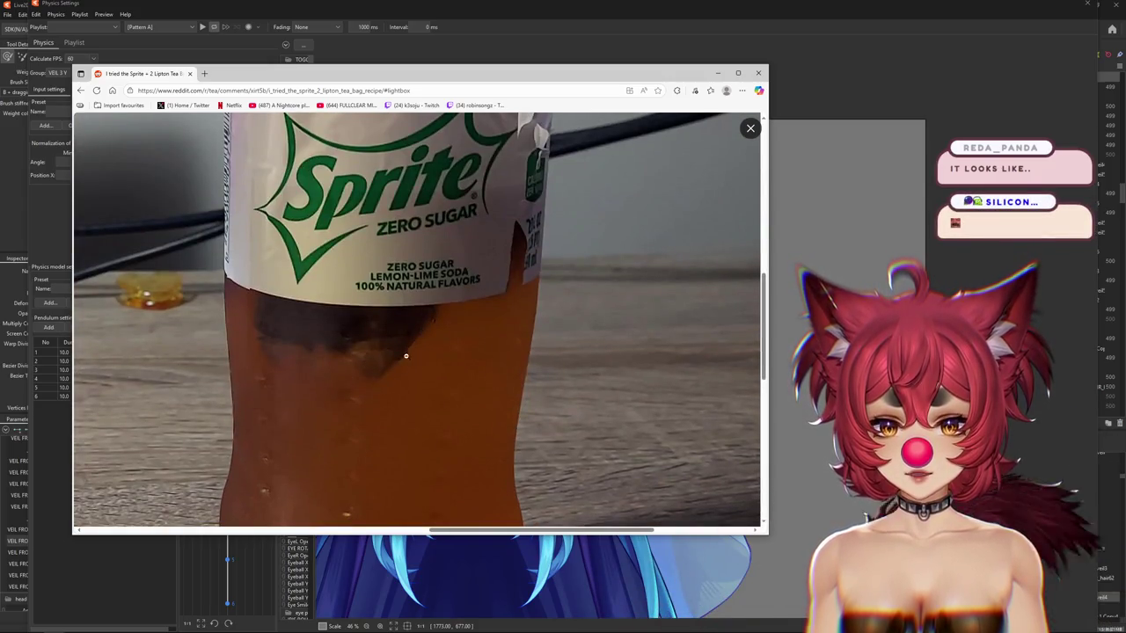
click(309, 382)
click(533, 344)
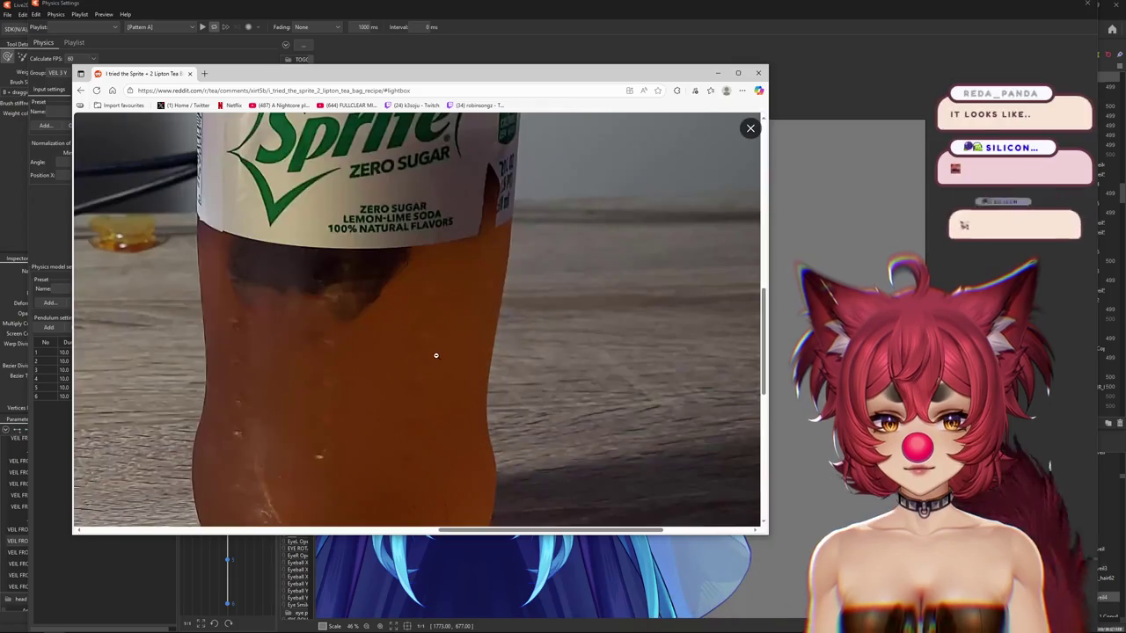
scroll(437, 353, up, 3)
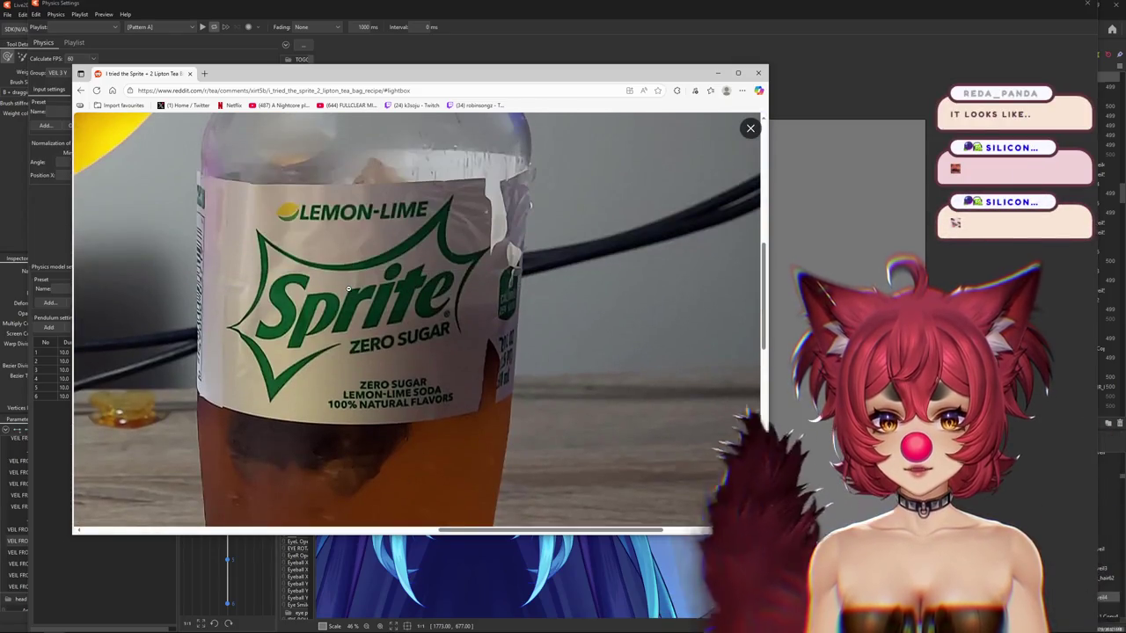
click(758, 72)
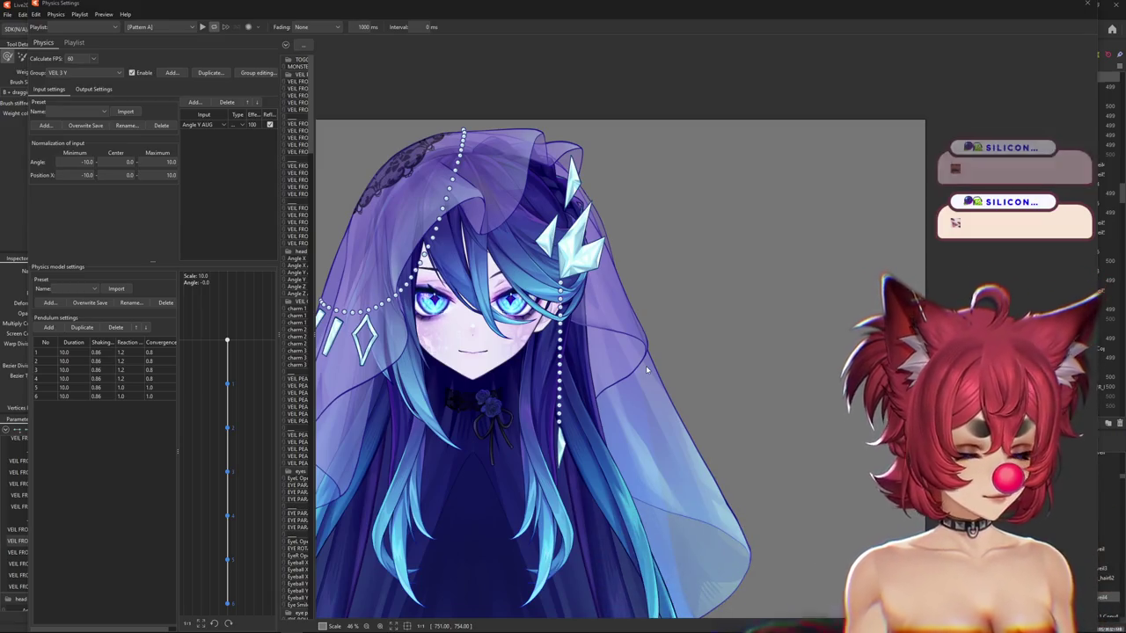
scroll(606, 380, down, 2)
Shake the physics preview model sideways to test the veil's swing.
scroll(636, 343, up, 4)
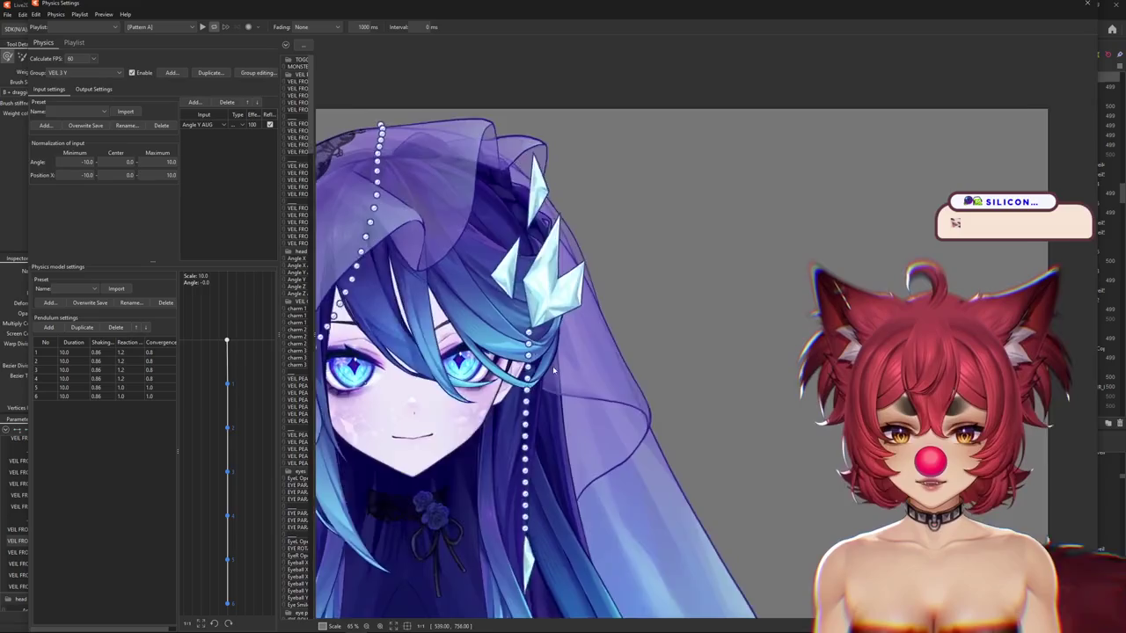
scroll(748, 346, down, 1)
drag(748, 345, 319, 374)
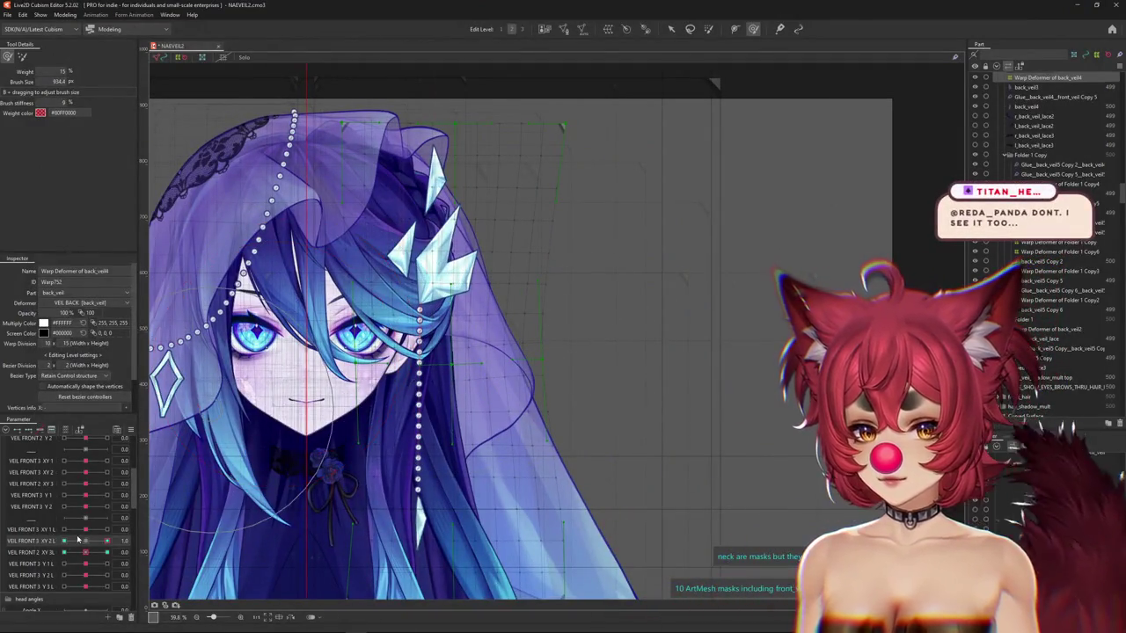
Select VEIL FRONT 2 XY 3L, enlarge the deform brush and toggle the grid to inspect the veil.
click(82, 551)
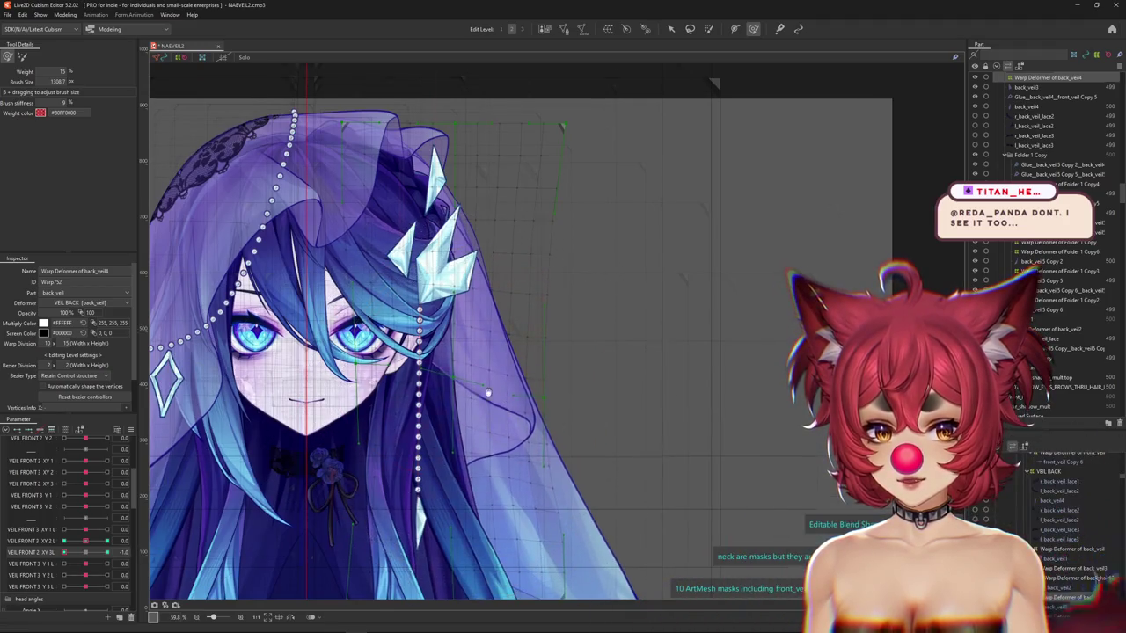
scroll(481, 353, down, 1)
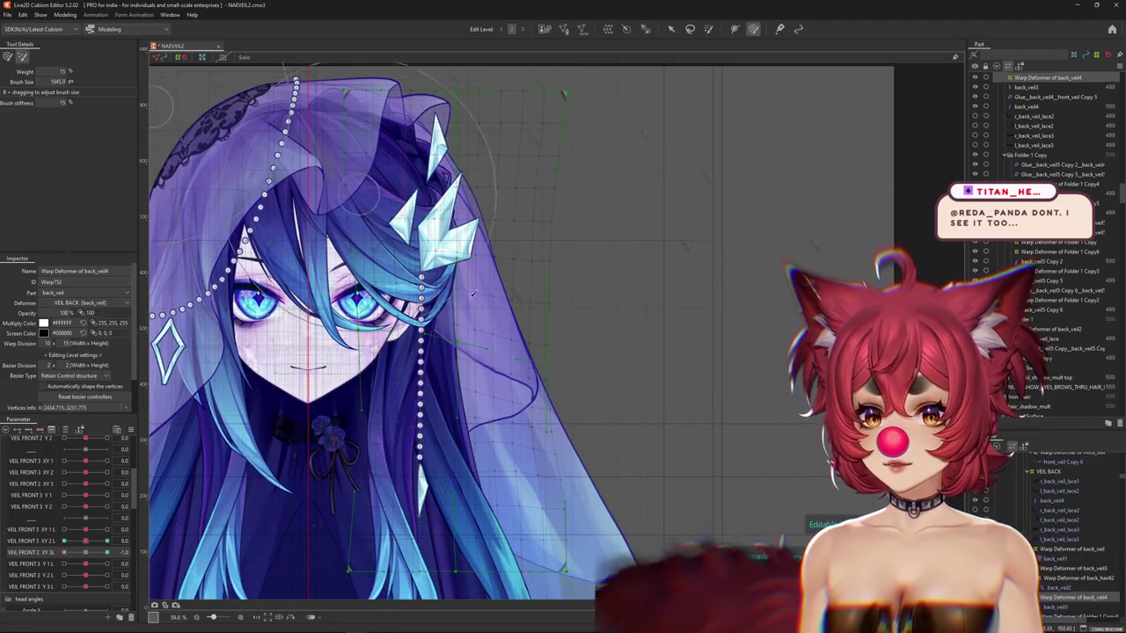
drag(442, 354, 464, 415)
key(ctrl+h)
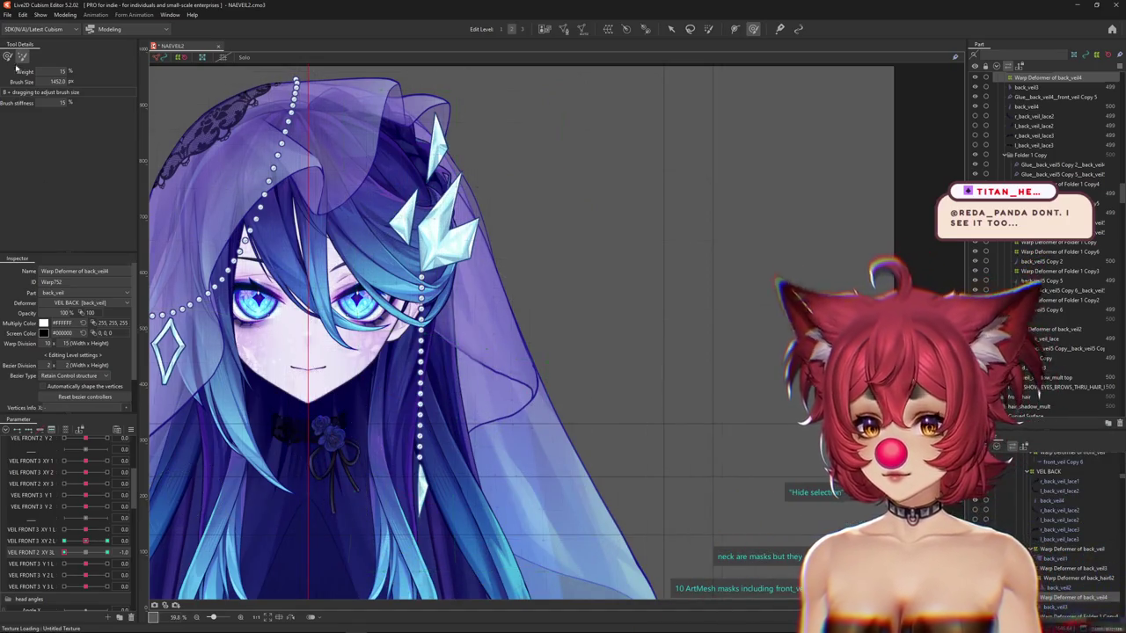
key(ctrl+h)
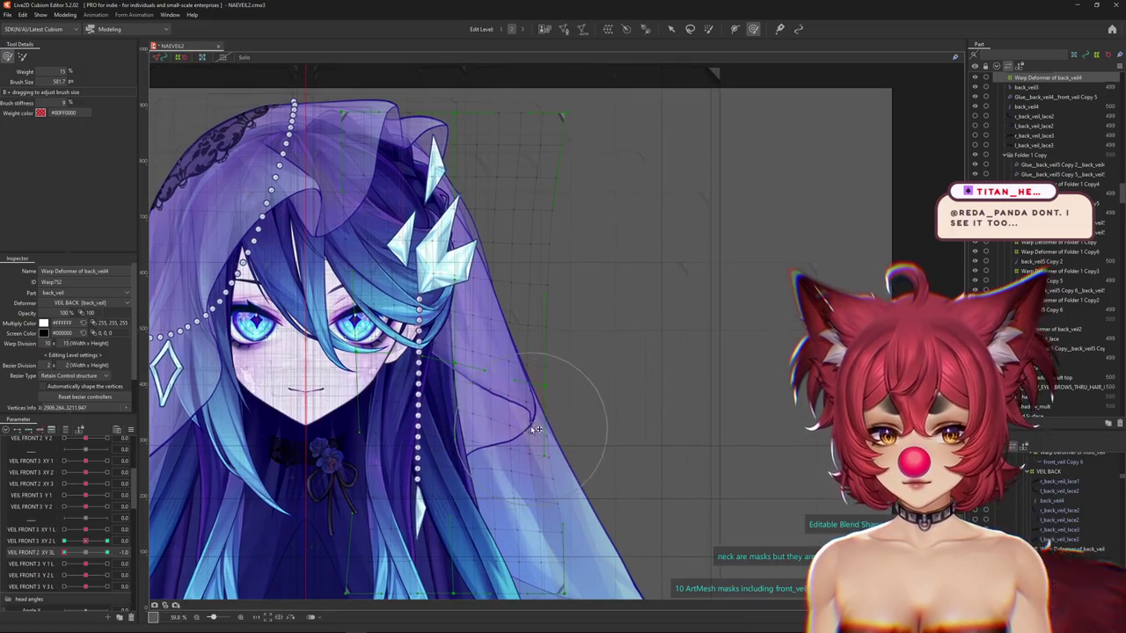
key(ctrl+h)
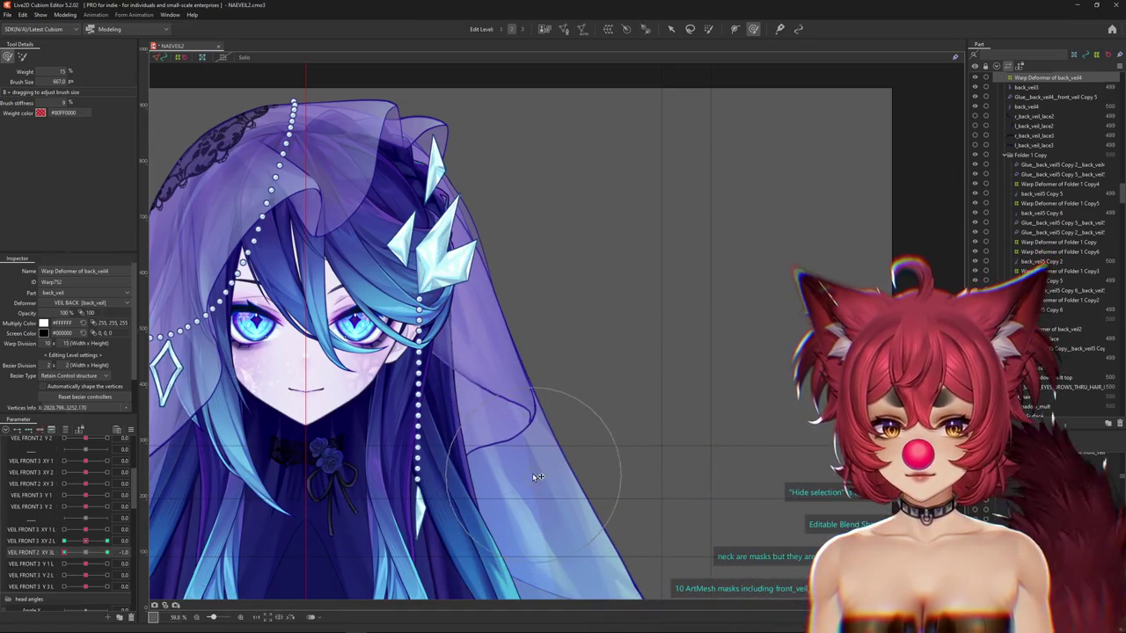
scroll(532, 479, down, 2)
scroll(459, 437, up, 1)
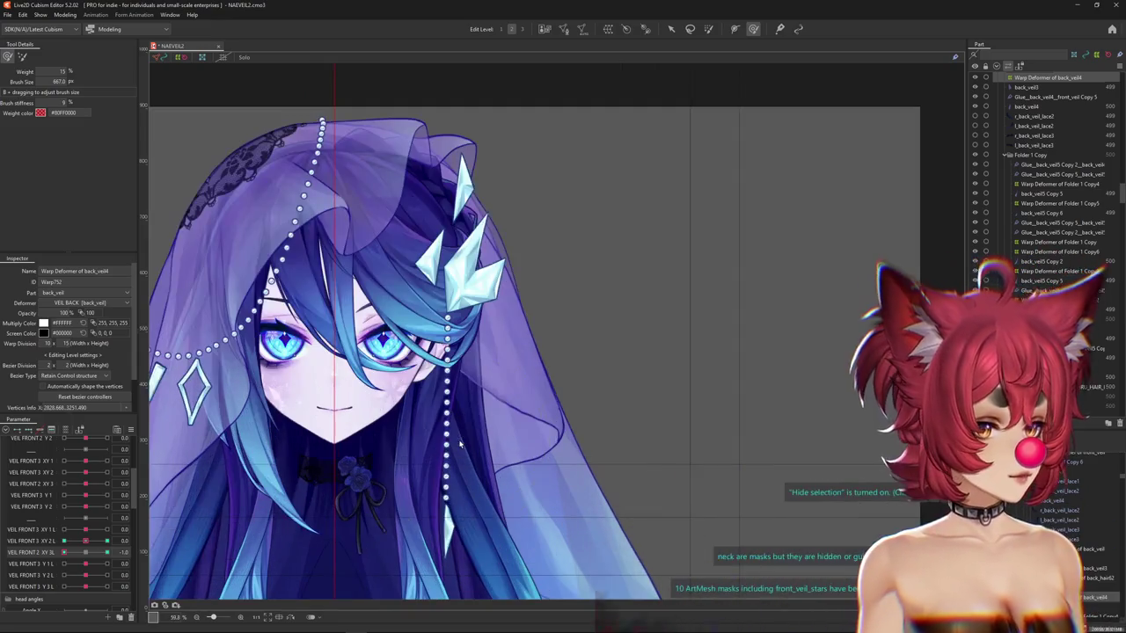
scroll(449, 423, up, 1)
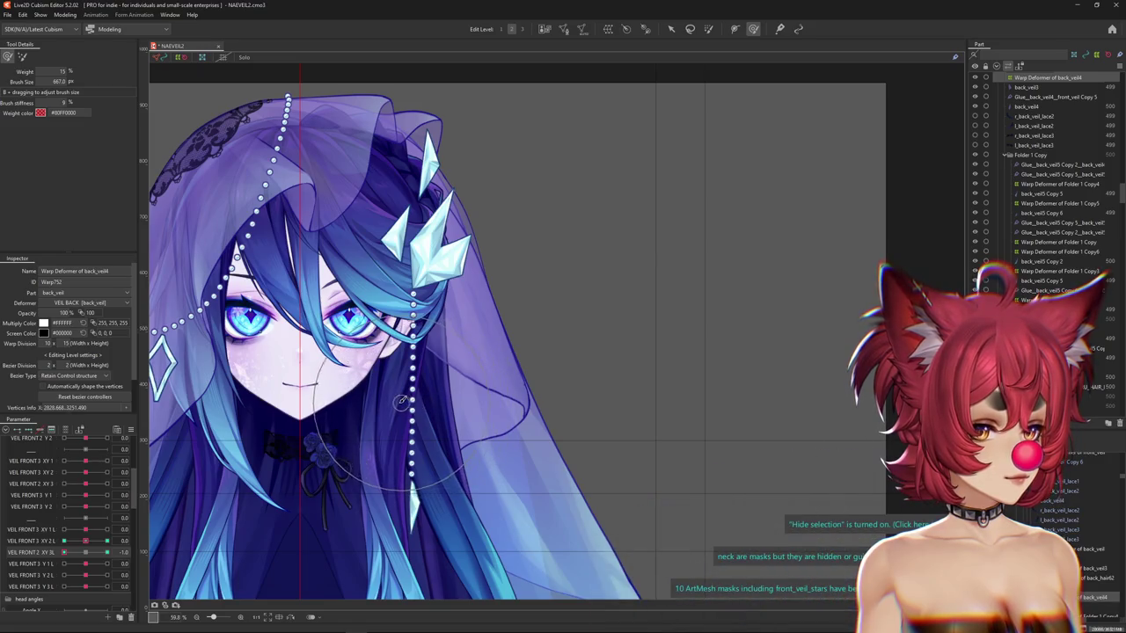
Undo the brushed bulge and step through the veil keyforms, ending on VEIL FRONT 2 XY 3L at 1.0.
key(ctrl+z)
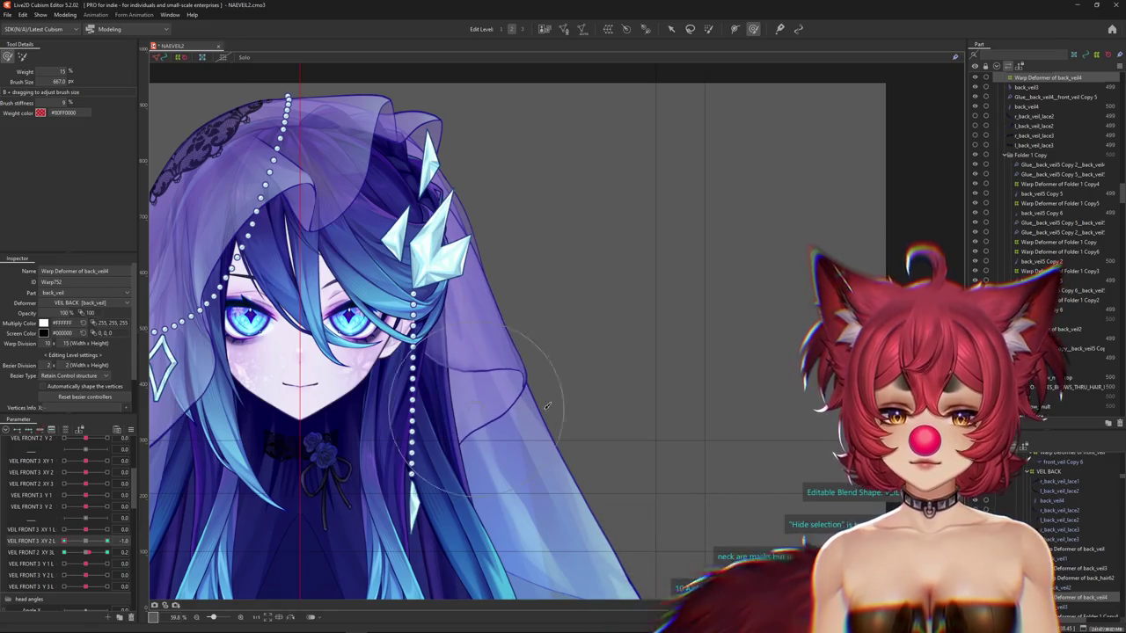
click(26, 57)
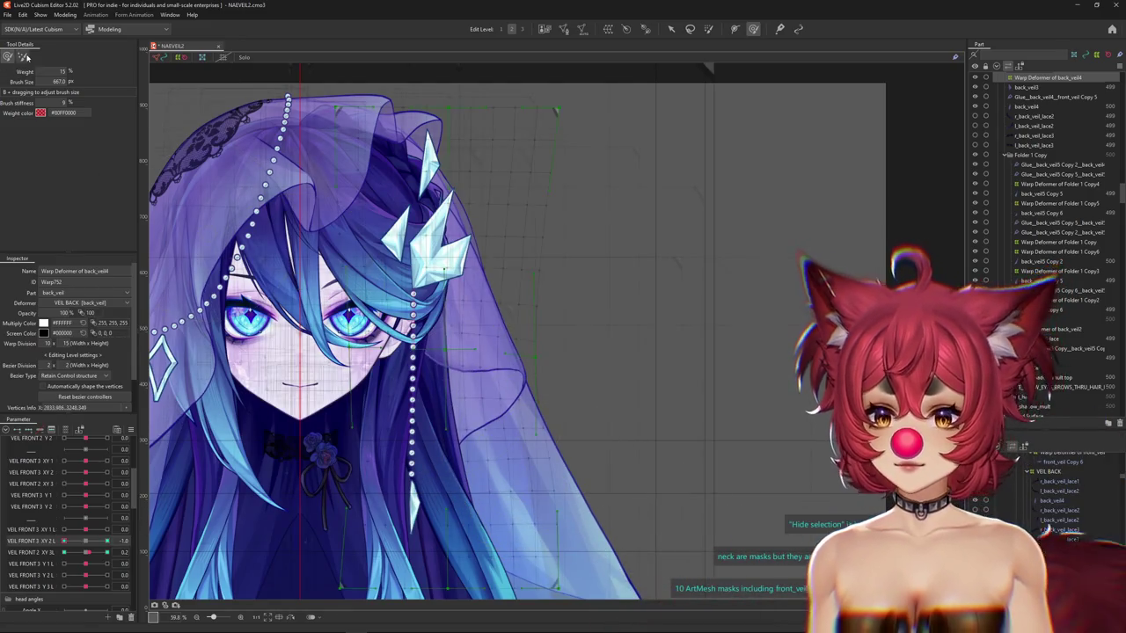
scroll(369, 396, down, 3)
scroll(264, 413, down, 2)
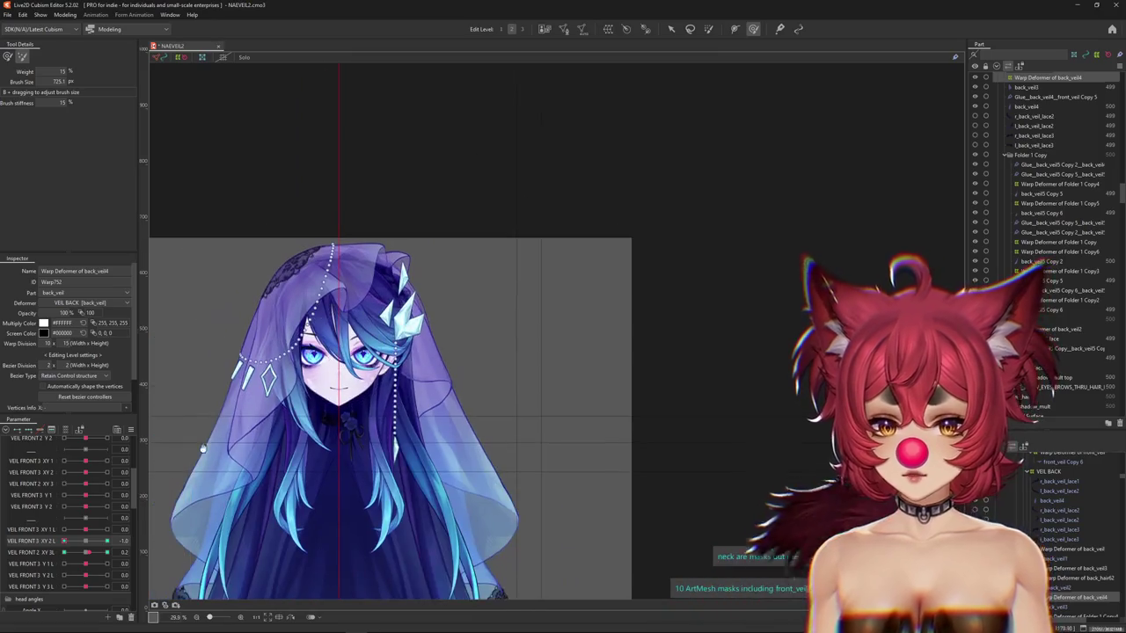
click(85, 547)
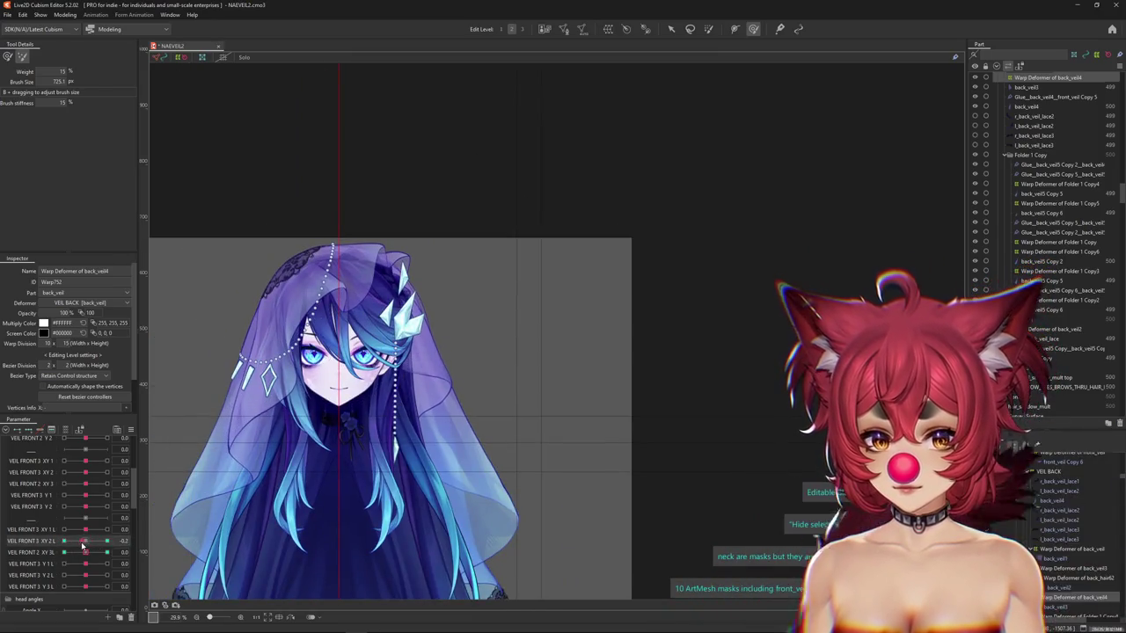
click(106, 530)
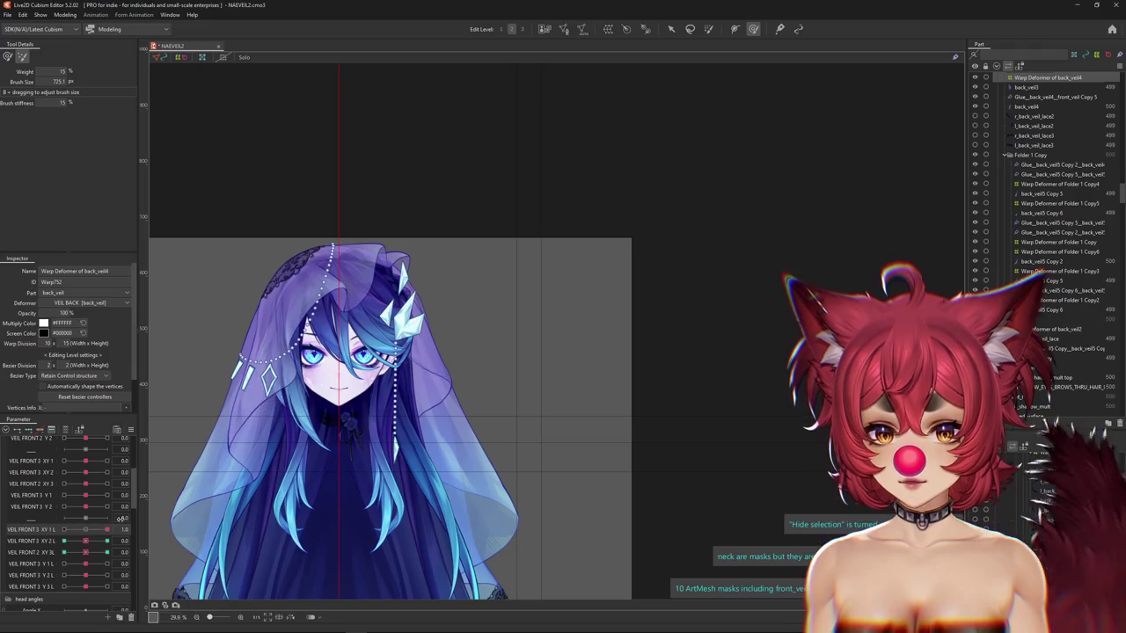
click(69, 543)
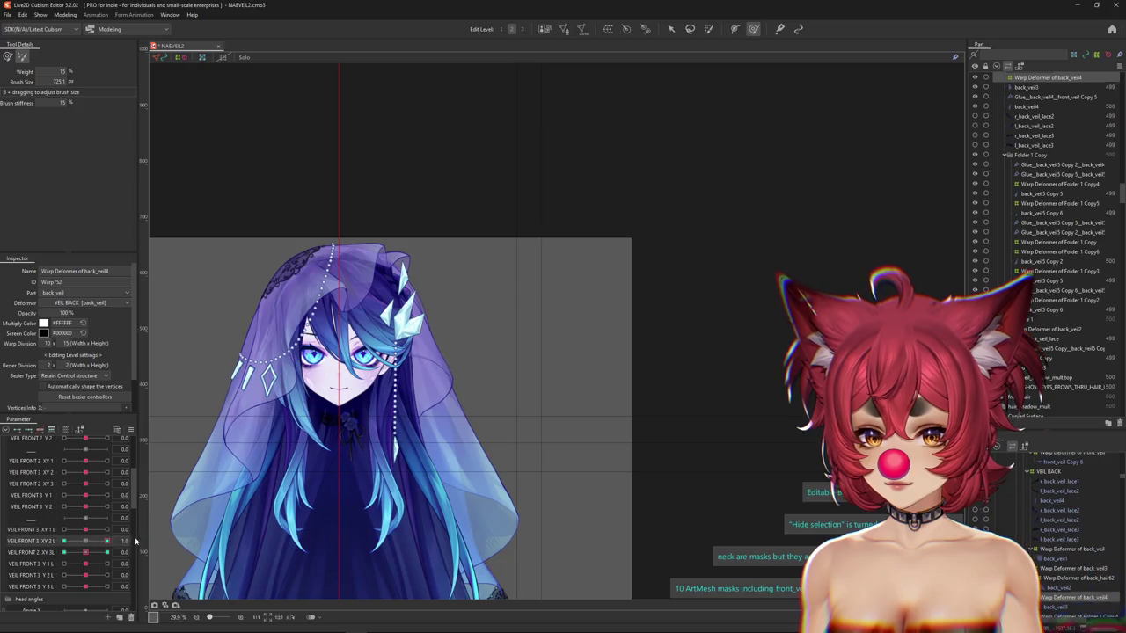
click(106, 553)
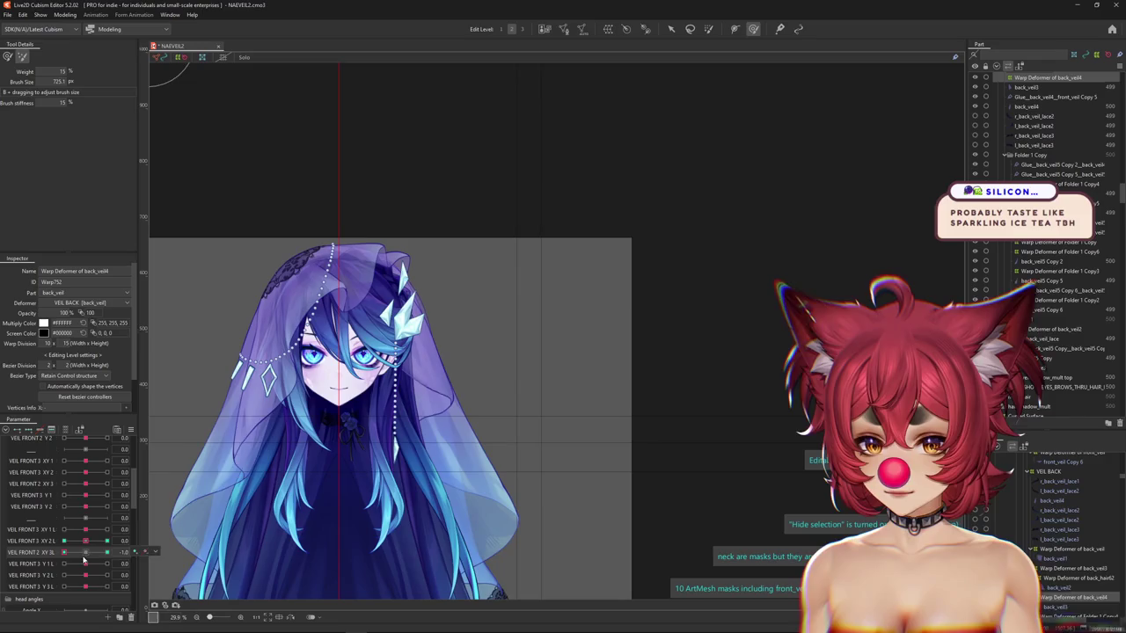
scroll(400, 424, up, 3)
Pick the back_veil4 warp deformer from the meshes overlapping the veil.
right_click(476, 398)
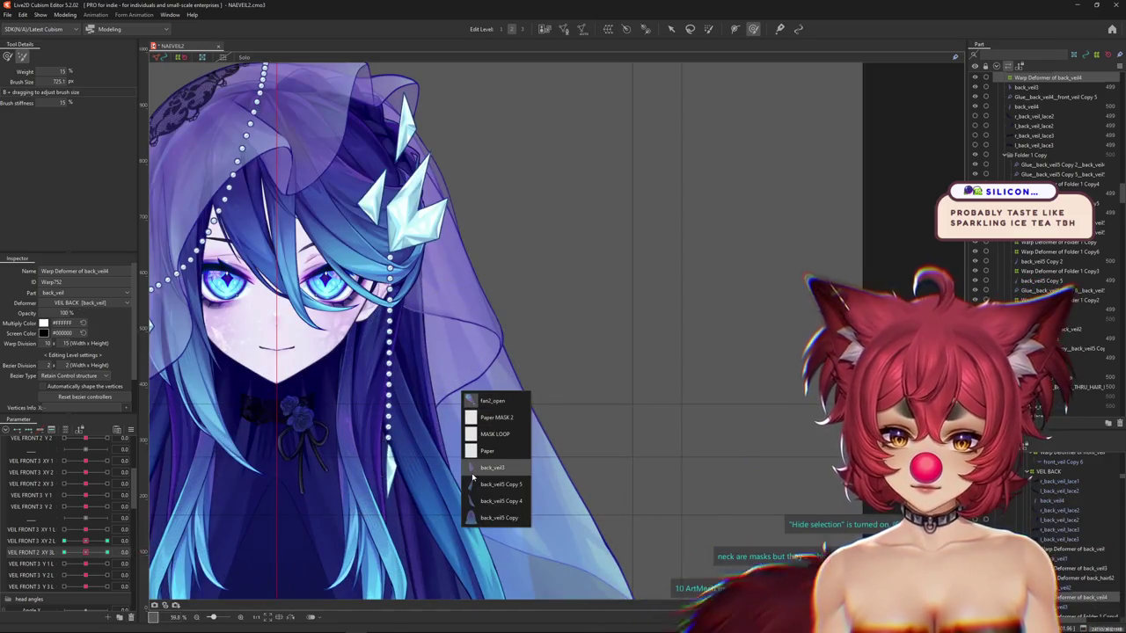
click(486, 468)
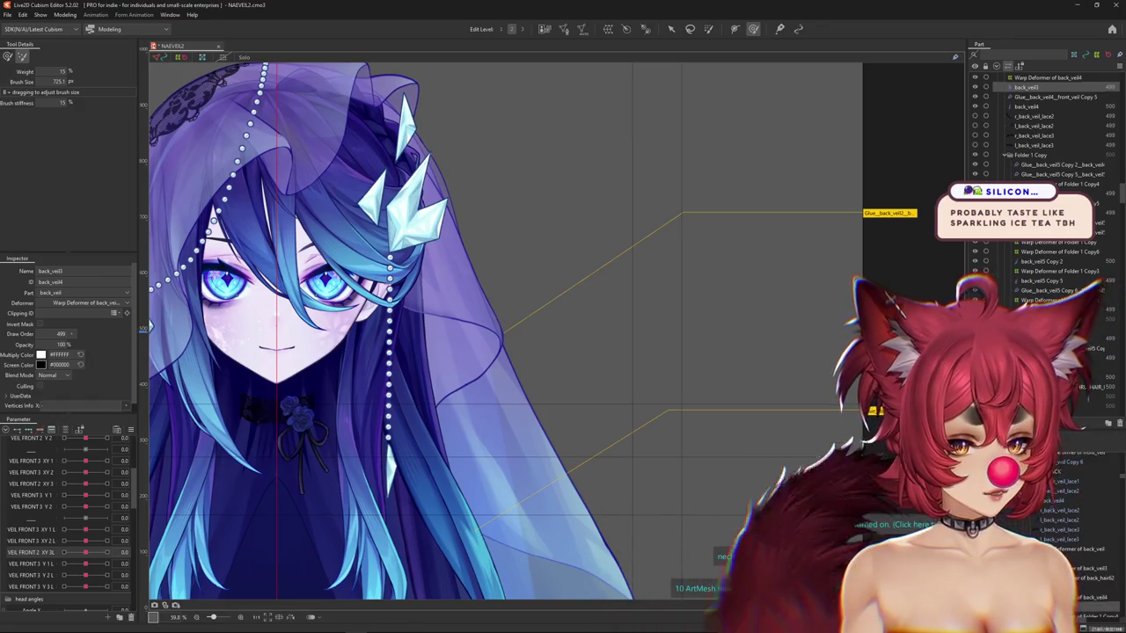
click(1046, 78)
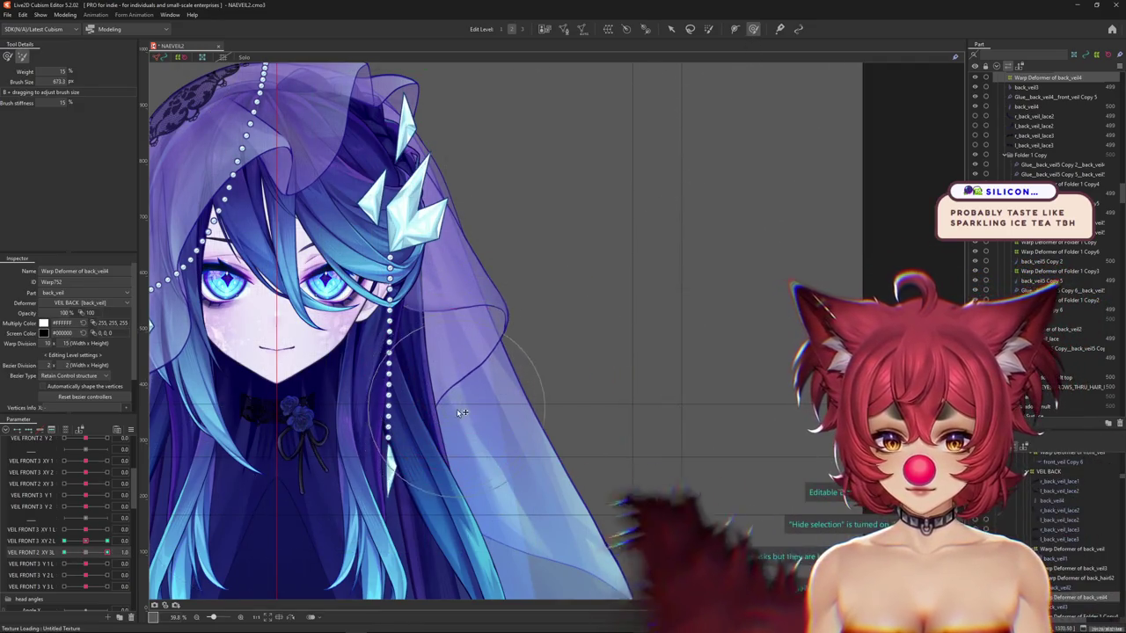
Bend the veil's right edge and lower part with the deform brush.
key(b)
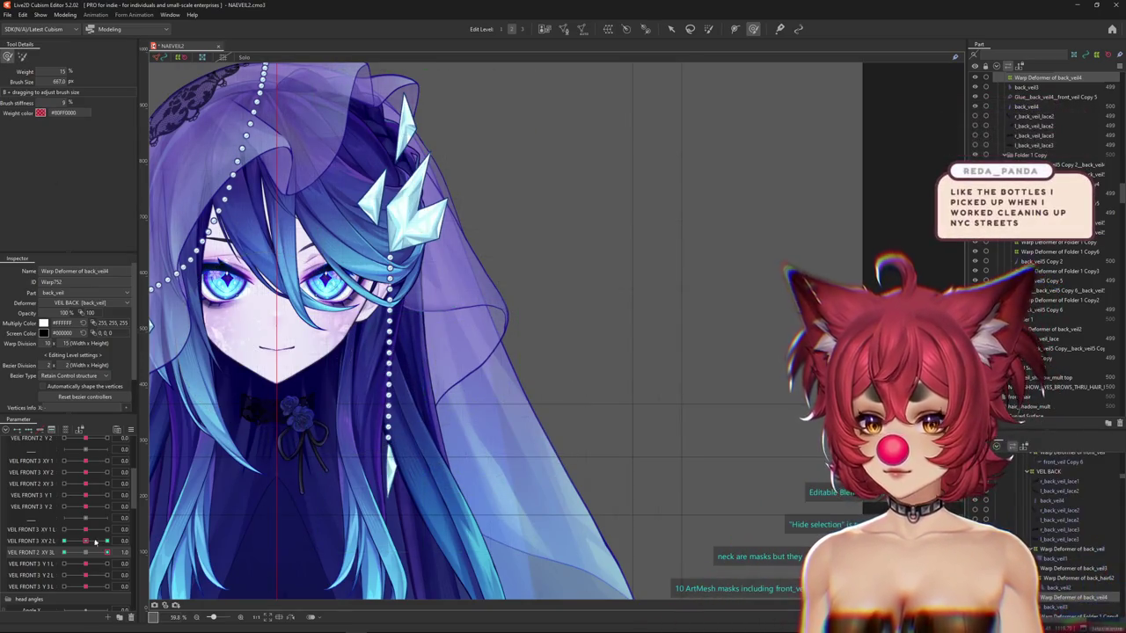
drag(453, 402, 473, 437)
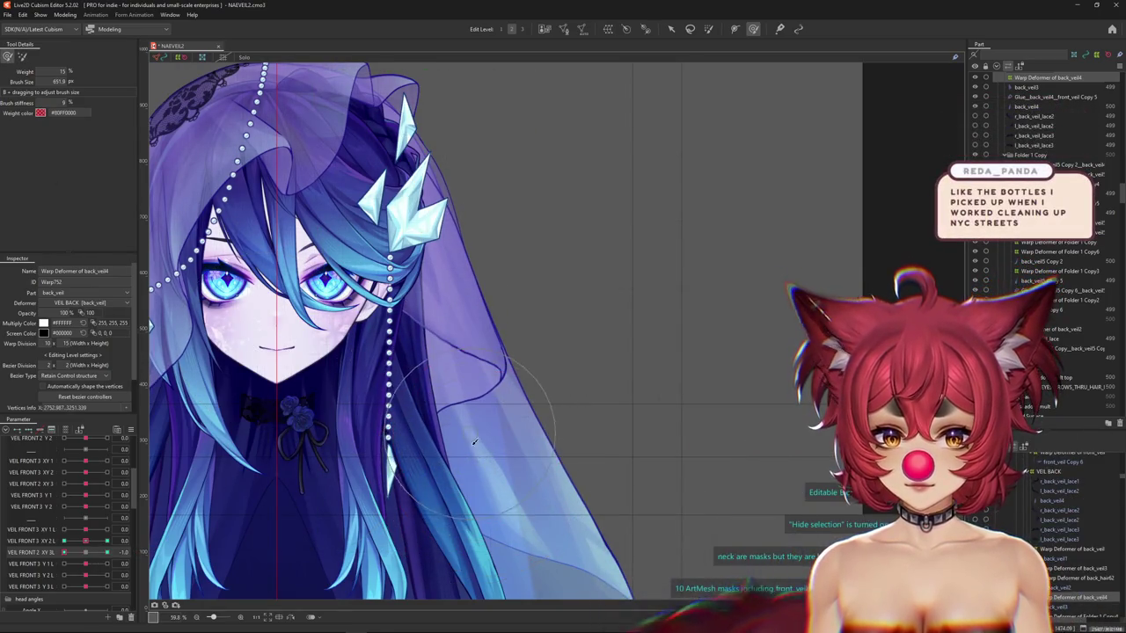
mouse_move(487, 479)
mouse_down()
mouse_move(500, 423)
mouse_move(502, 534)
mouse_up()
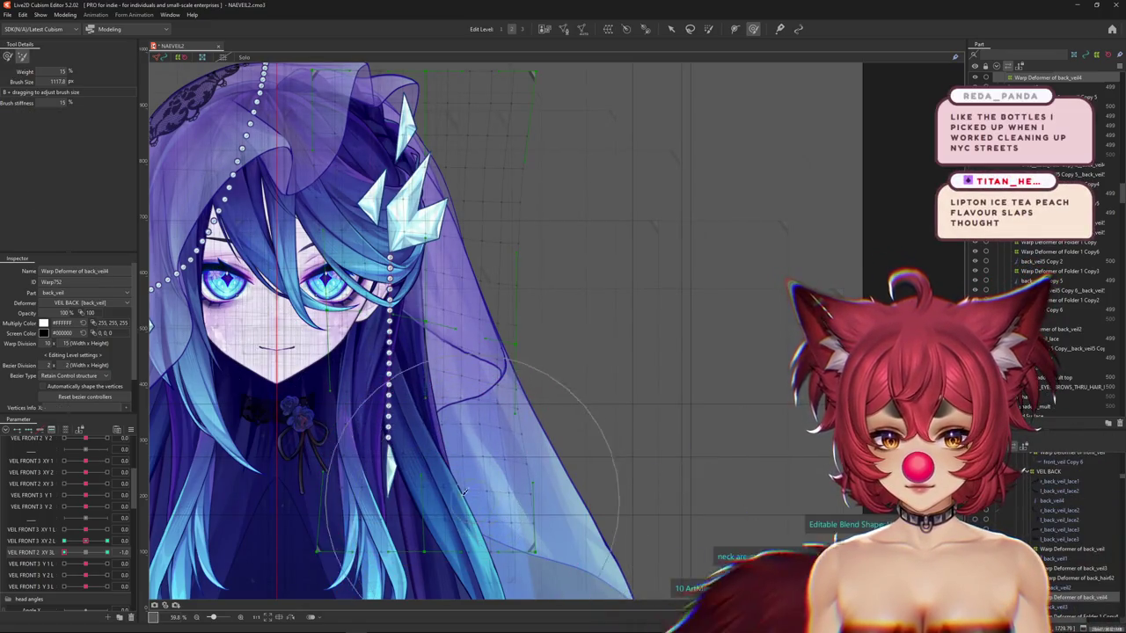
drag(469, 496, 552, 505)
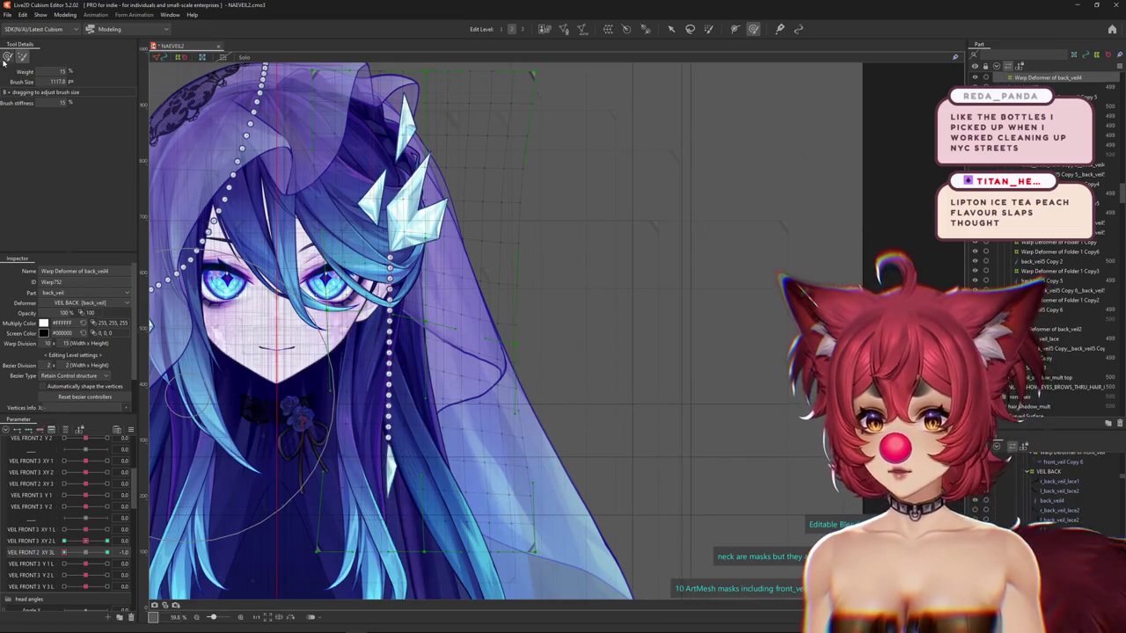
Resize the brush in weight-paint mode with the deformer lattice hidden, then return to the deform brush.
click(7, 58)
scroll(84, 563, up, 2)
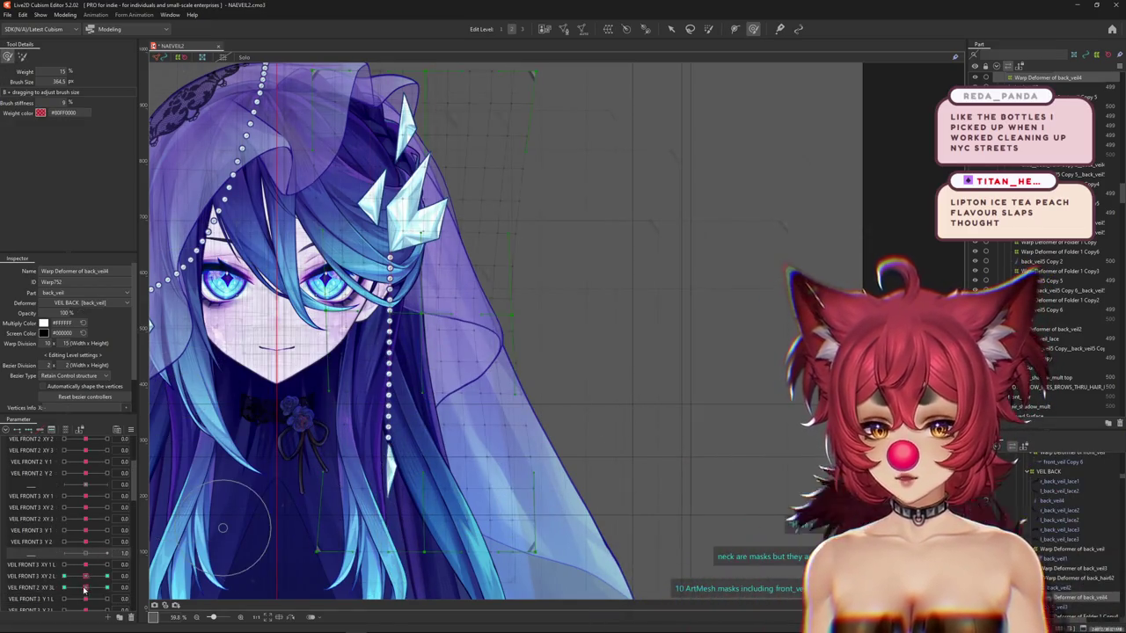
key(ctrl+h)
drag(422, 352, 517, 347)
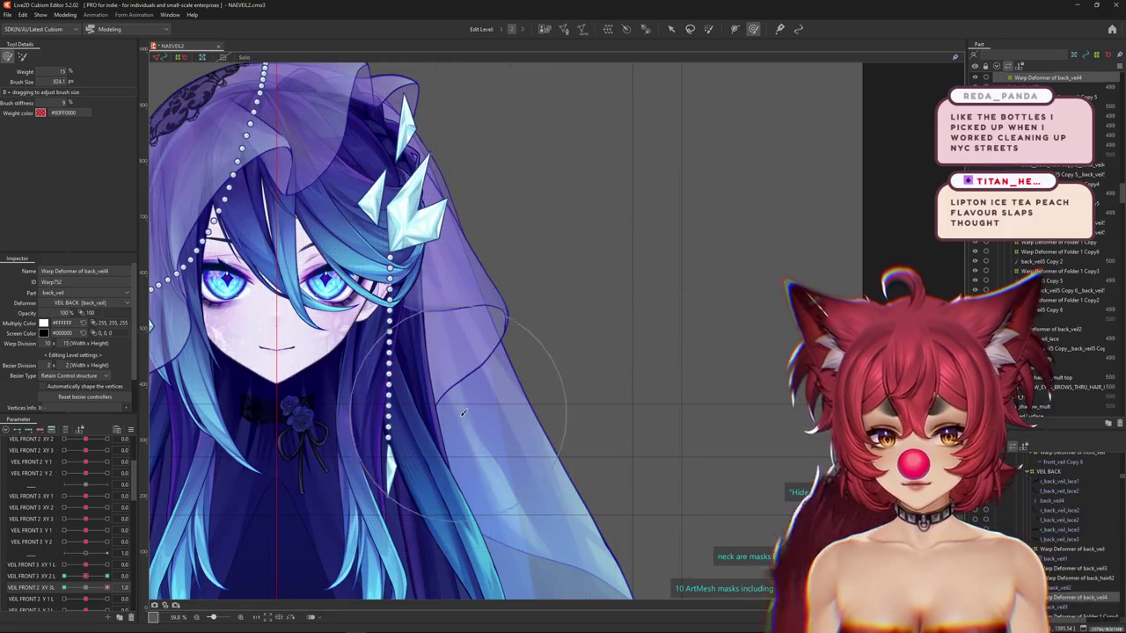
key(ctrl+h)
scroll(517, 346, down, 2)
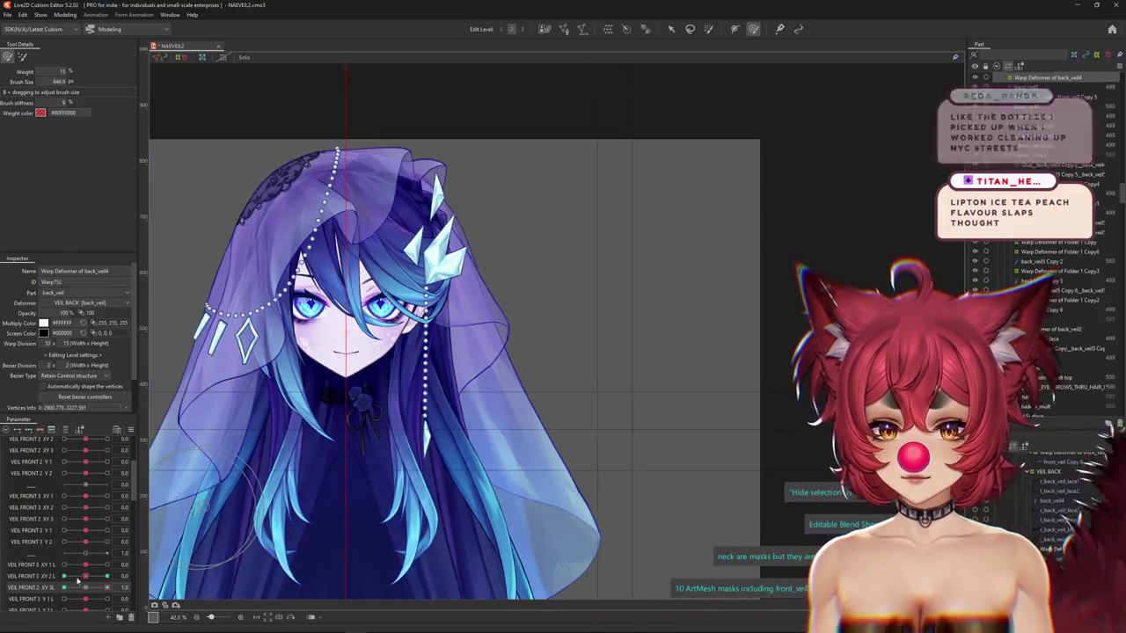
drag(464, 429, 509, 422)
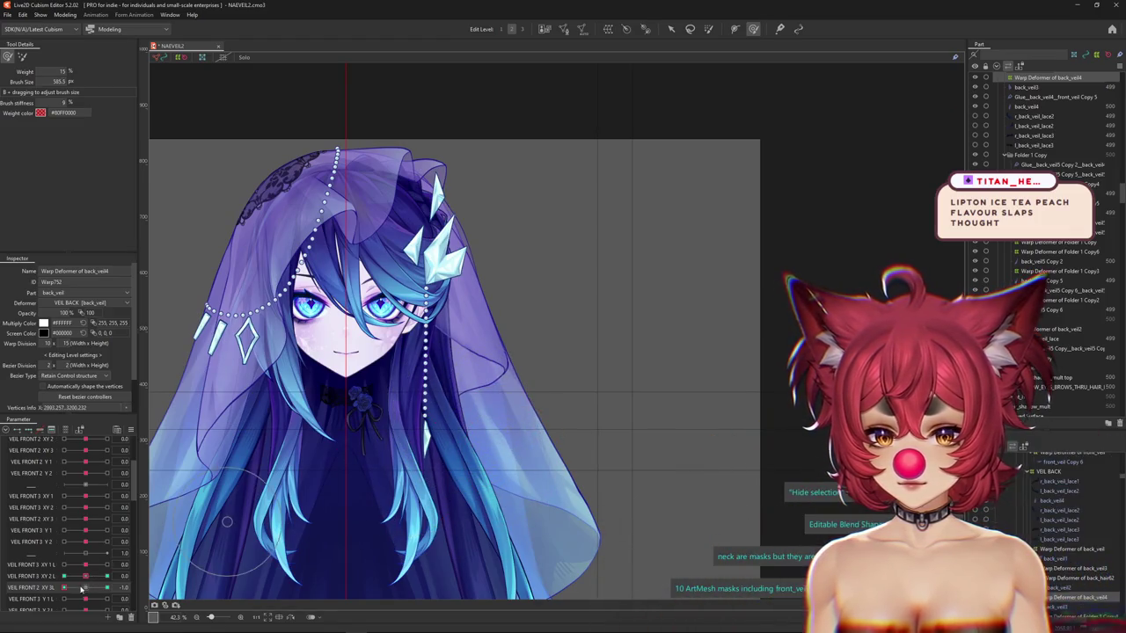
key(b)
Set VEIL FRONT 3 XY 2 L to -1 and 1, then select the back_hair62 warp deformer.
click(69, 578)
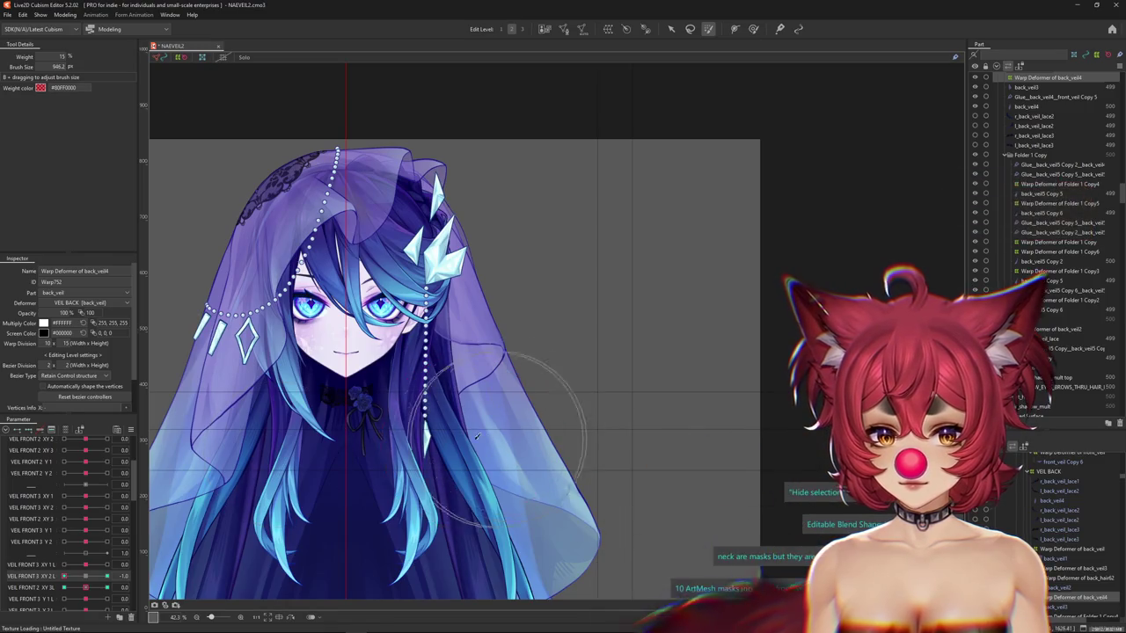
click(80, 578)
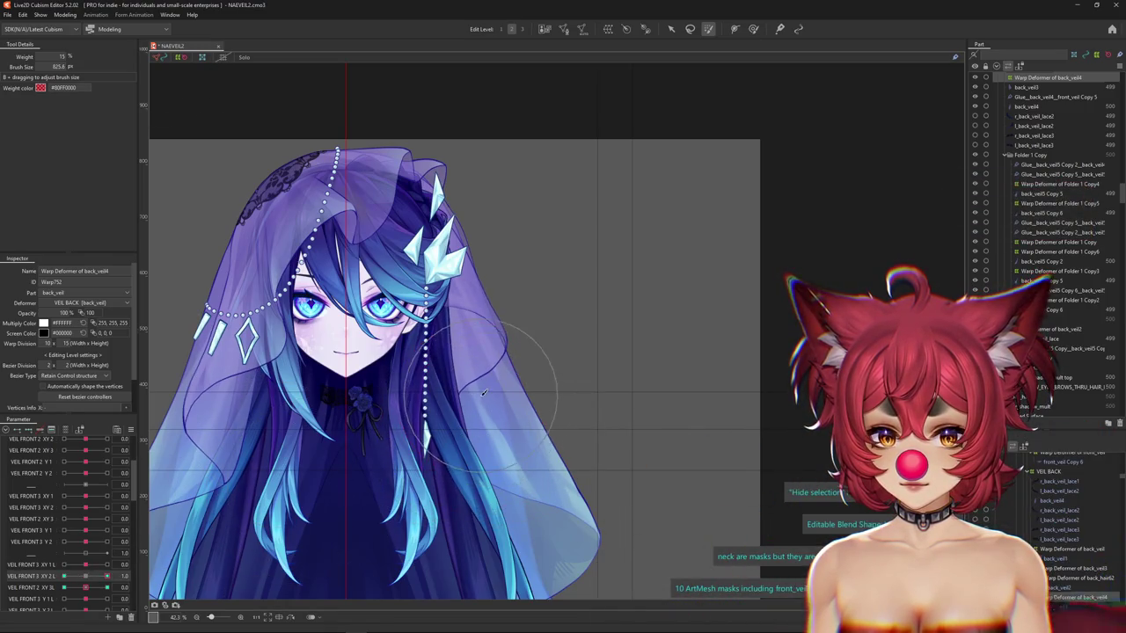
click(72, 578)
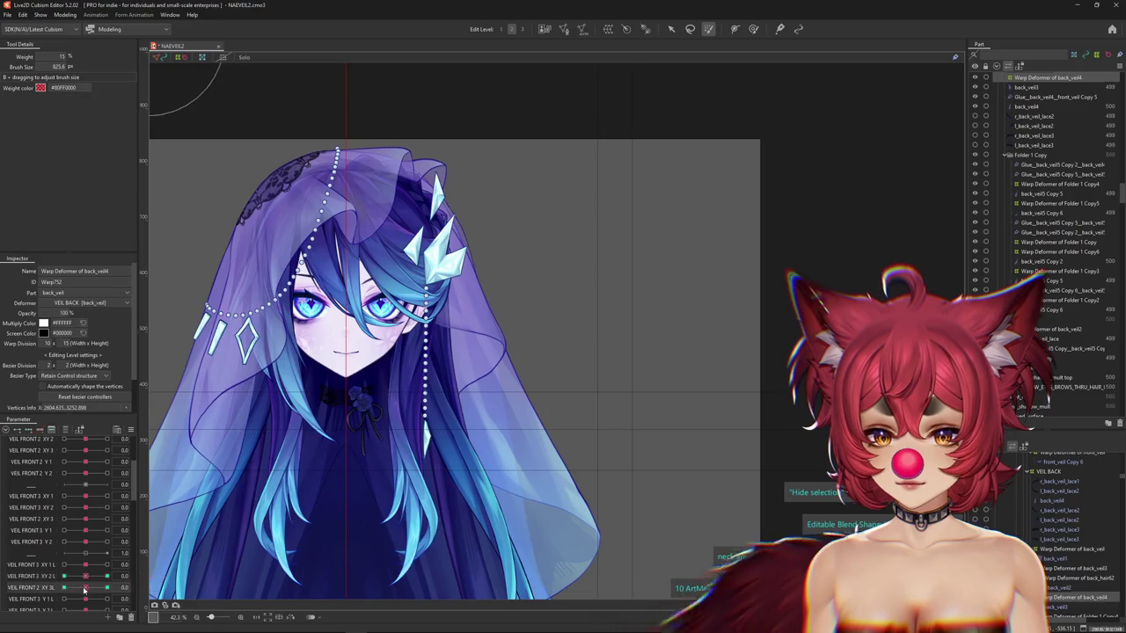
click(83, 599)
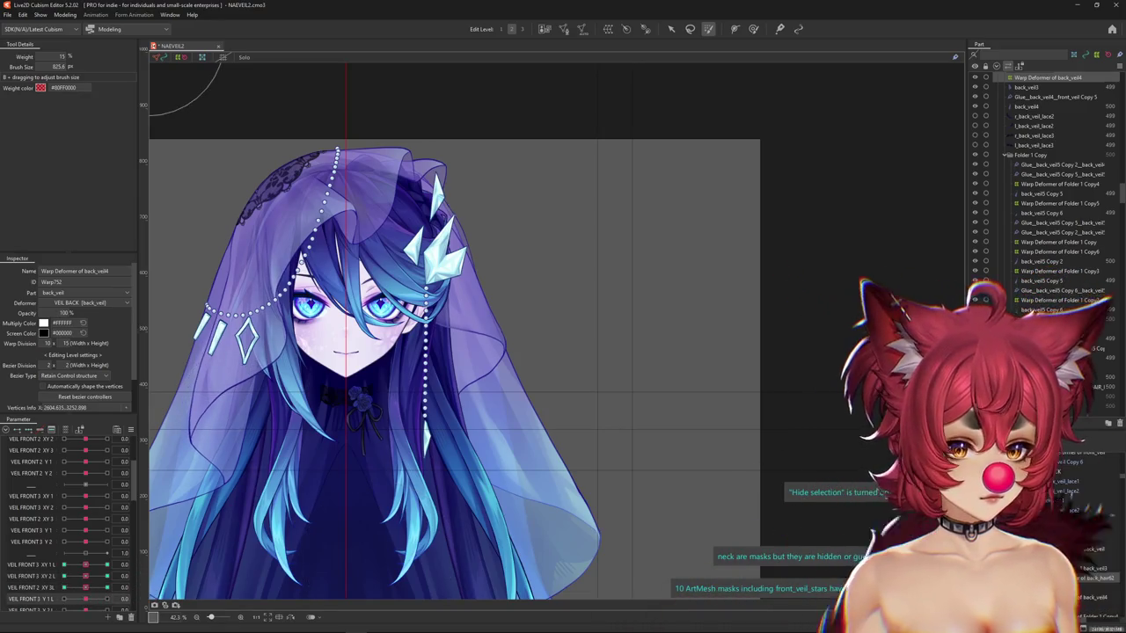
click(1075, 579)
click(130, 598)
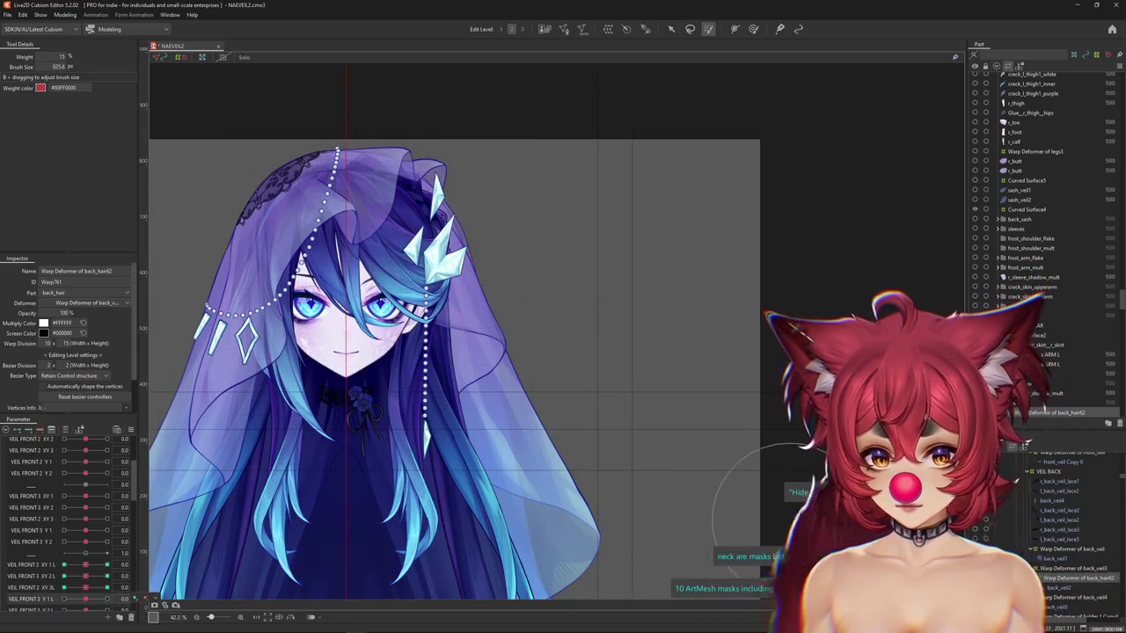
Set a veil parameter keyform to 1 and paint weight onto the veil mesh.
scroll(440, 352, up, 2)
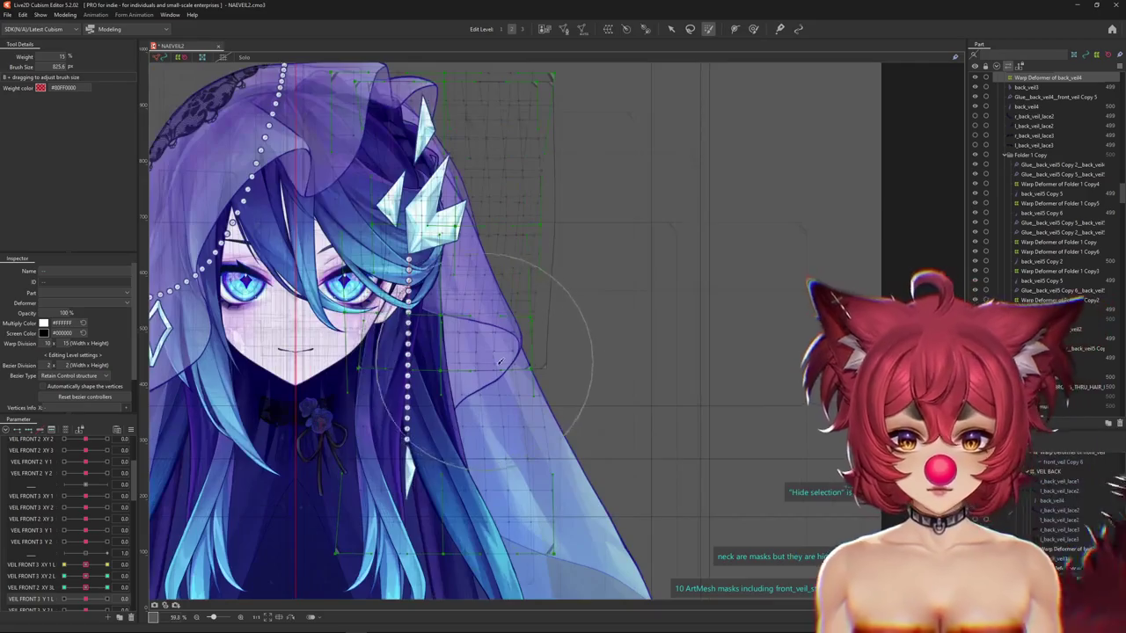
scroll(90, 599, down, 3)
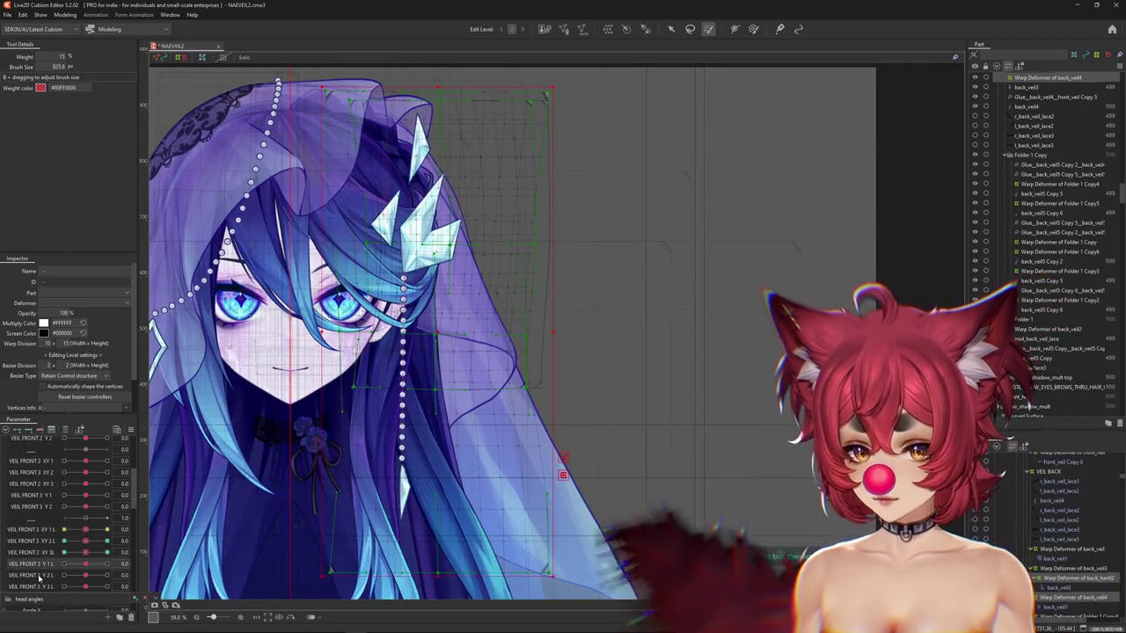
right_click(181, 413)
click(193, 440)
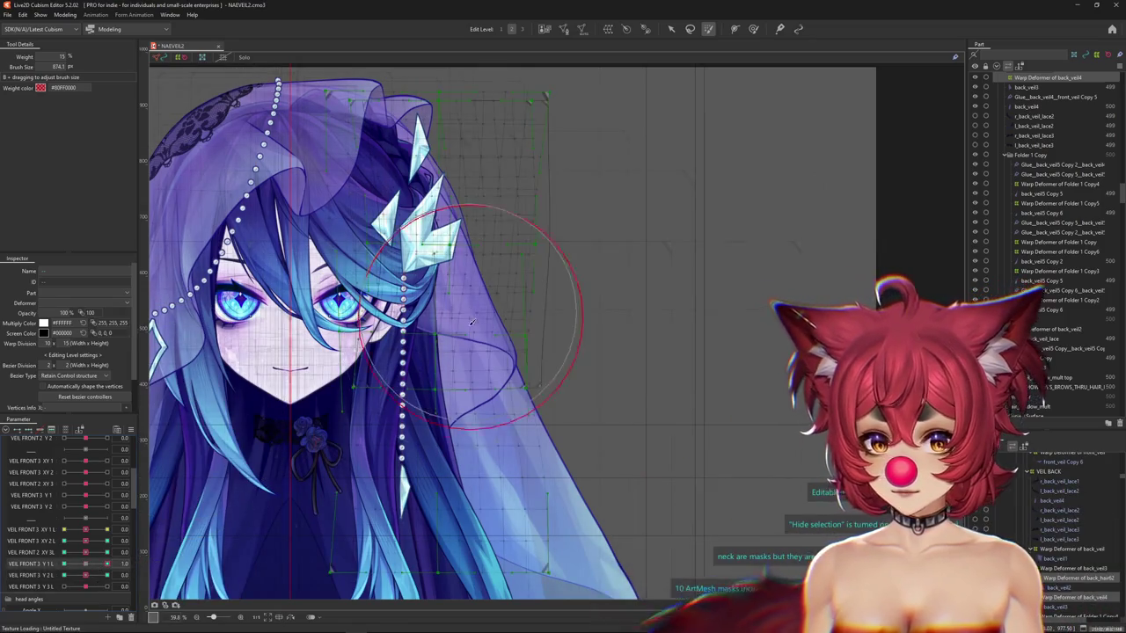
drag(472, 321, 508, 345)
click(754, 29)
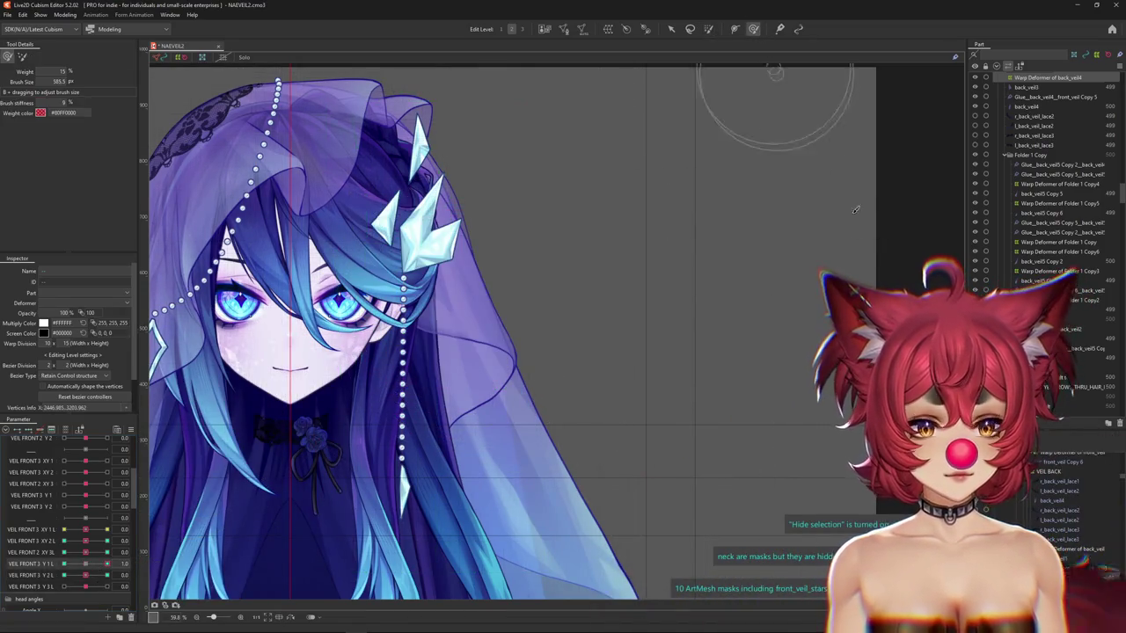
click(446, 331)
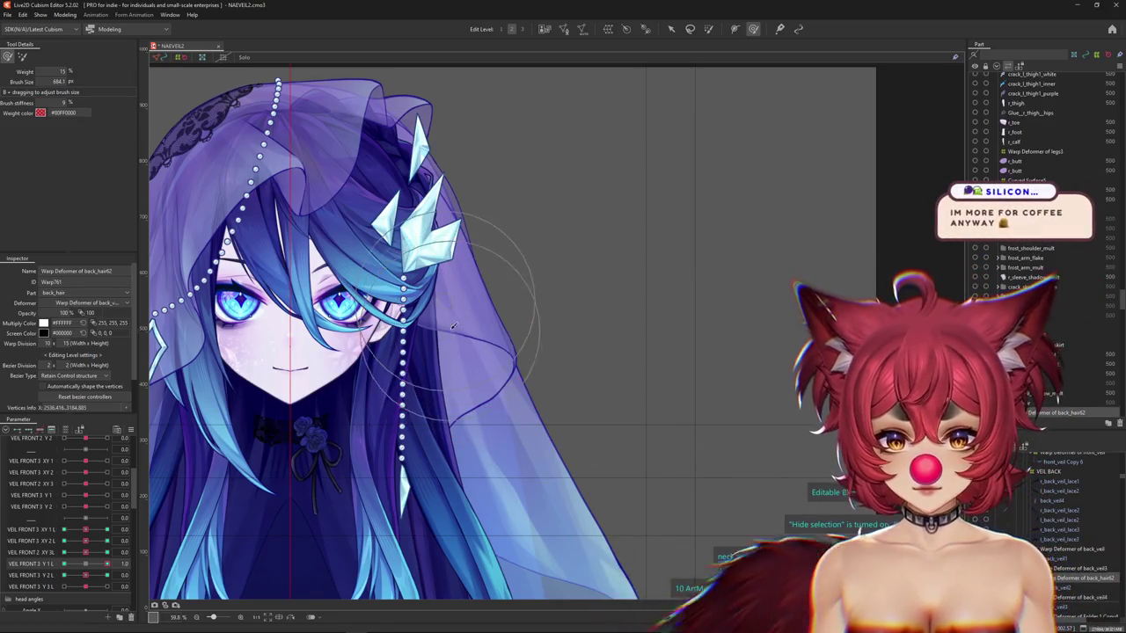
drag(454, 305, 389, 337)
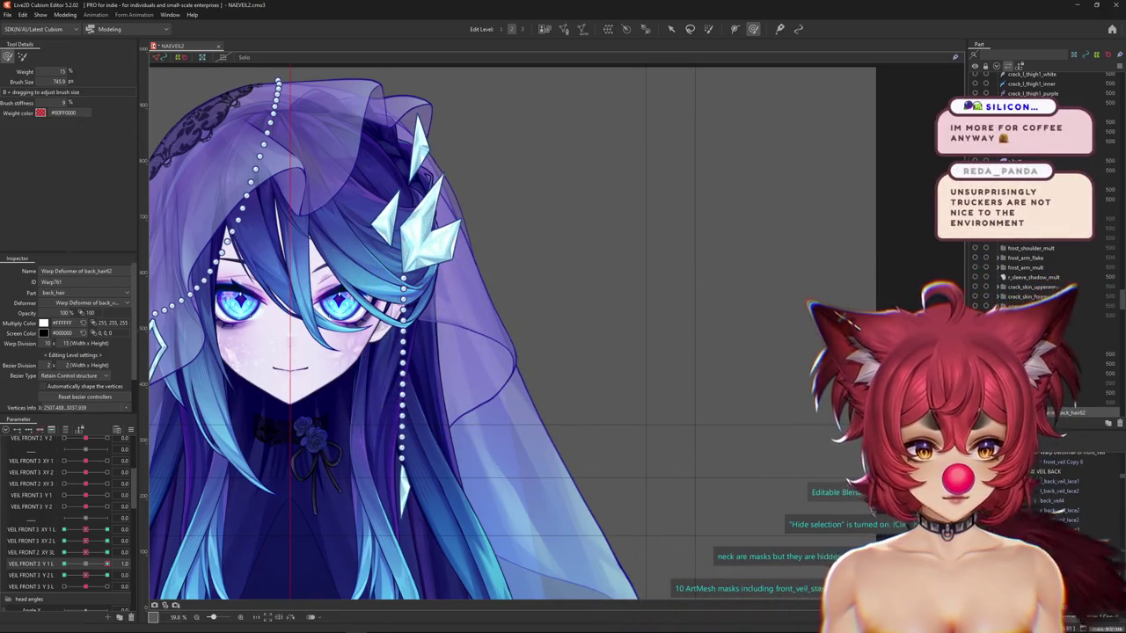
click(572, 343)
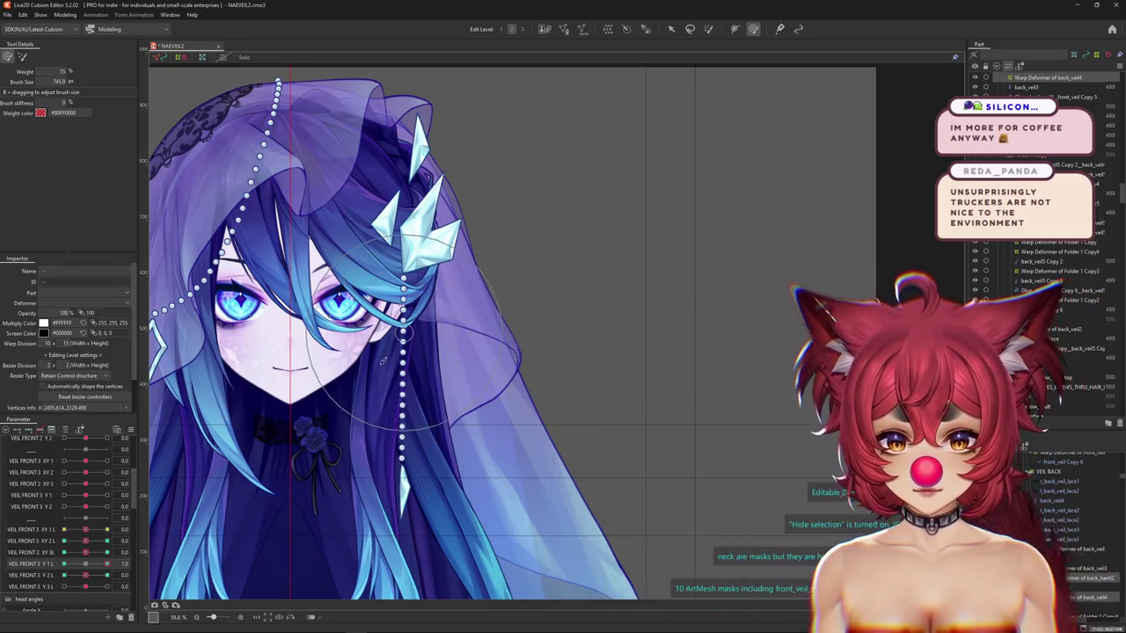
click(511, 306)
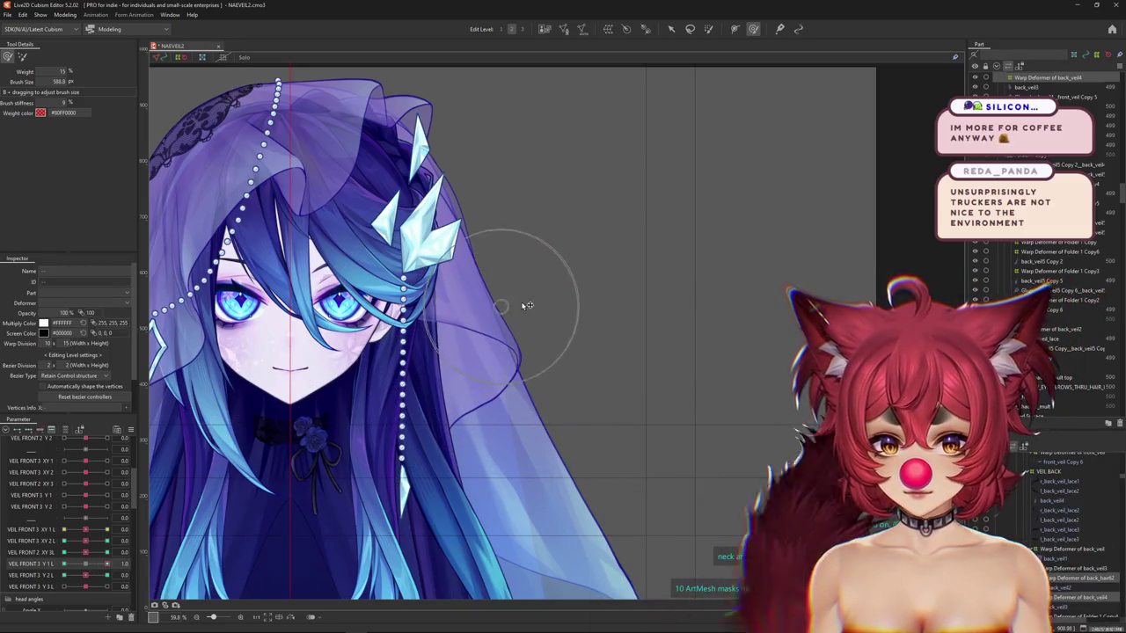
key(ctrl+h)
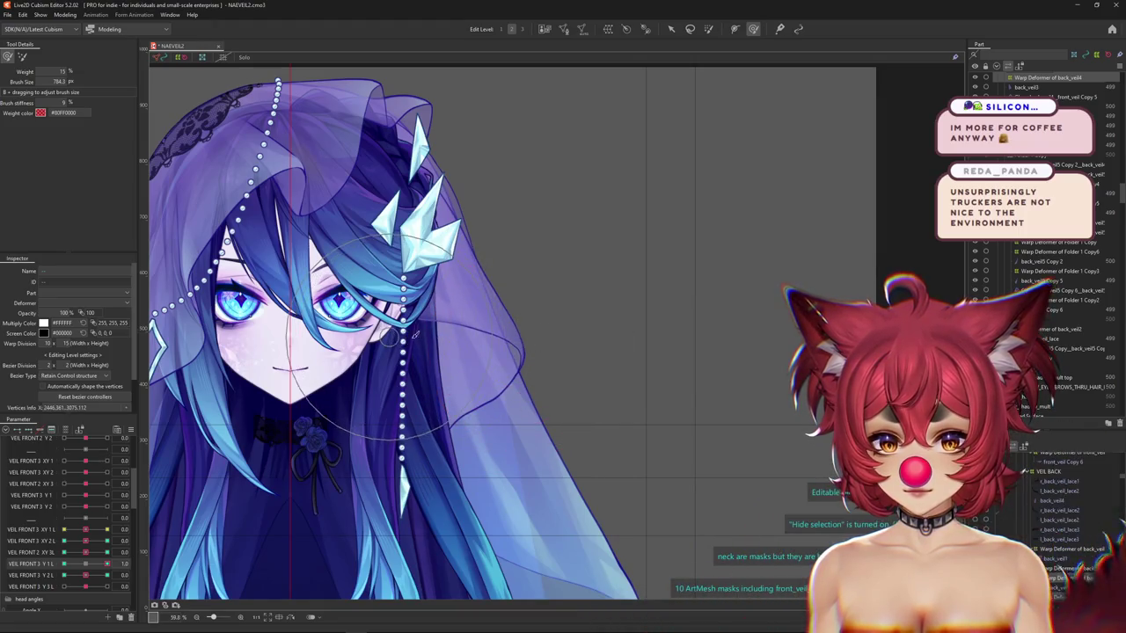
Set VEIL FRONT 3 Y 1 L to -1 and brush the veil edge into shape.
click(124, 562)
click(447, 389)
key(ctrl+h)
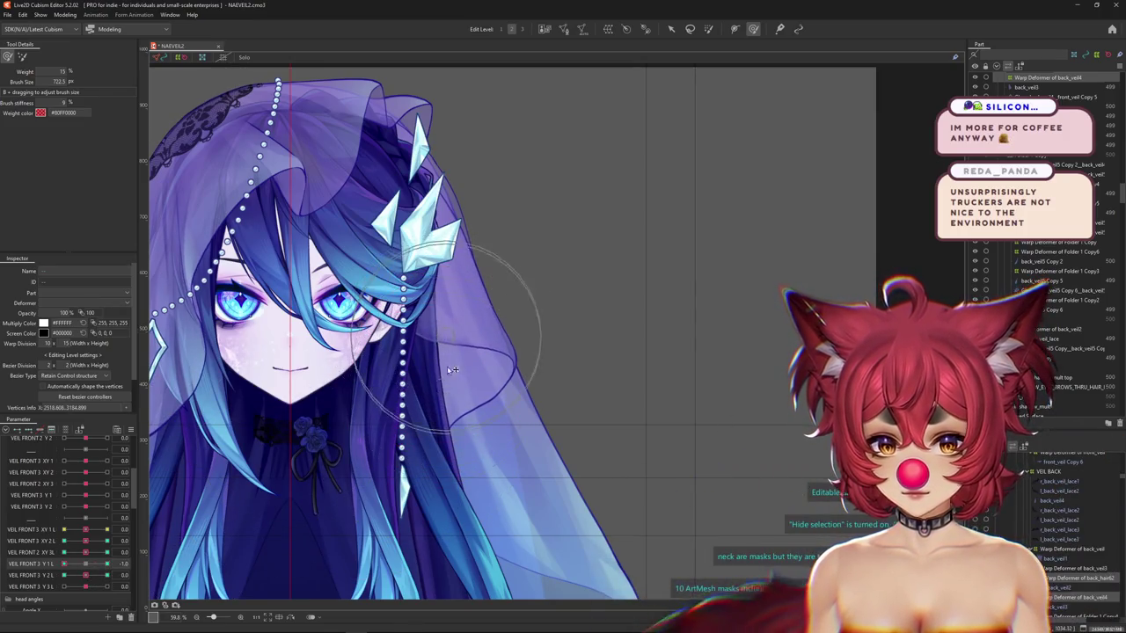
click(482, 380)
mouse_move(548, 358)
mouse_down()
mouse_move(533, 395)
mouse_move(378, 414)
mouse_up()
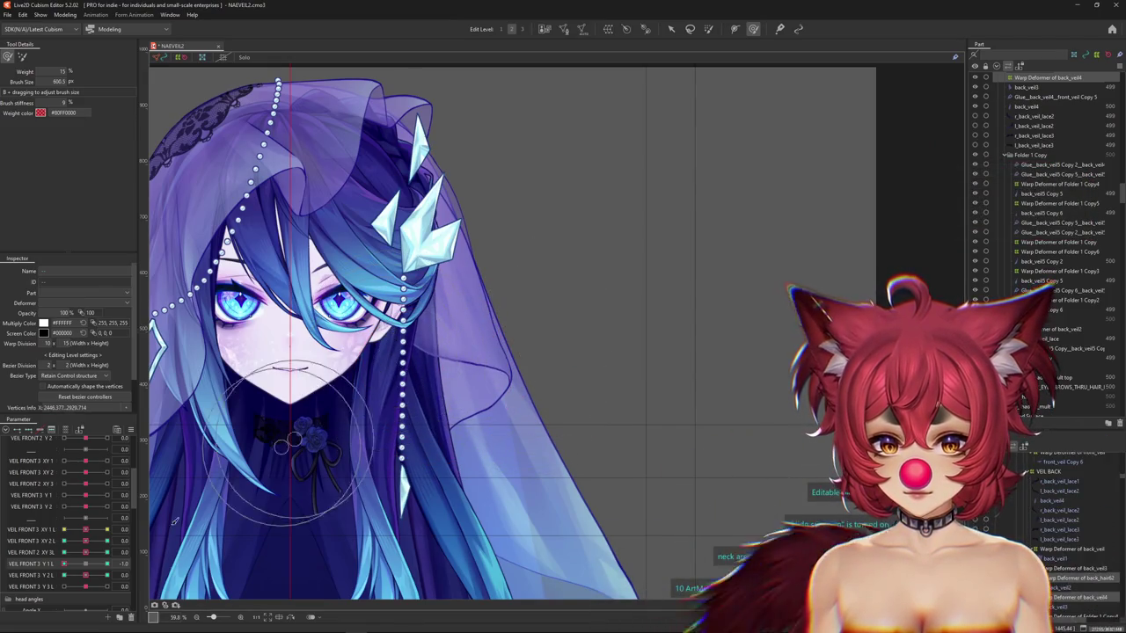
mouse_move(458, 364)
mouse_down()
mouse_move(484, 333)
mouse_move(565, 345)
mouse_up()
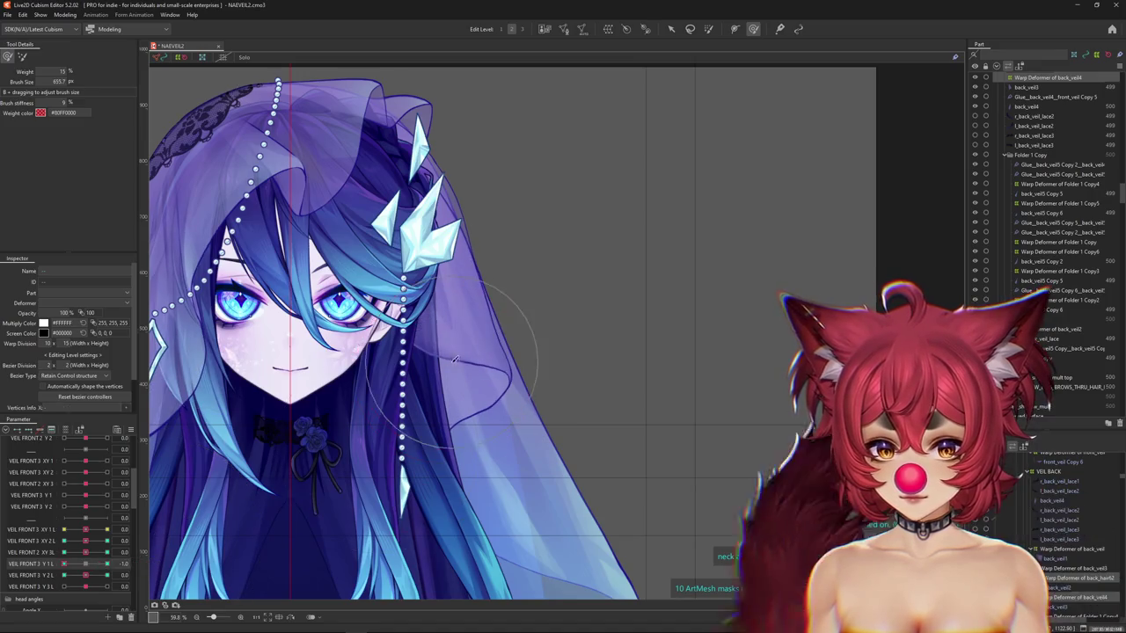
drag(427, 327, 269, 479)
click(8, 55)
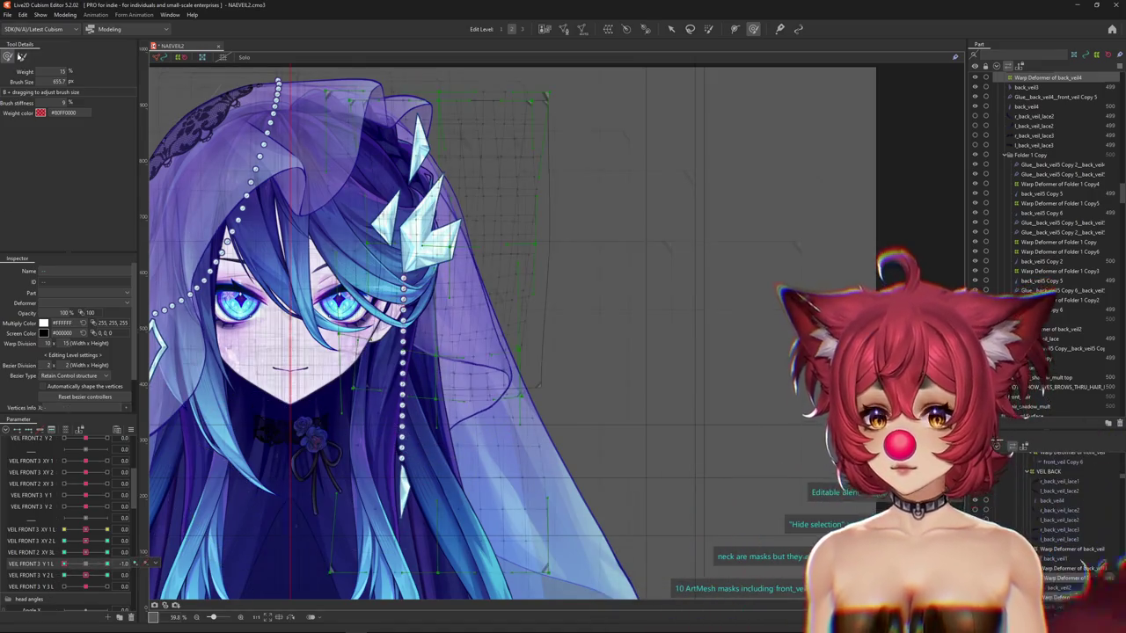
drag(457, 387, 517, 393)
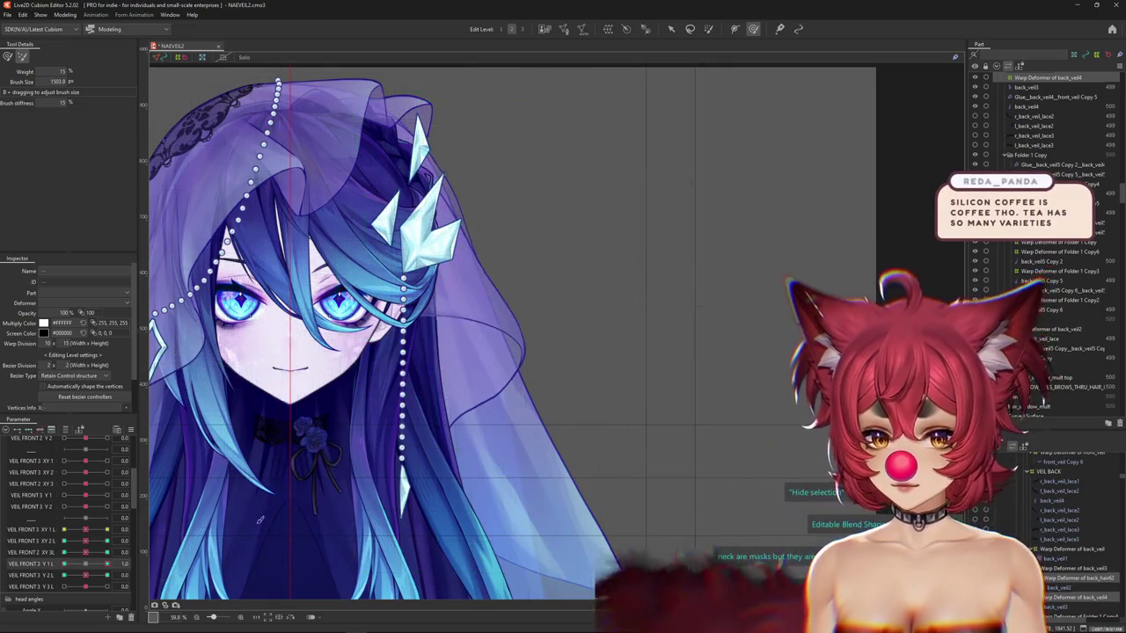
click(8, 57)
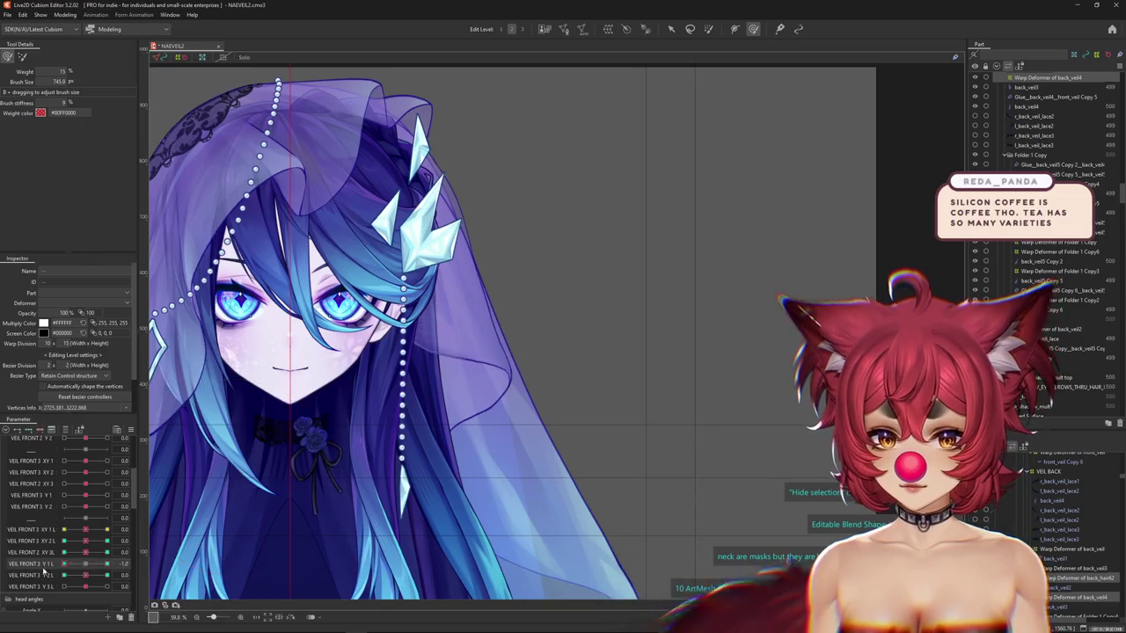
Push VEIL FRONT 3 Y 2 L to its maximum and size the brush for sculpting.
drag(77, 574, 107, 575)
click(475, 327)
mouse_move(466, 333)
mouse_down()
mouse_move(511, 323)
mouse_move(592, 396)
mouse_up()
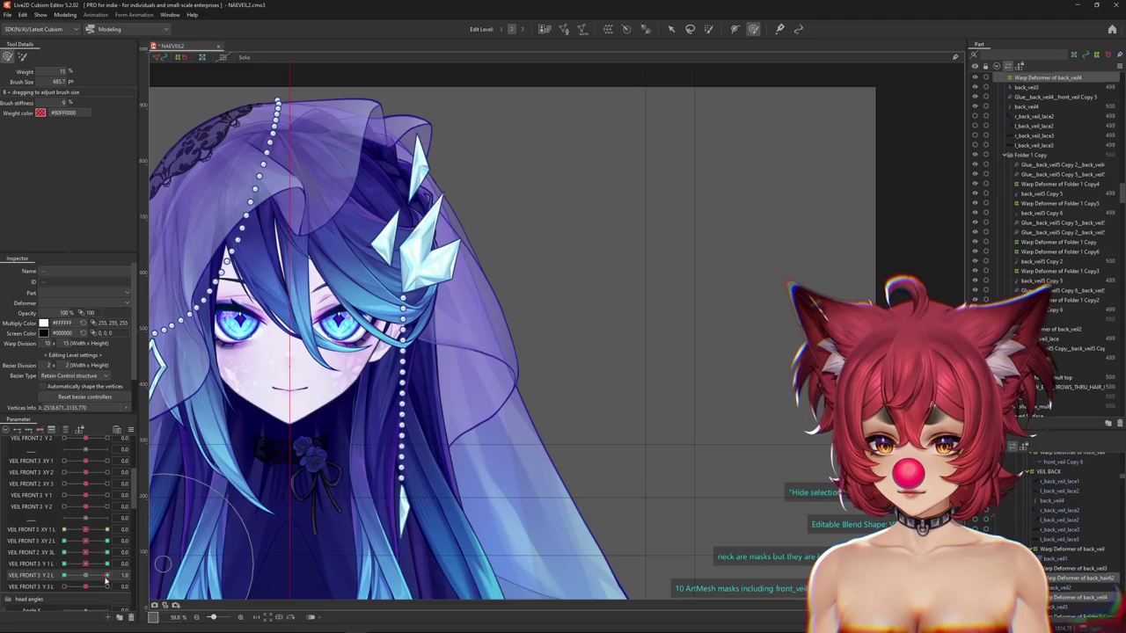
drag(453, 343, 547, 367)
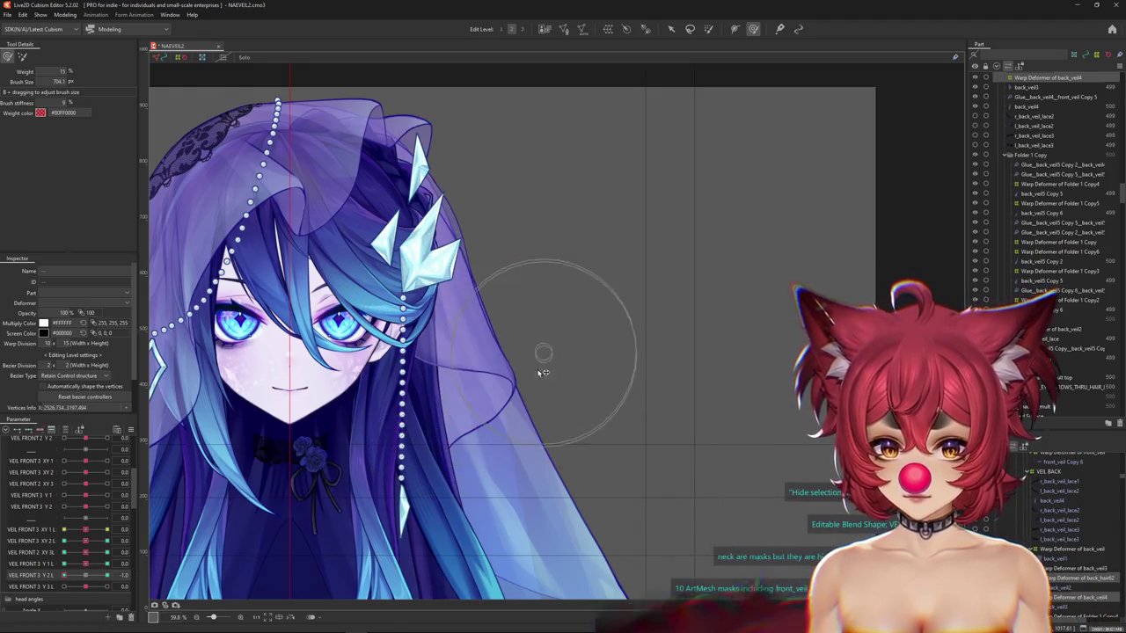
drag(449, 339, 440, 324)
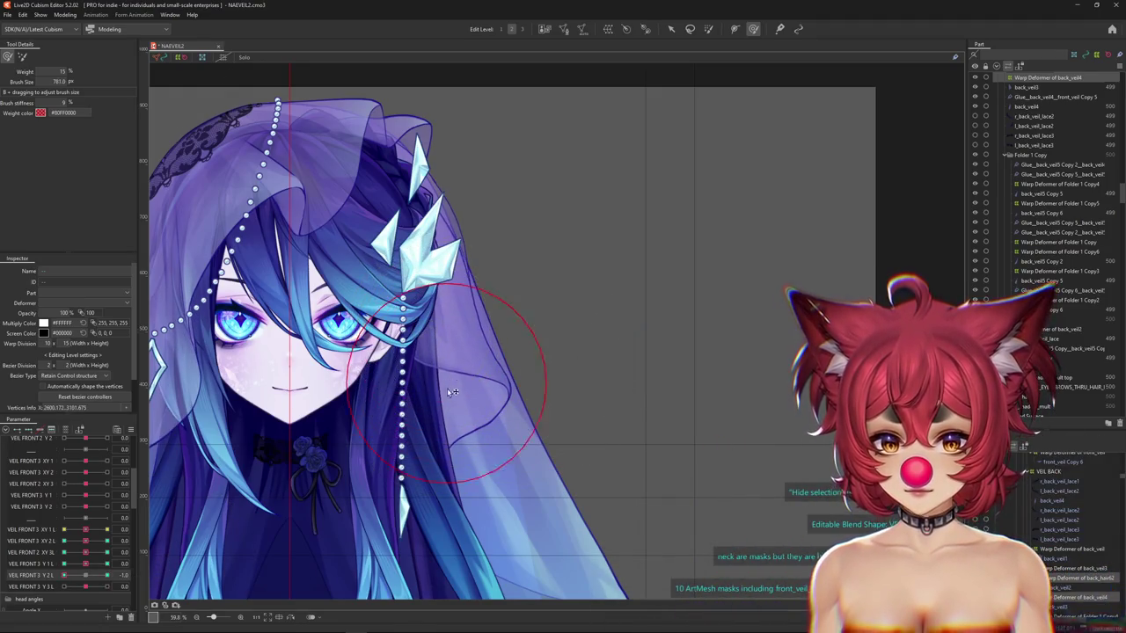
mouse_move(69, 576)
mouse_down()
mouse_move(107, 576)
mouse_move(81, 574)
mouse_up()
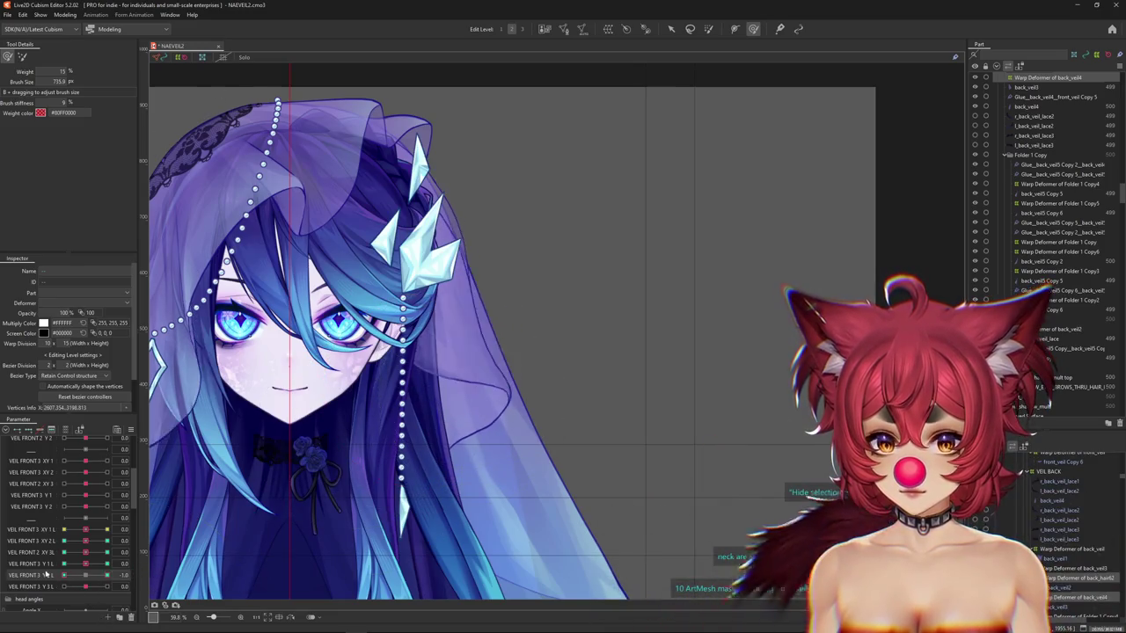
drag(79, 575, 95, 572)
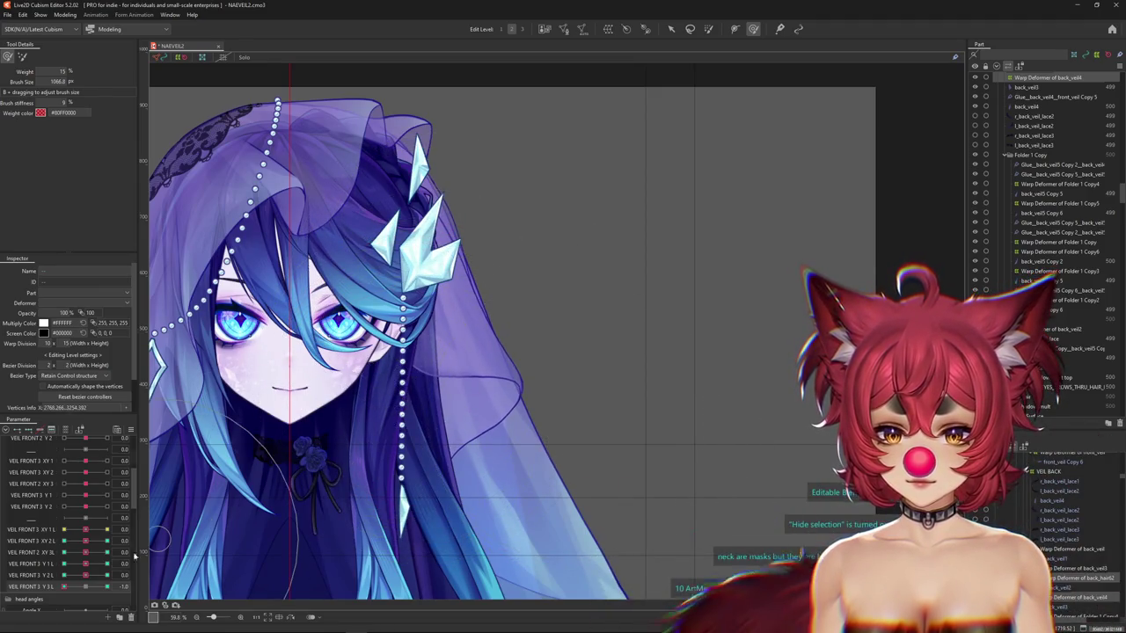
Set VEIL FRONT 3 Y 3 L to its maximum and VEIL FRONT 3 Y 2 L to its minimum.
click(117, 587)
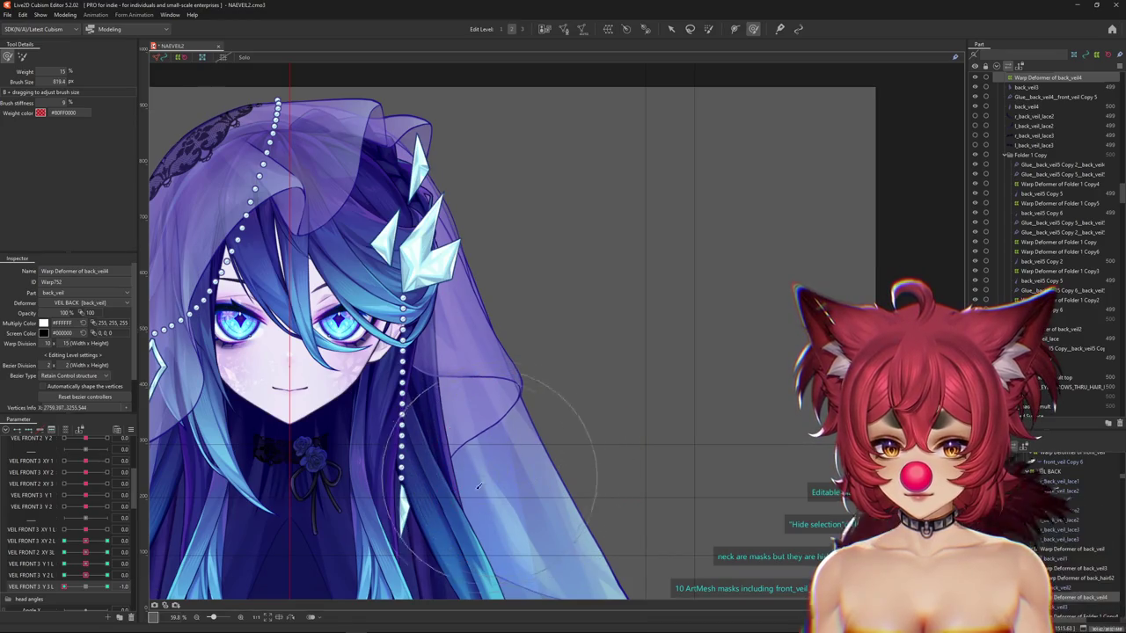
click(106, 587)
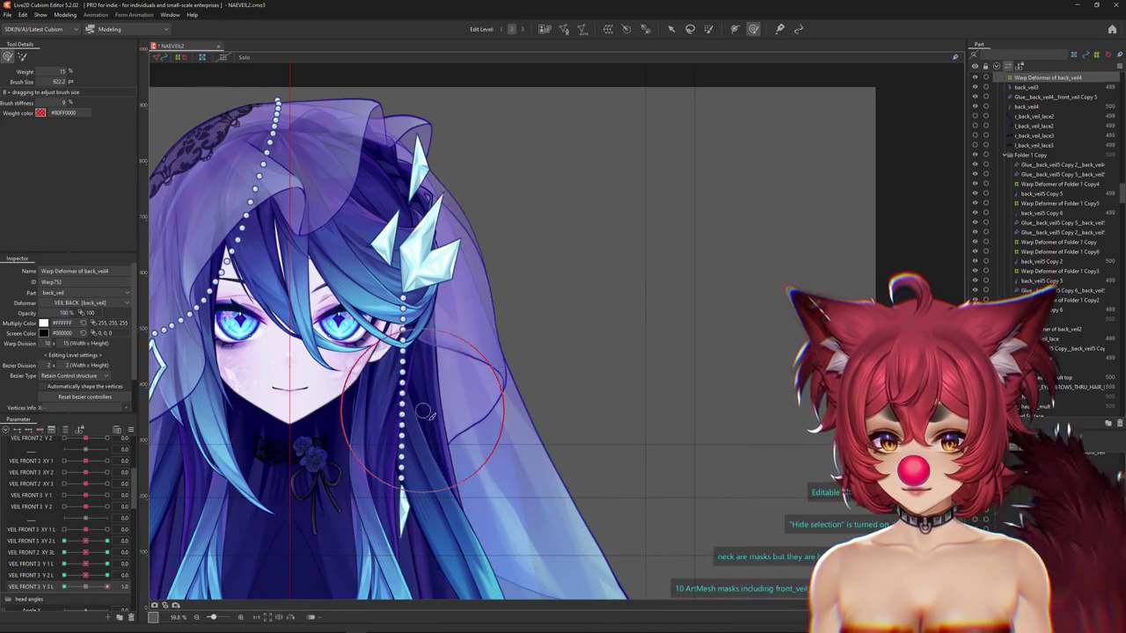
key(ctrl+h)
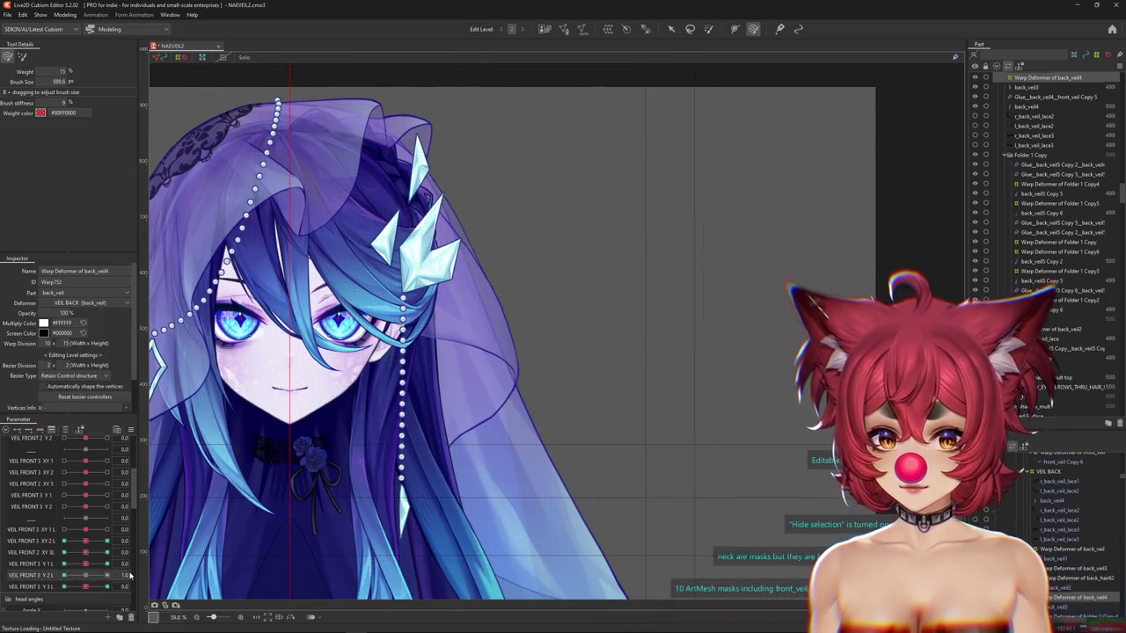
click(63, 576)
drag(63, 575, 113, 584)
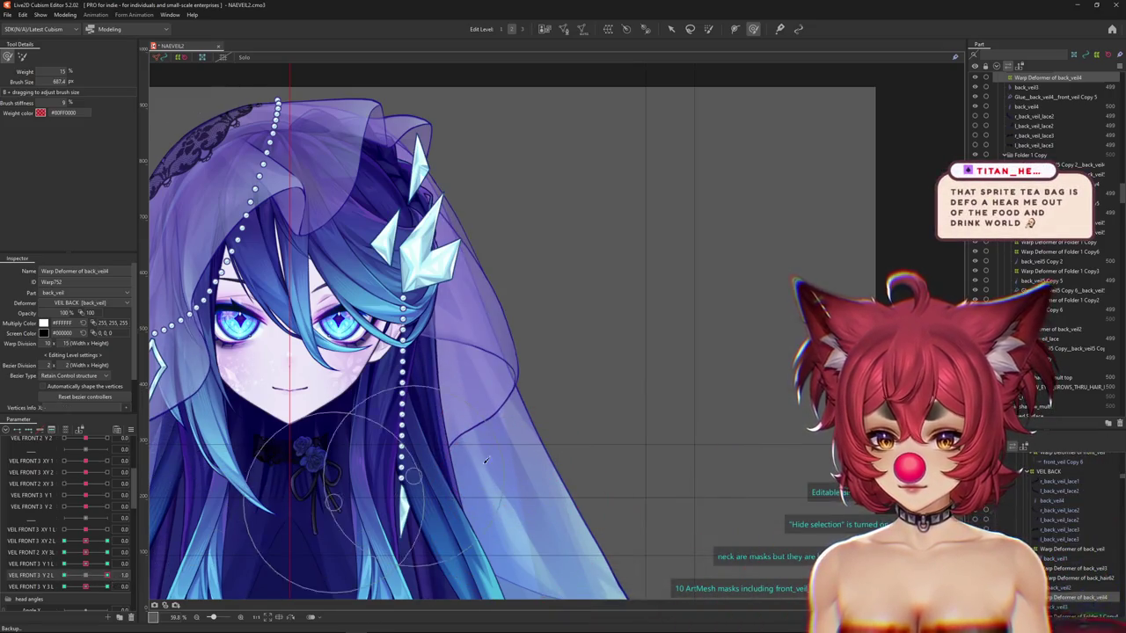
drag(516, 445, 534, 413)
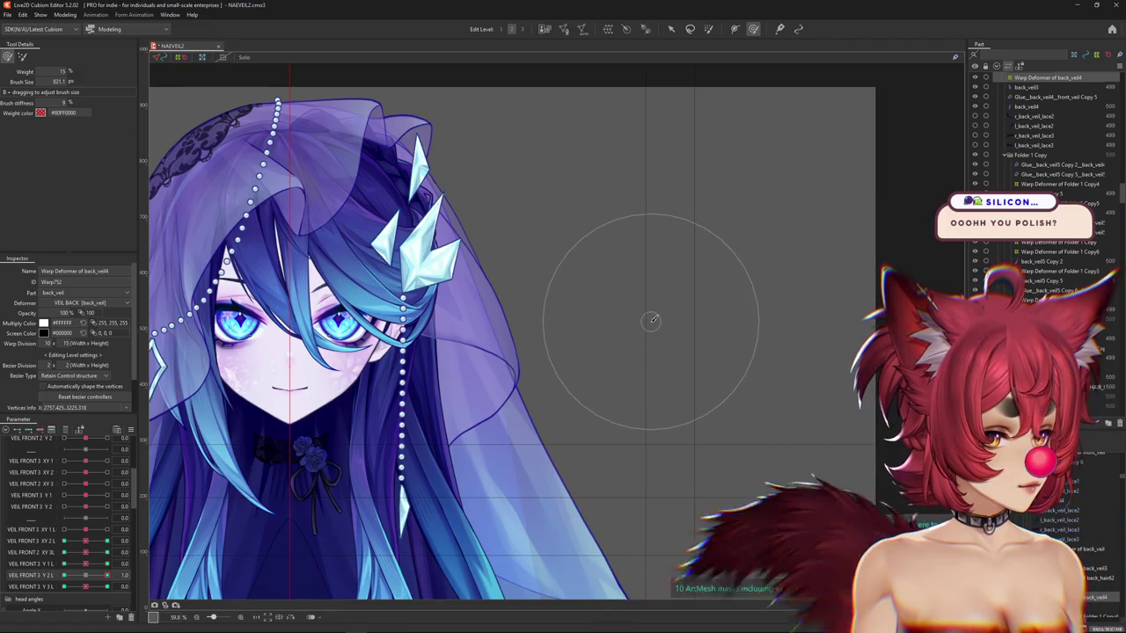
Switch to the deform brush and enlarge it over the warp grid.
scroll(654, 319, down, 3)
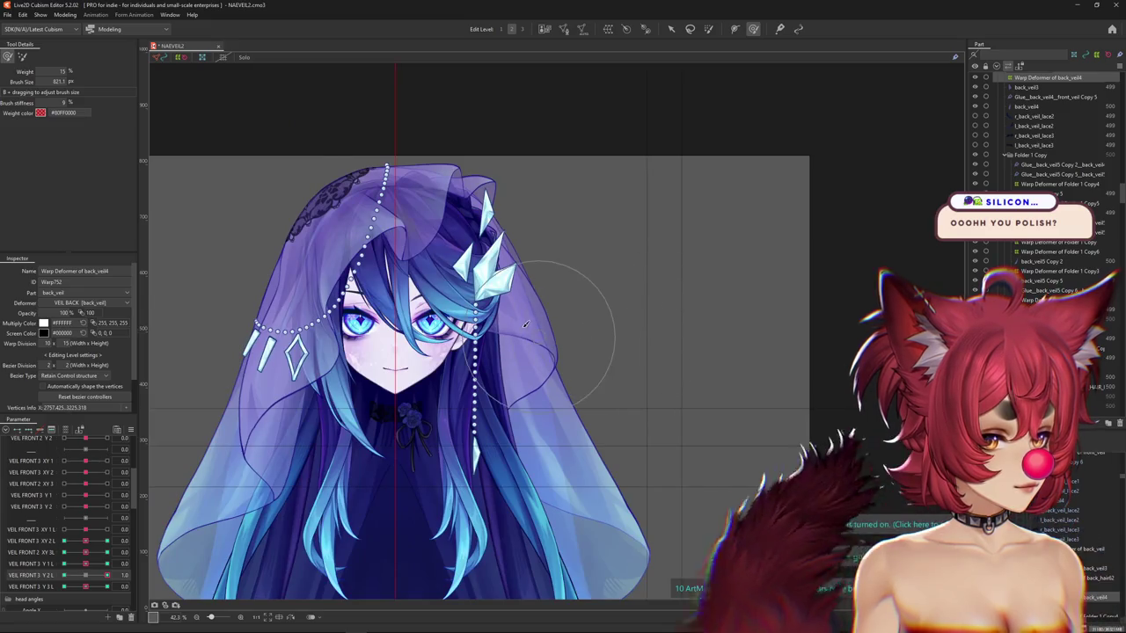
scroll(579, 314, up, 3)
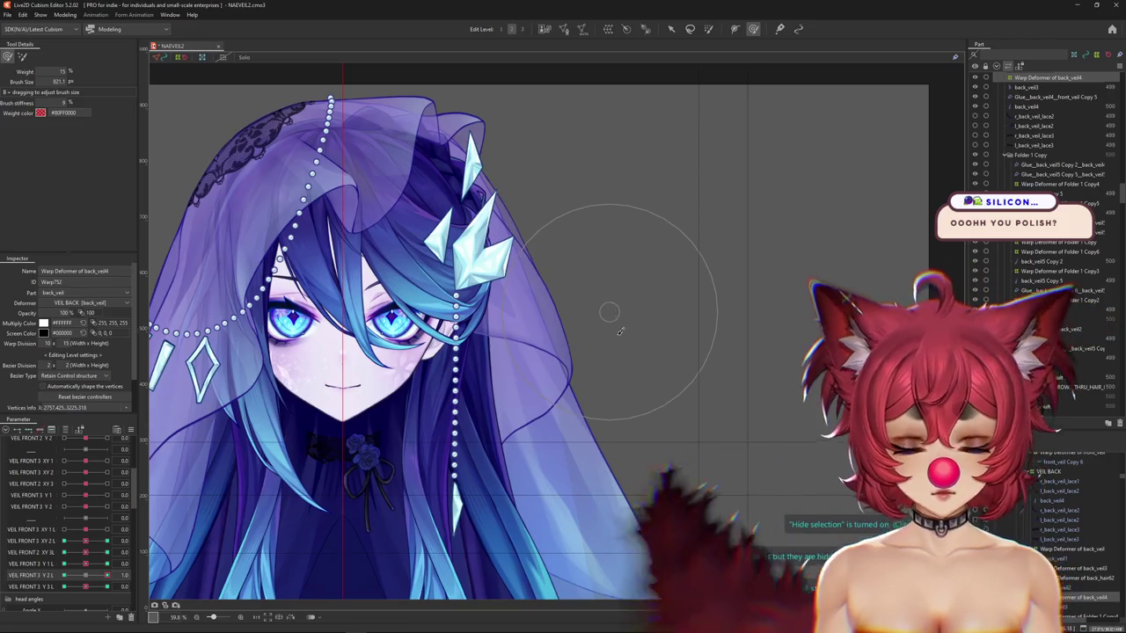
click(8, 54)
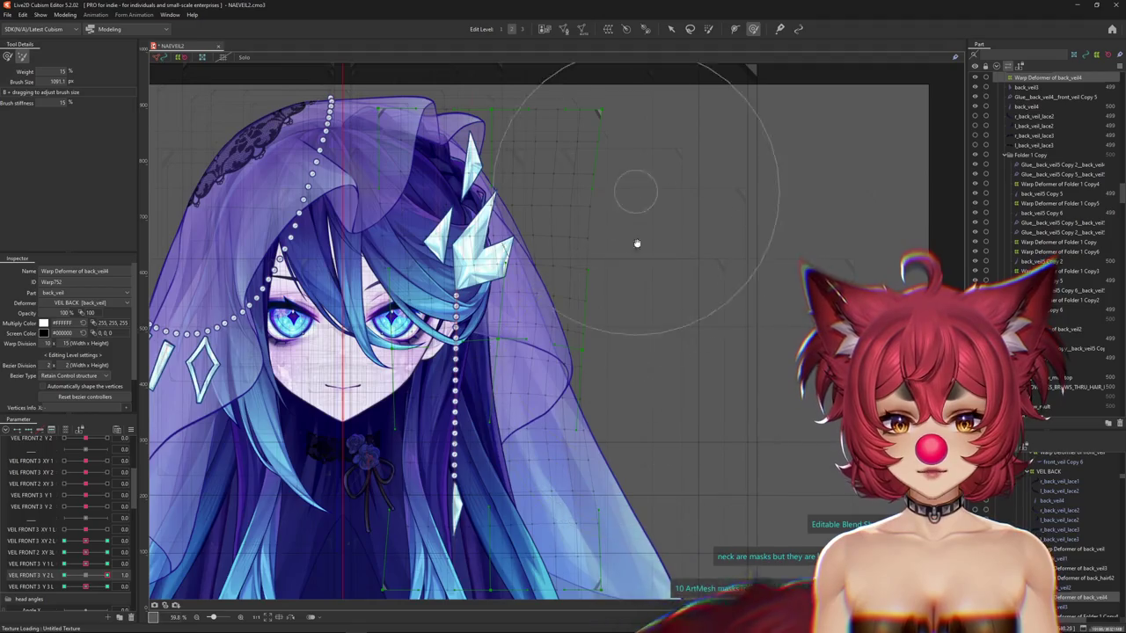
scroll(636, 221, up, 3)
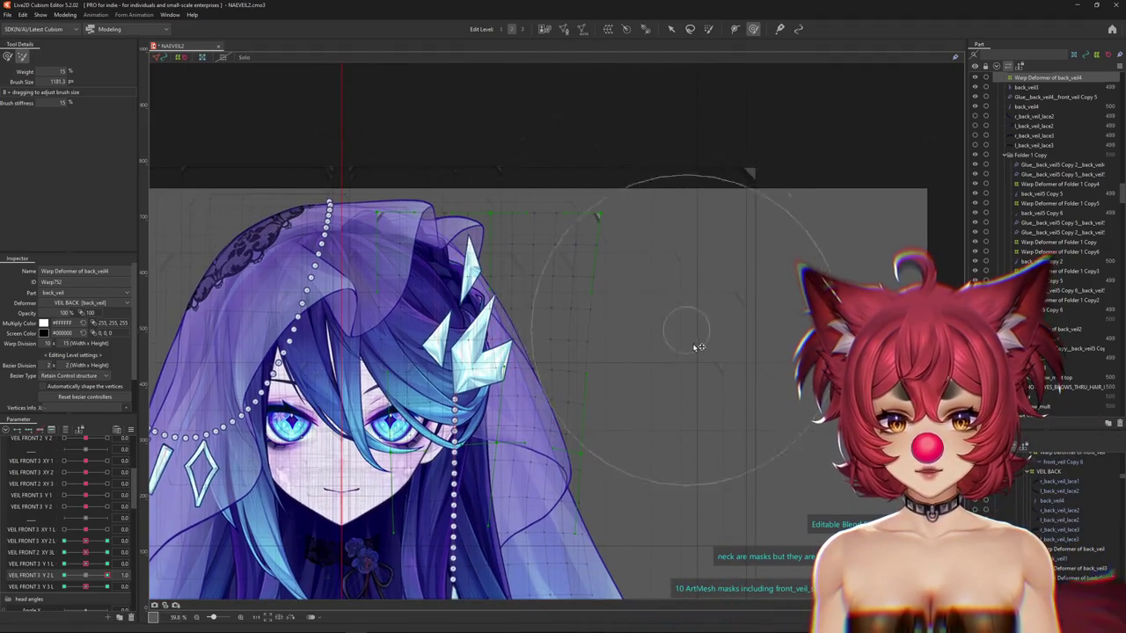
scroll(637, 265, up, 1)
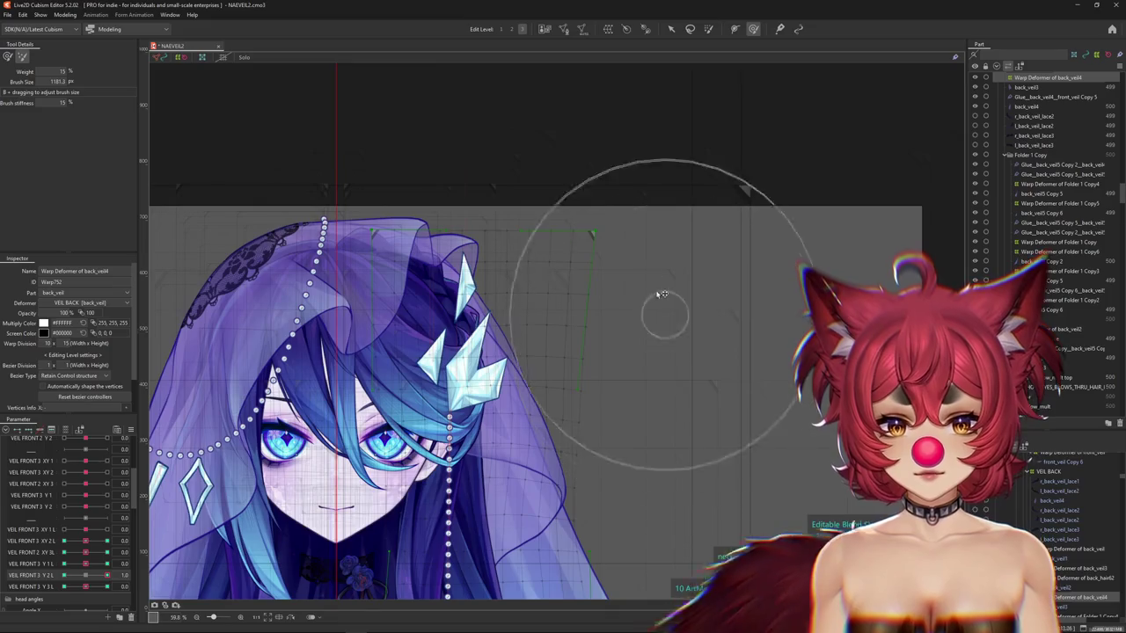
mouse_move(675, 207)
mouse_down()
mouse_move(652, 204)
mouse_move(654, 231)
mouse_up()
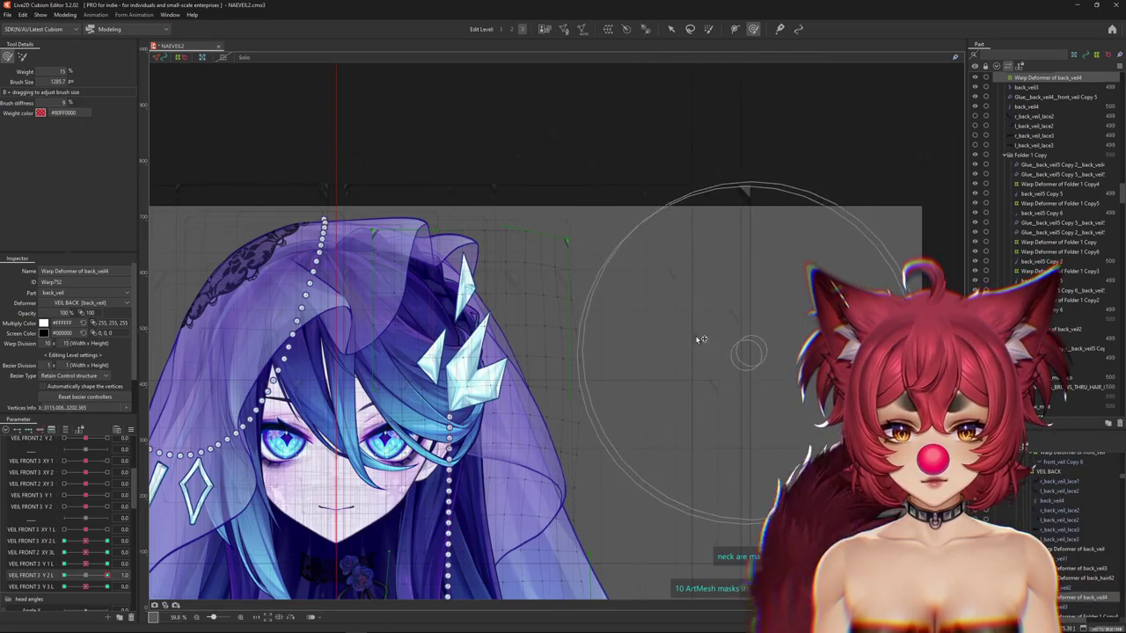
scroll(656, 367, down, 3)
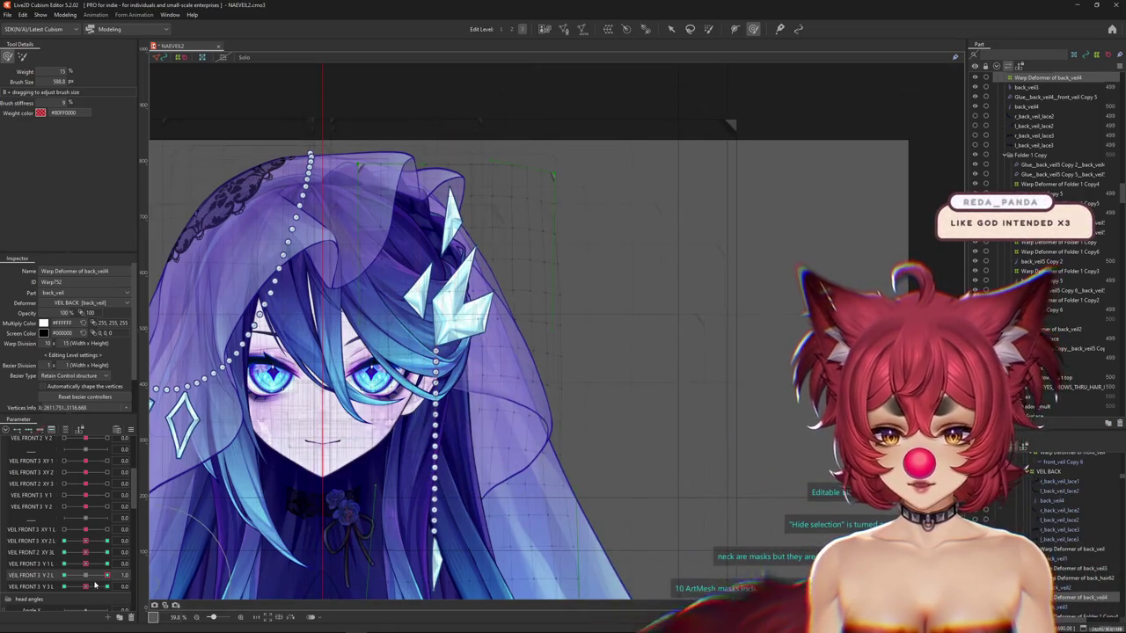
Set VEIL FRONT 3 Y 2 L to -1 and reshape back_veil4's right edge with the brush.
drag(85, 577, 64, 578)
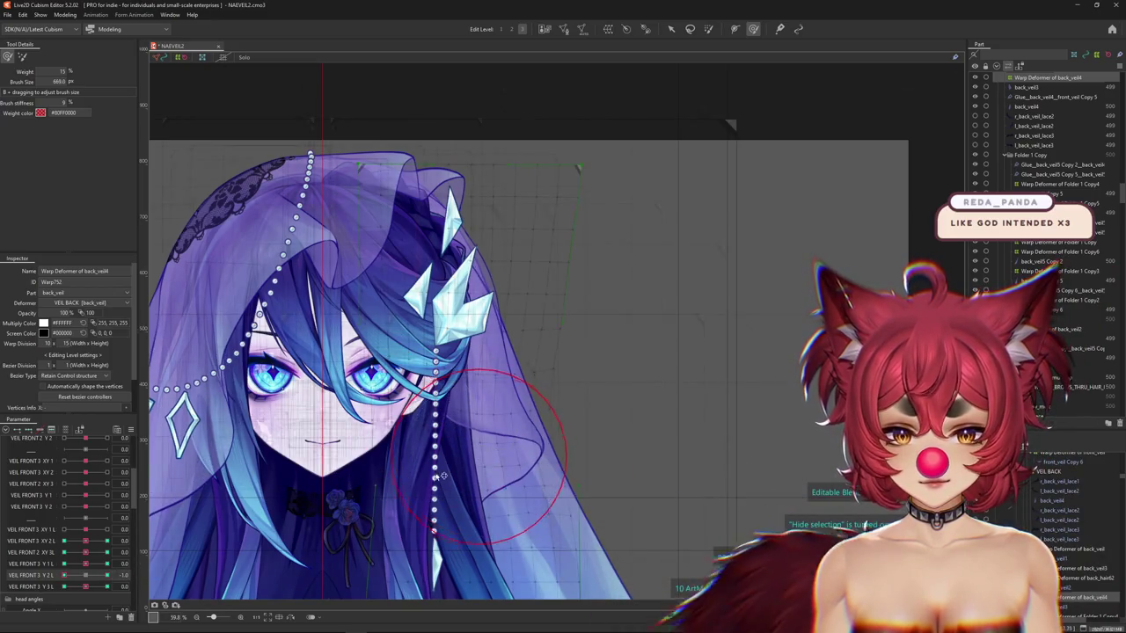
scroll(499, 457, down, 2)
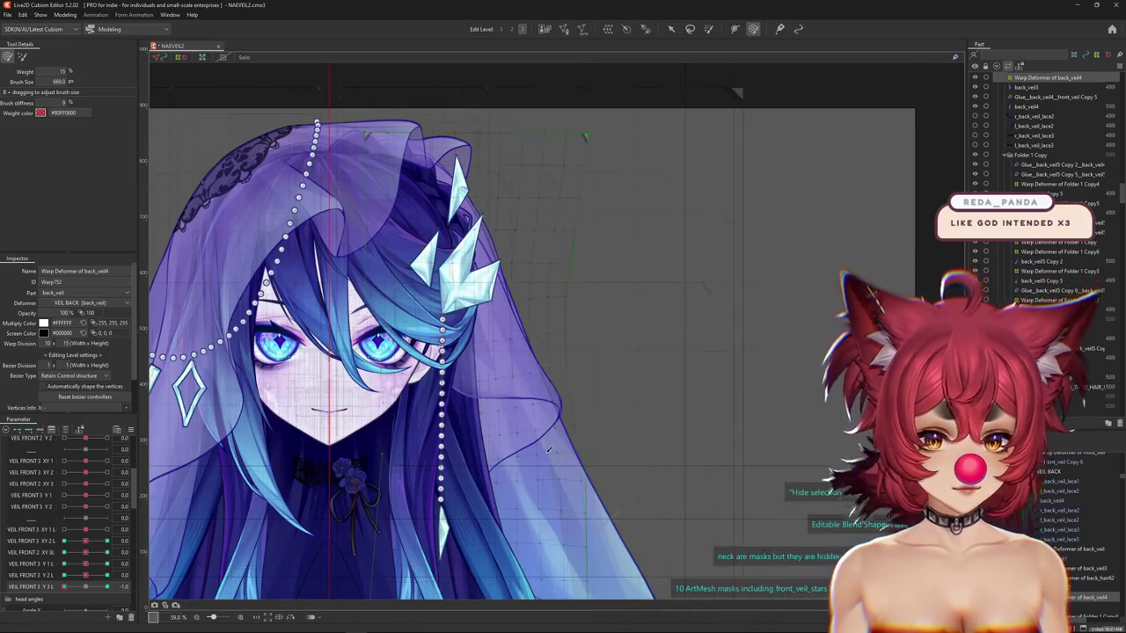
key(h)
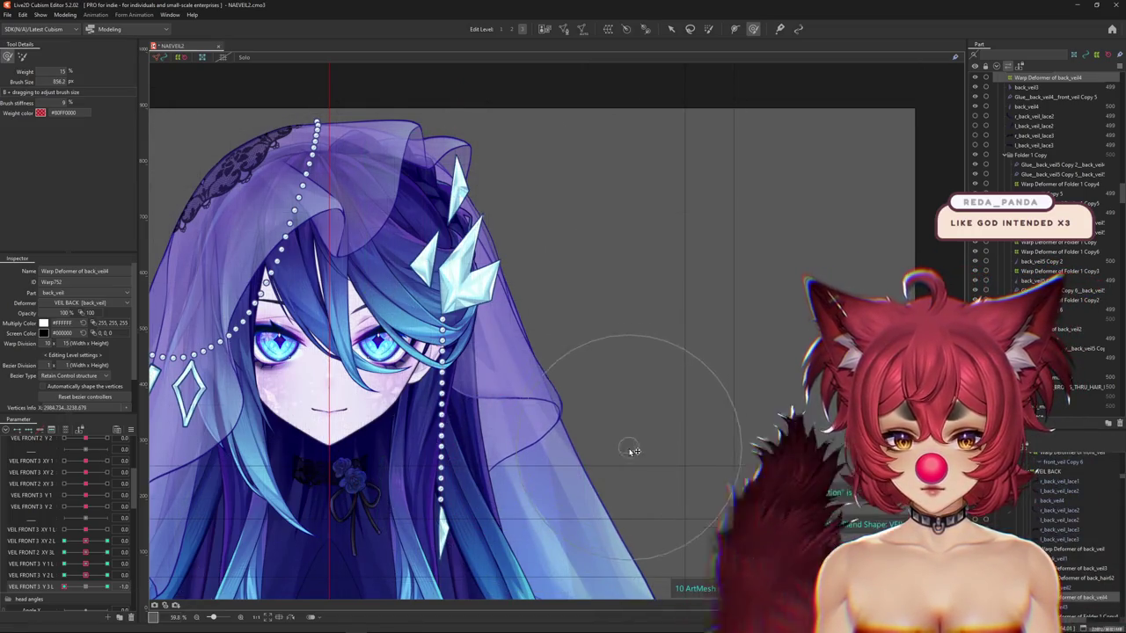
mouse_move(513, 399)
mouse_down()
mouse_move(534, 424)
mouse_move(543, 398)
mouse_up()
scroll(547, 388, down, 2)
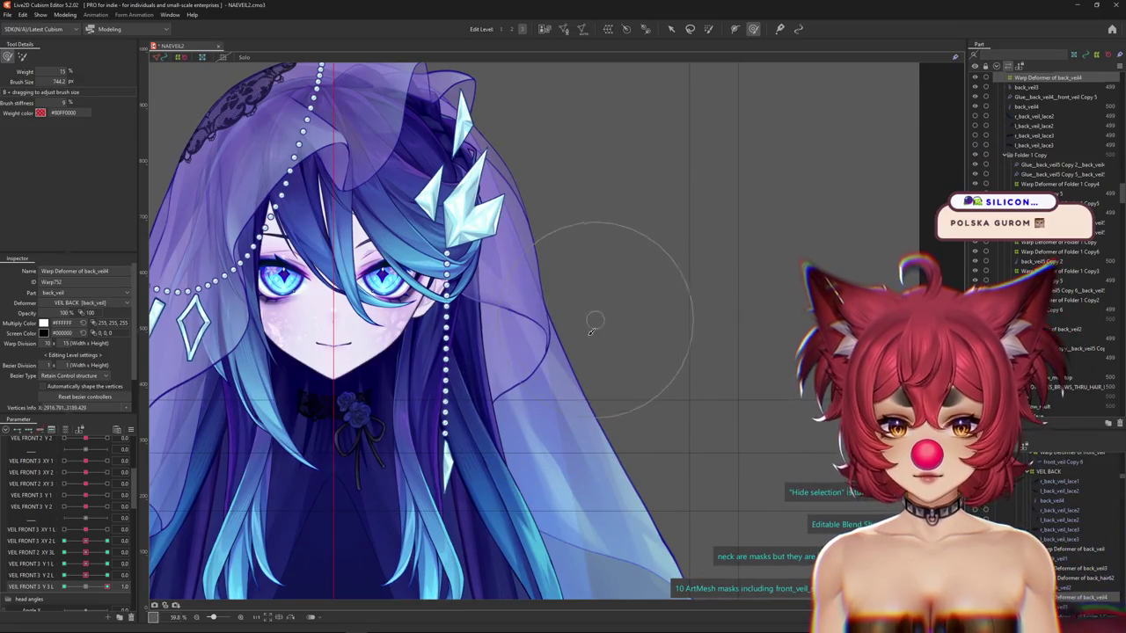
click(65, 15)
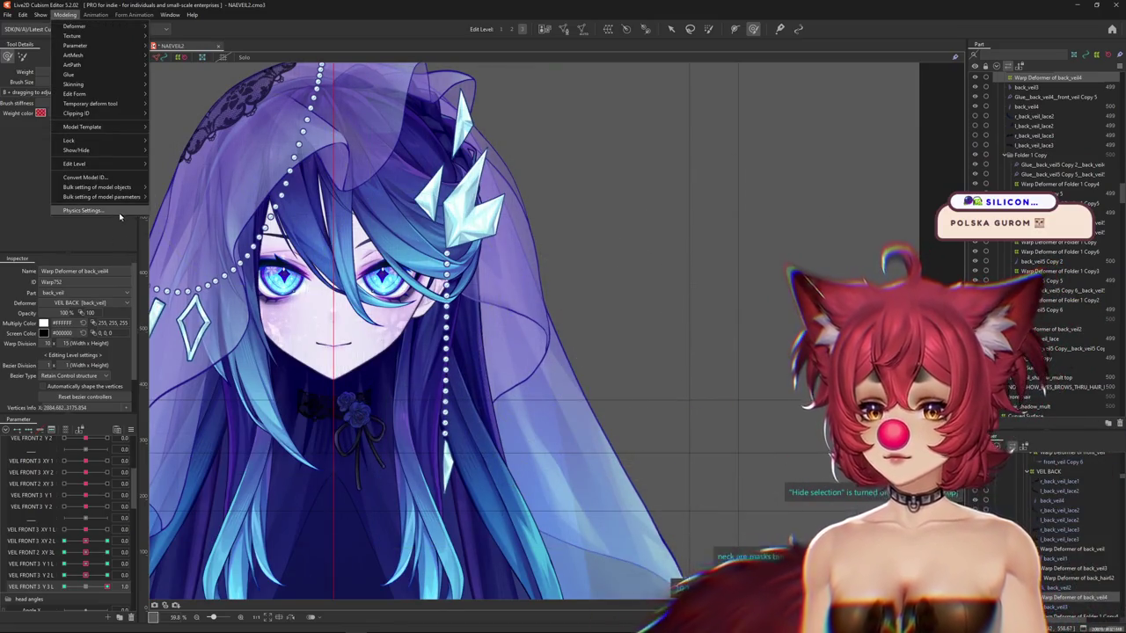
click(106, 211)
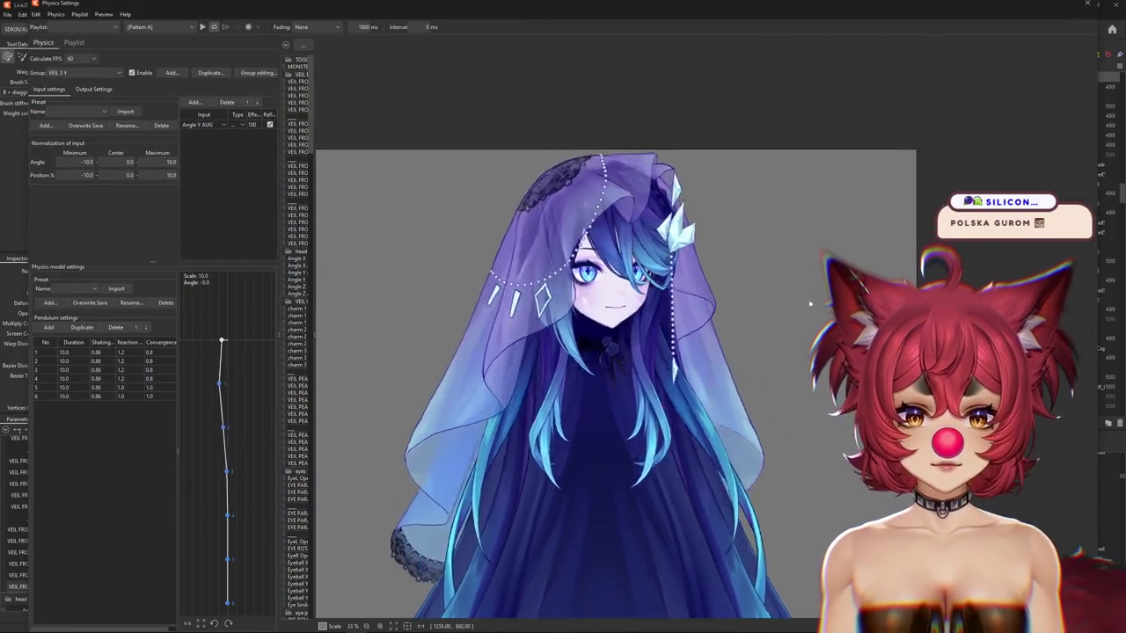
mouse_move(810, 303)
mouse_down()
mouse_move(683, 300)
mouse_move(691, 318)
mouse_move(488, 476)
mouse_up()
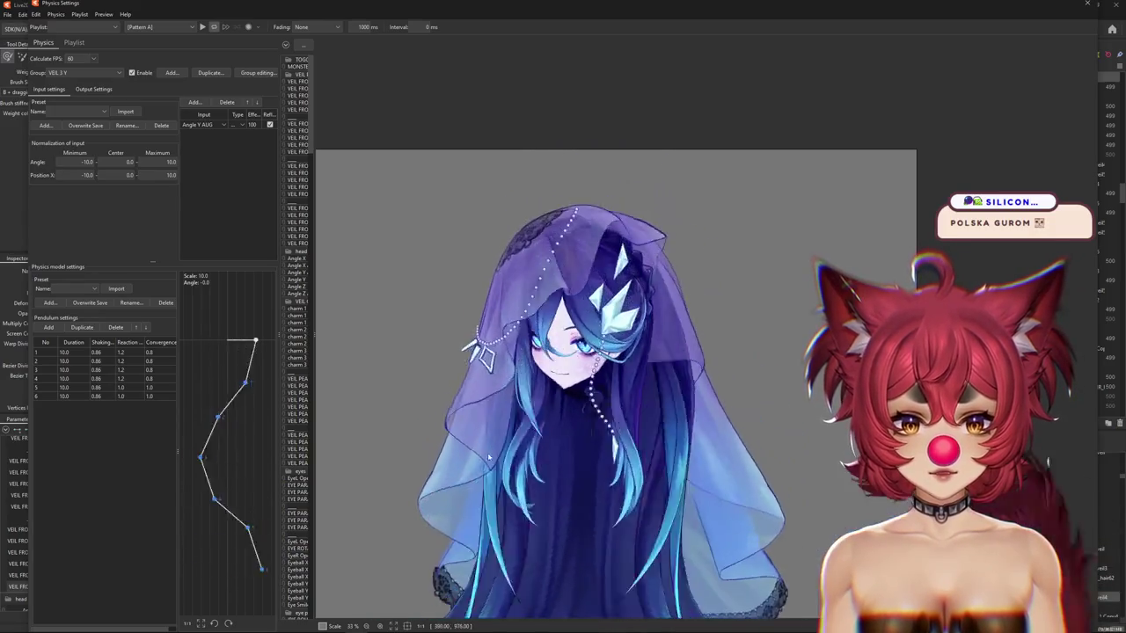
mouse_move(488, 475)
mouse_down()
mouse_move(823, 482)
mouse_move(552, 514)
mouse_move(423, 363)
mouse_up()
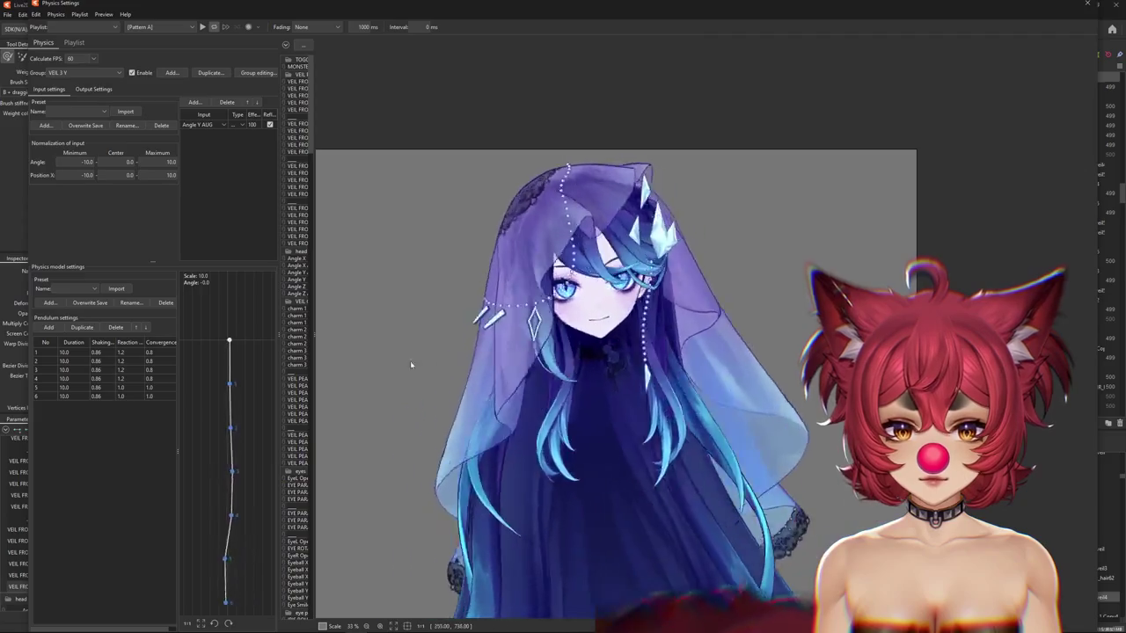
mouse_move(423, 363)
mouse_down()
mouse_move(387, 357)
mouse_move(733, 343)
mouse_move(652, 388)
mouse_move(779, 354)
mouse_move(726, 343)
mouse_up()
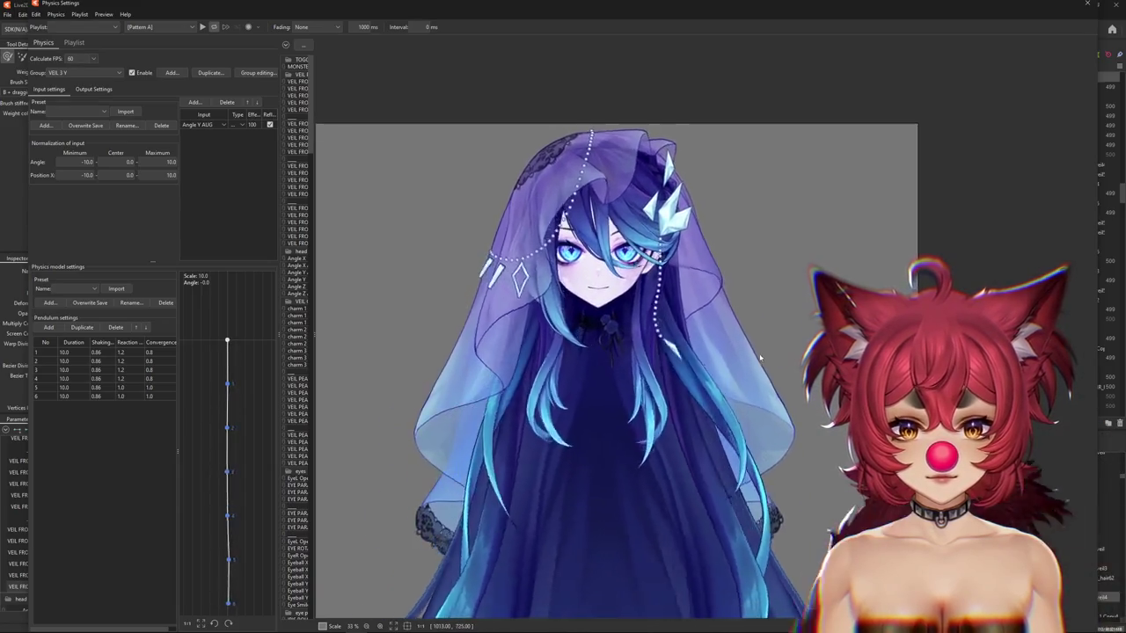
scroll(761, 353, down, 2)
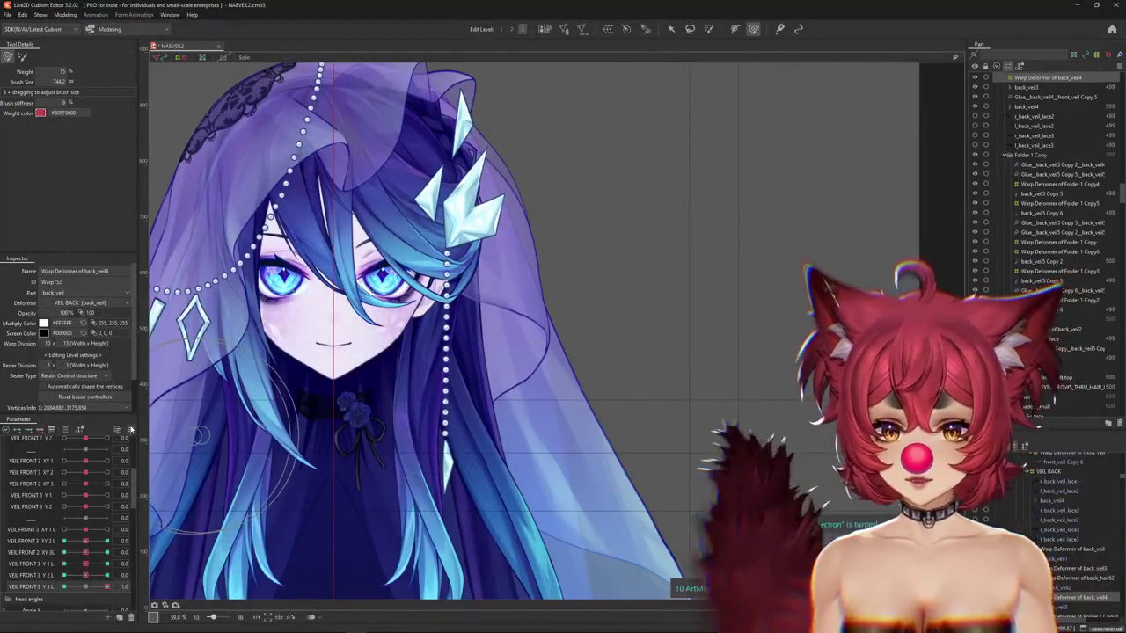
Rename the first copied veil parameter to VEIL 4 XY 1 L.
right_click(141, 398)
scroll(264, 405, down, 3)
drag(327, 465, 429, 395)
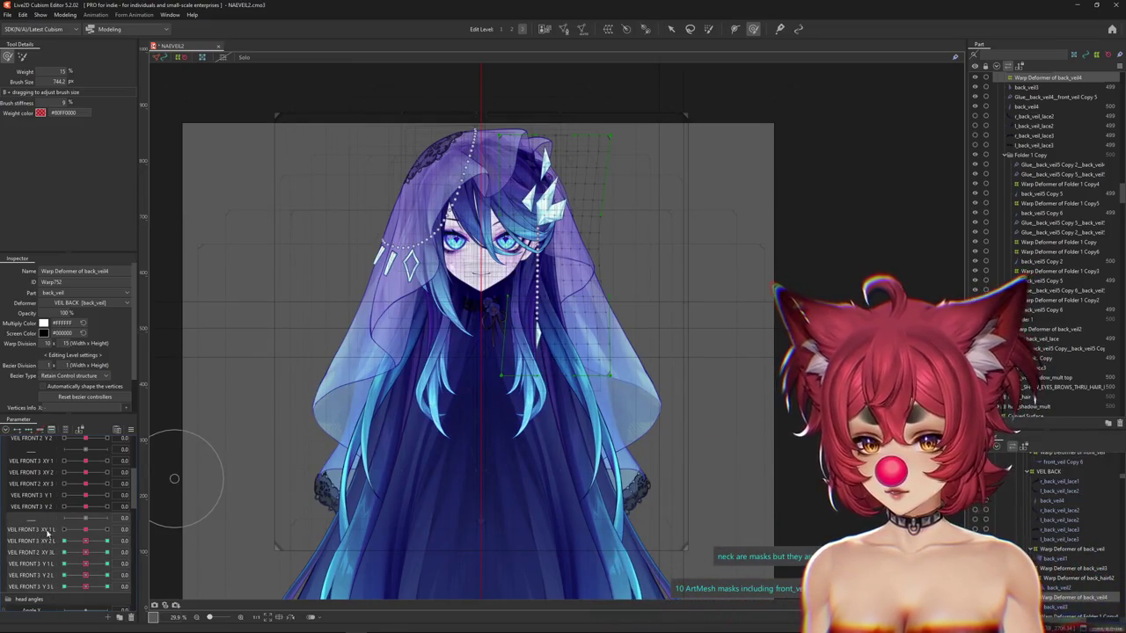
mouse_move(44, 525)
mouse_down()
mouse_move(34, 458)
mouse_move(57, 526)
mouse_up()
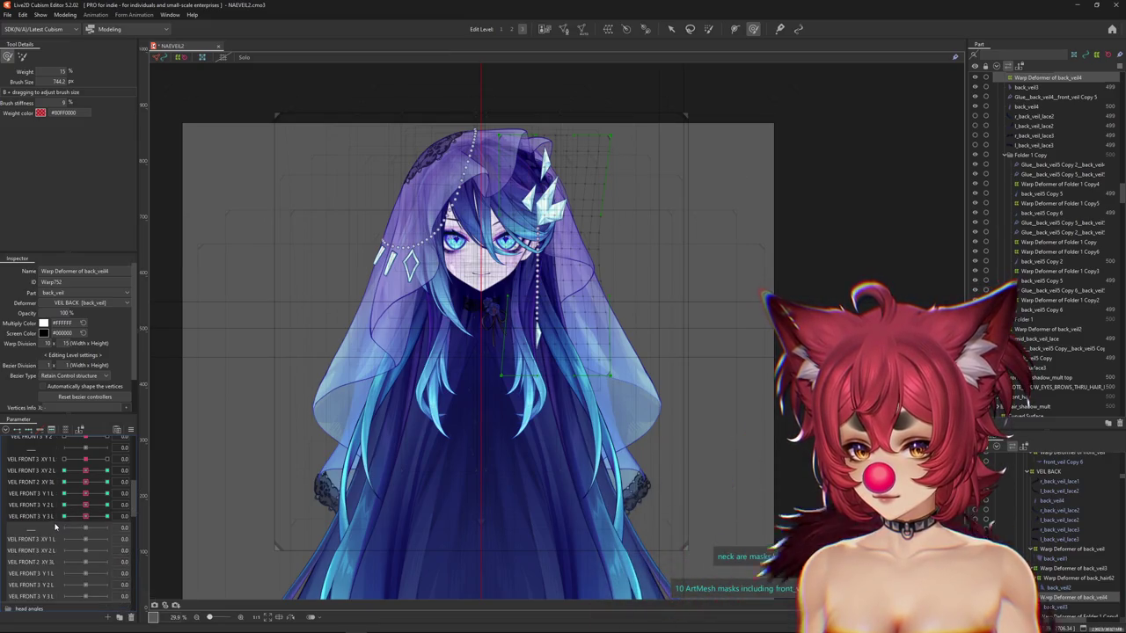
scroll(52, 524, down, 1)
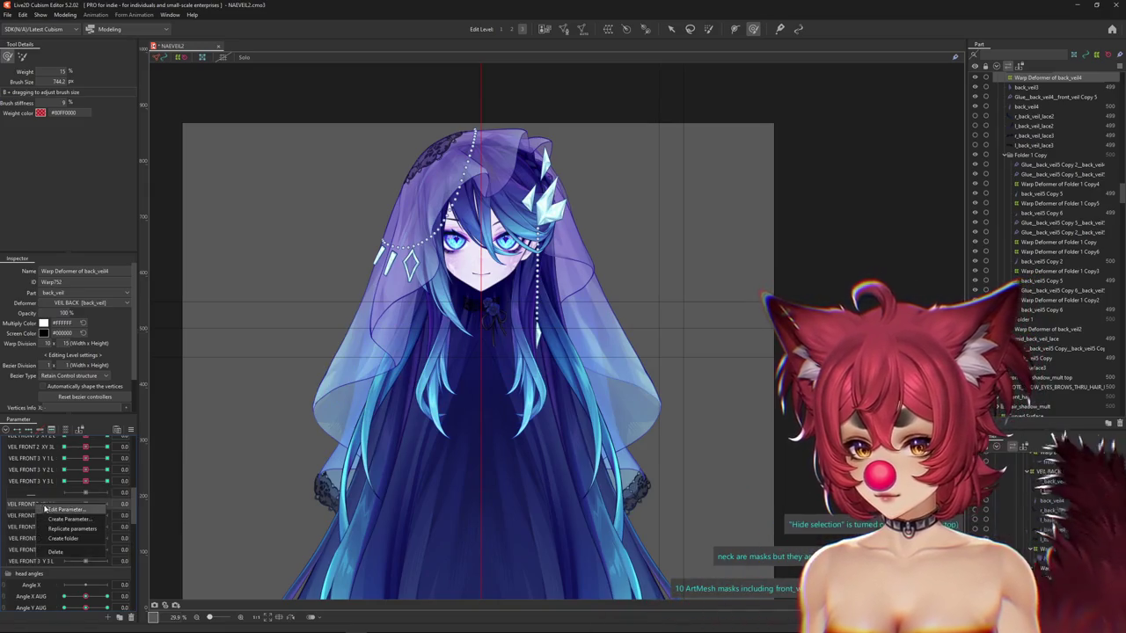
double_click(37, 504)
double_click(550, 267)
key(BackSpace)
text(VEIL 4 XY 1 L)
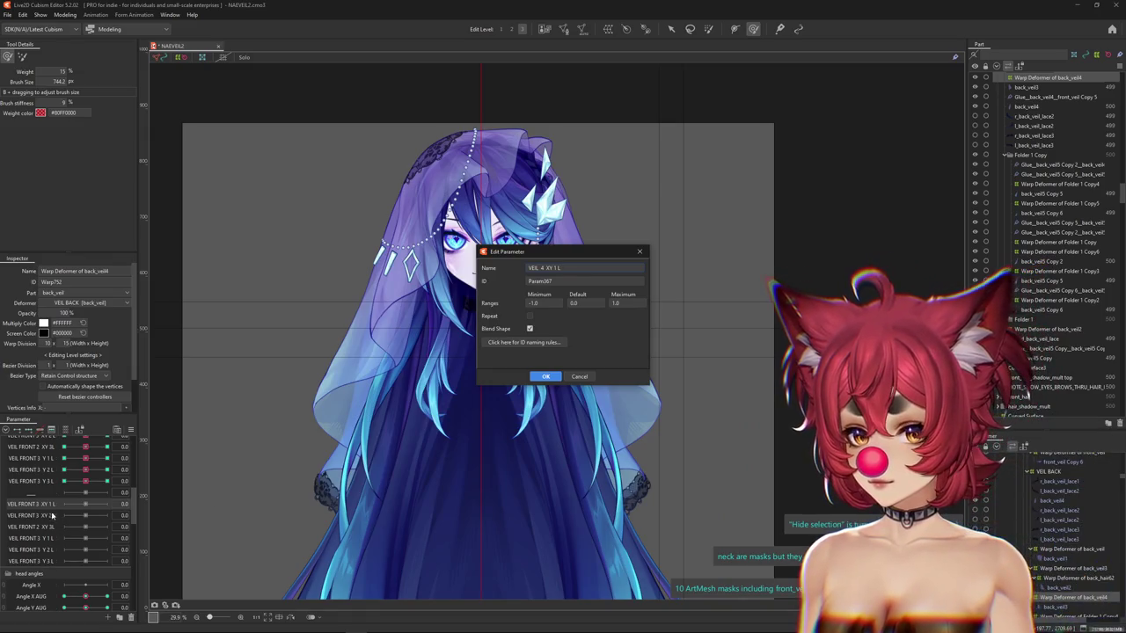
click(545, 376)
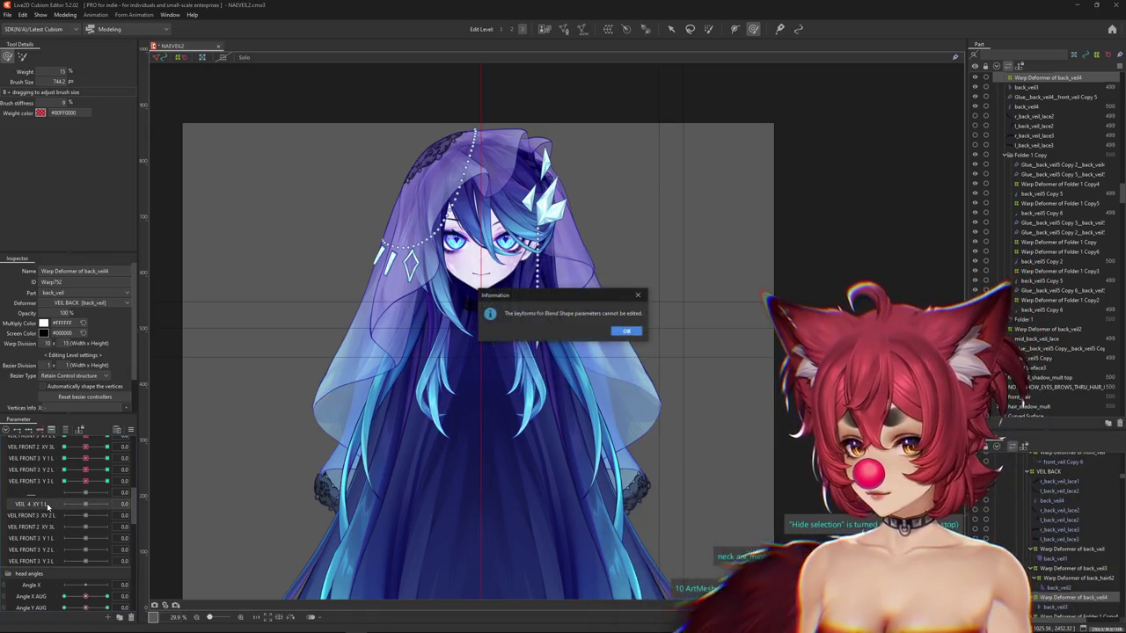
Rename the next two copies to VEIL 4 XY 2 L and VEIL 4 XY 3 L.
right_click(32, 505)
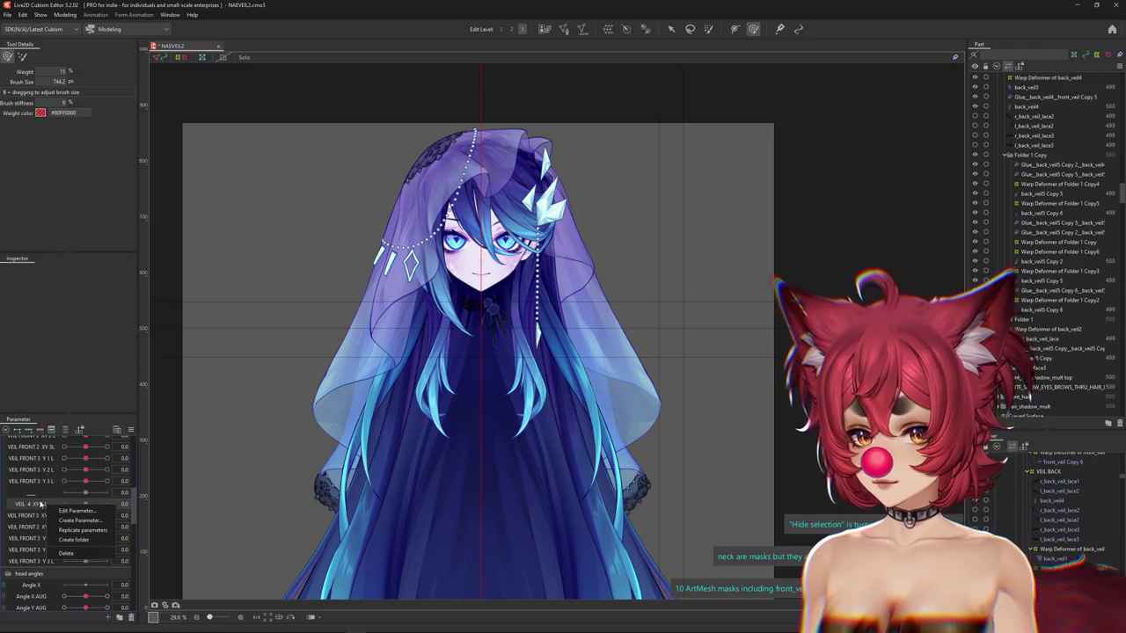
click(66, 512)
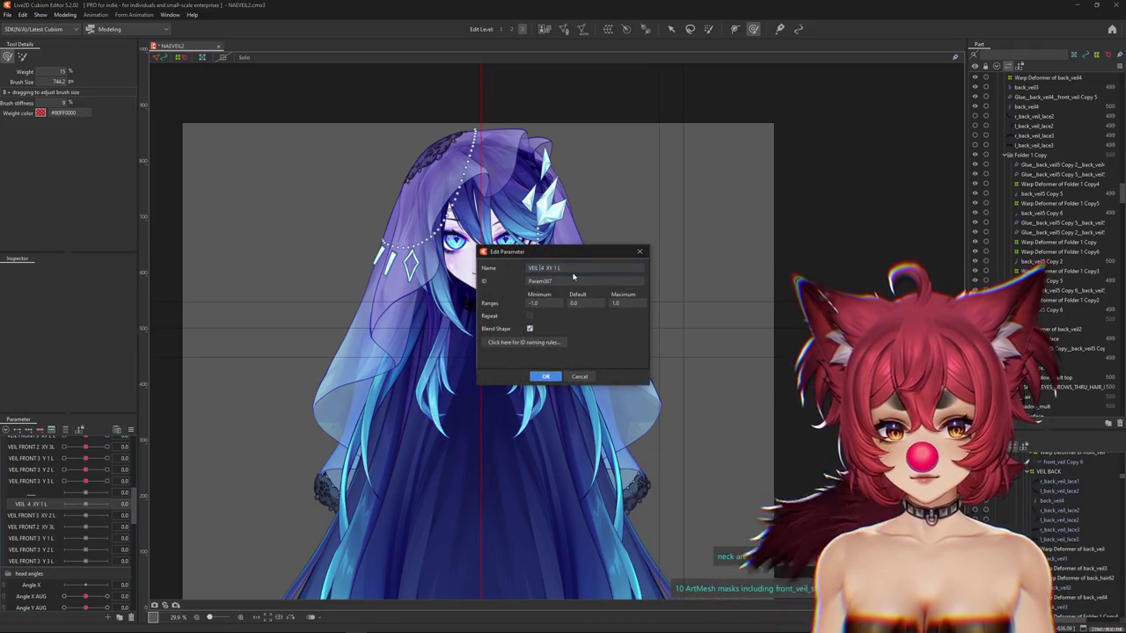
click(545, 376)
double_click(31, 515)
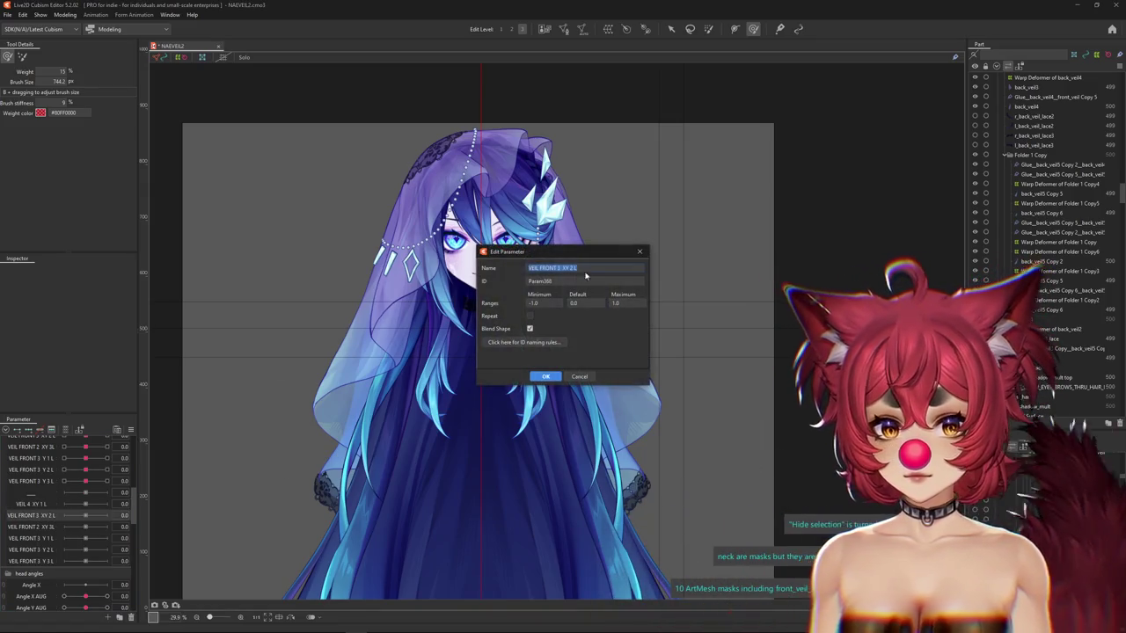
text(VEIL 4 XY 1 L)
key(shift+Left)
key(ctrl+c)
click(547, 376)
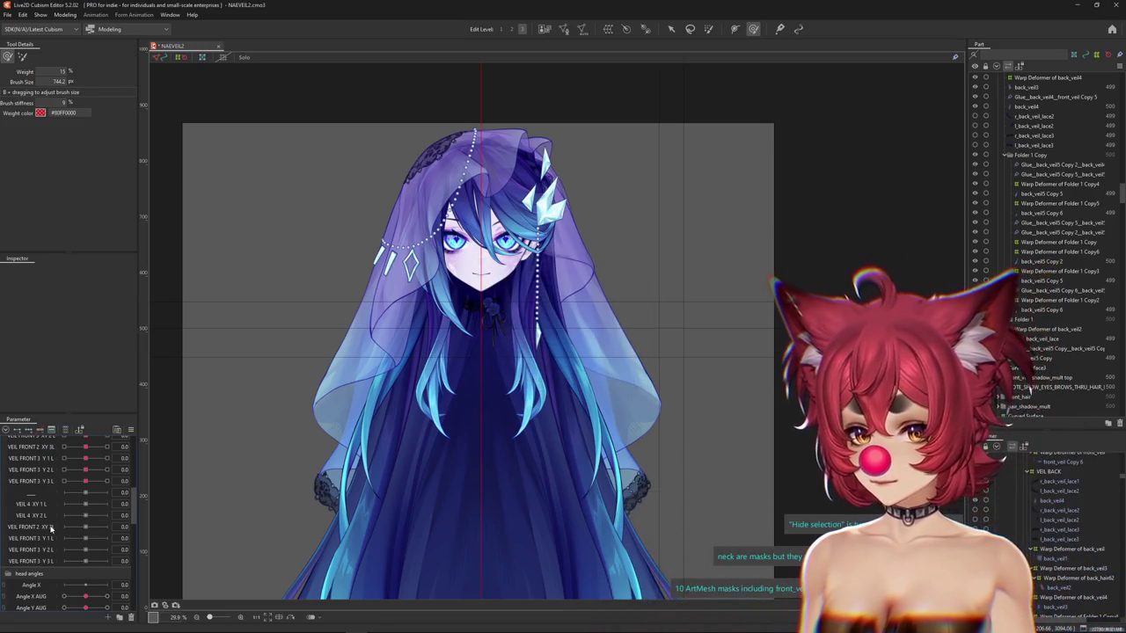
click(80, 533)
click(555, 268)
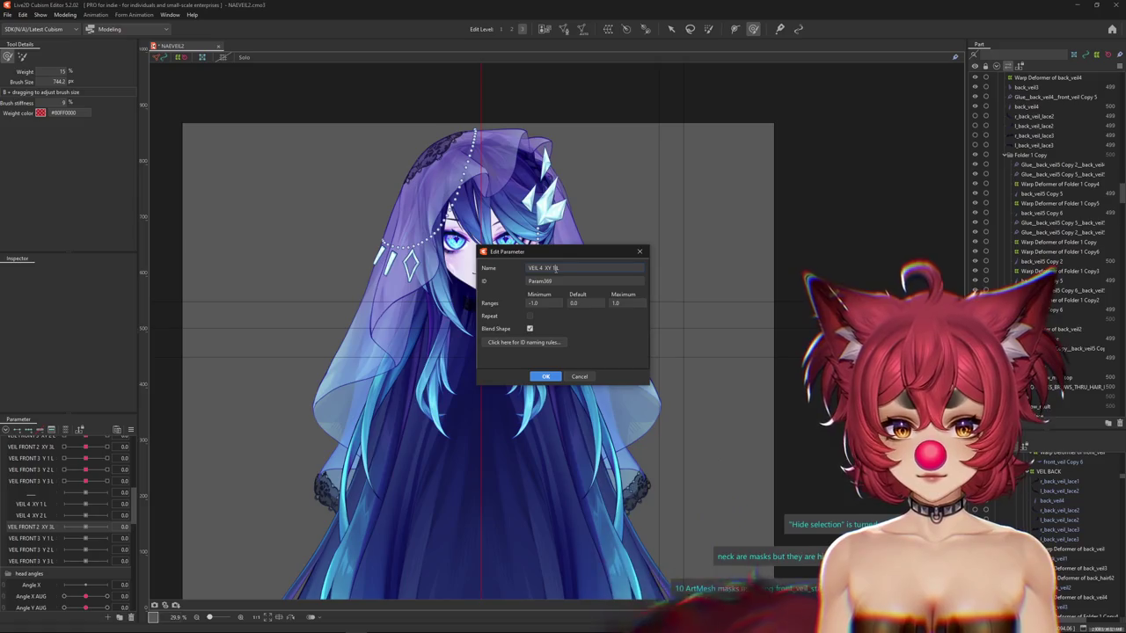
key(Return)
Rename the following copies to VEIL 4 Y 1 L and VEIL 4 Y 2 L.
right_click(50, 539)
click(79, 546)
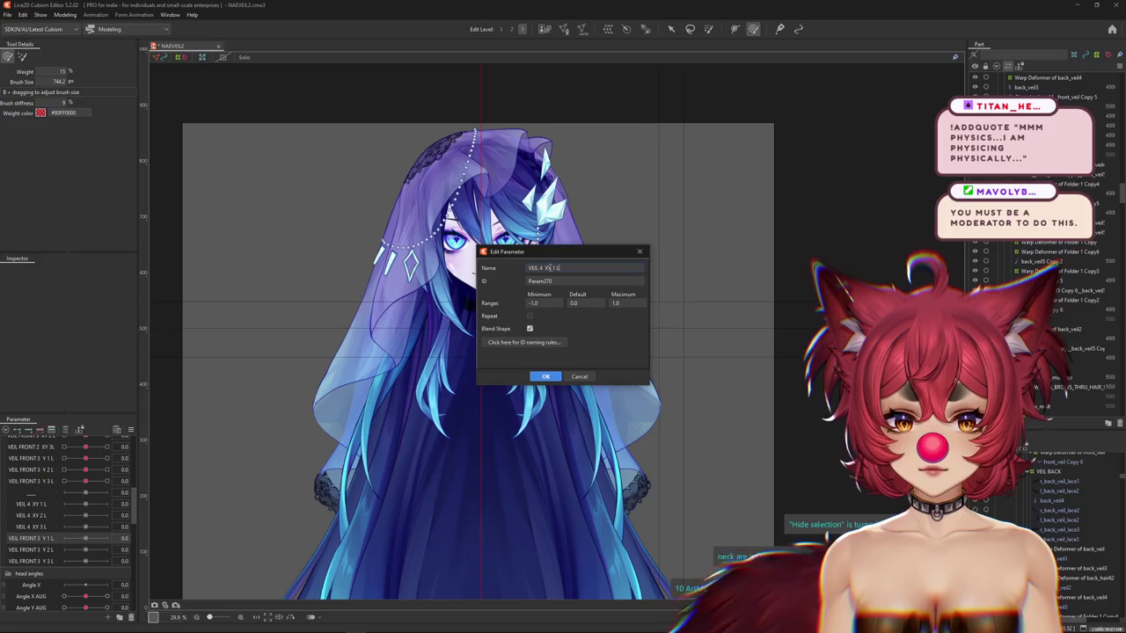
click(617, 267)
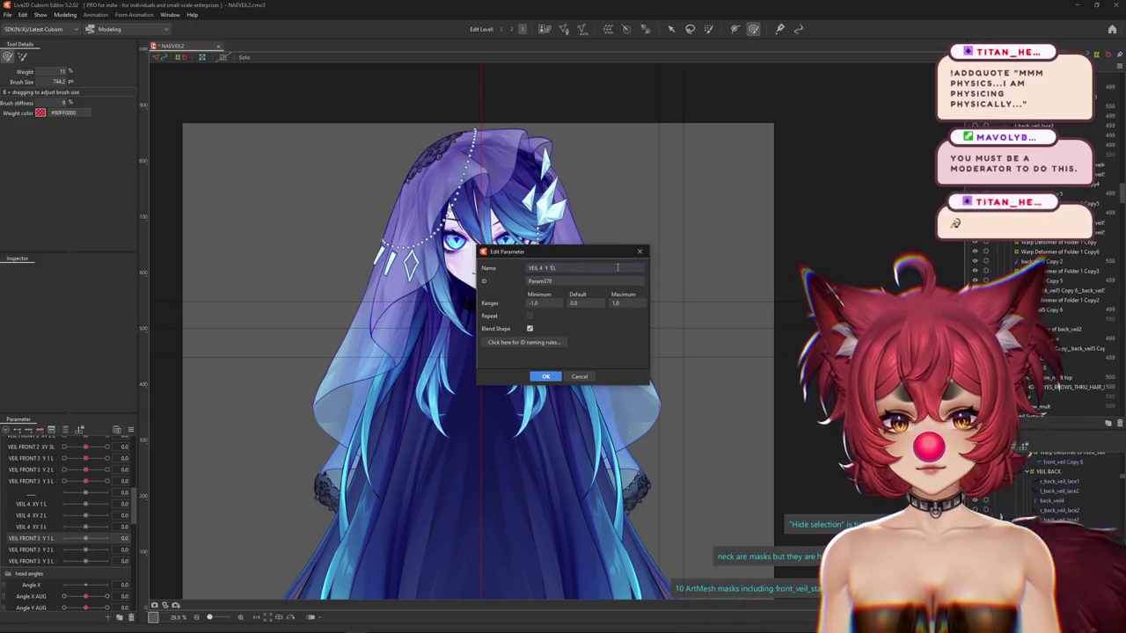
text(1)
key(Return)
right_click(32, 550)
click(60, 558)
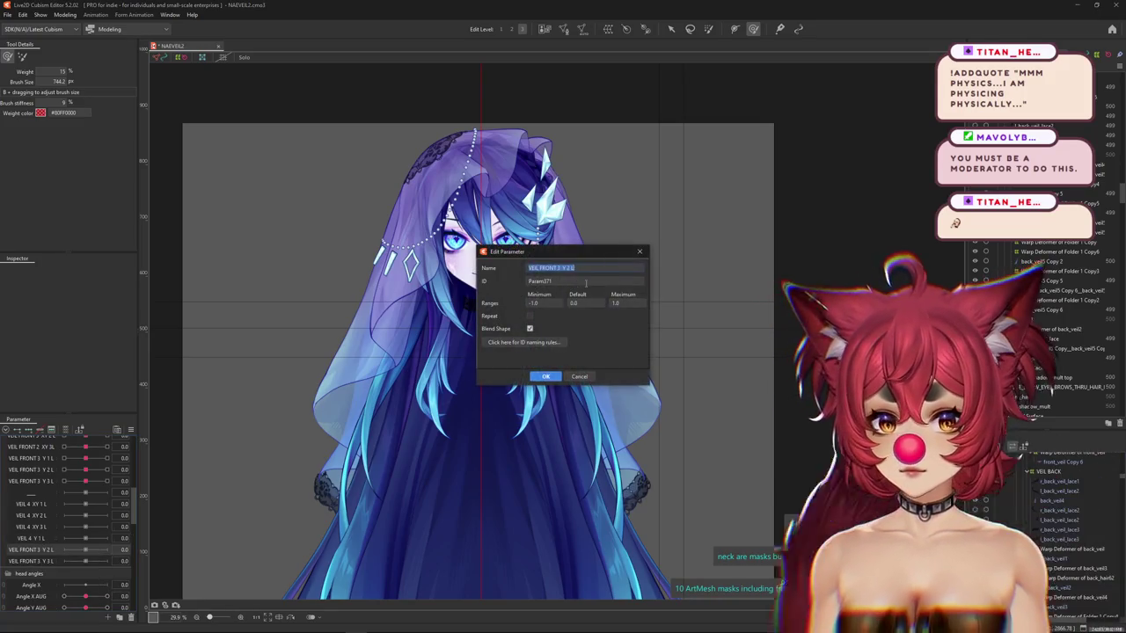
key(ctrl+v)
click(552, 269)
key(BackSpace)
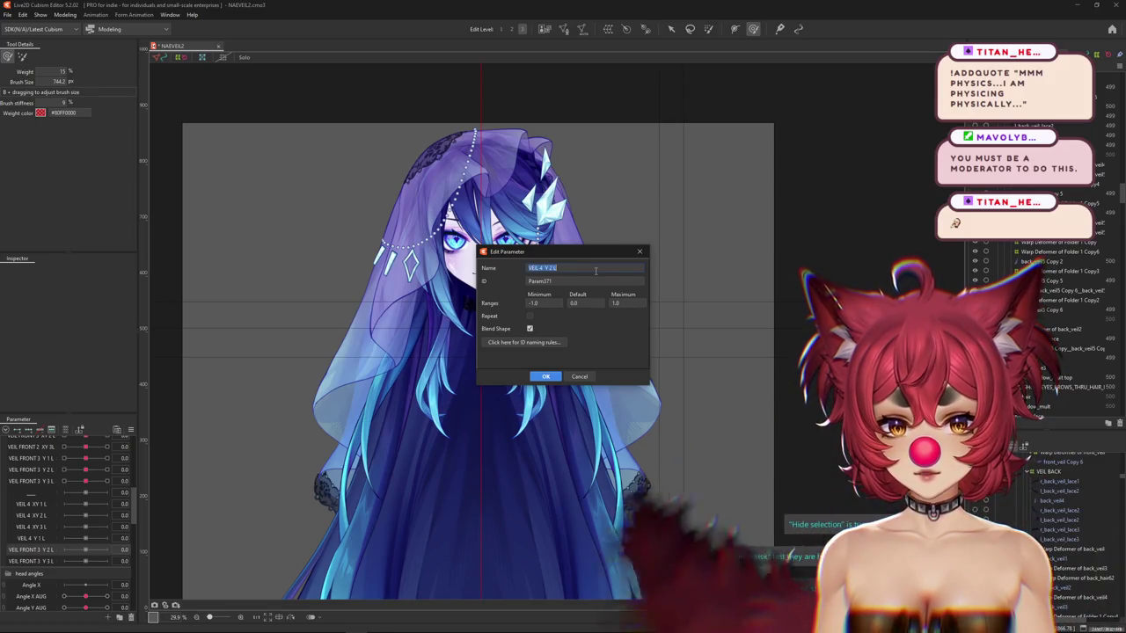
key(Return)
Rename the last copied parameter to VEIL 4 Y 3 L.
double_click(62, 561)
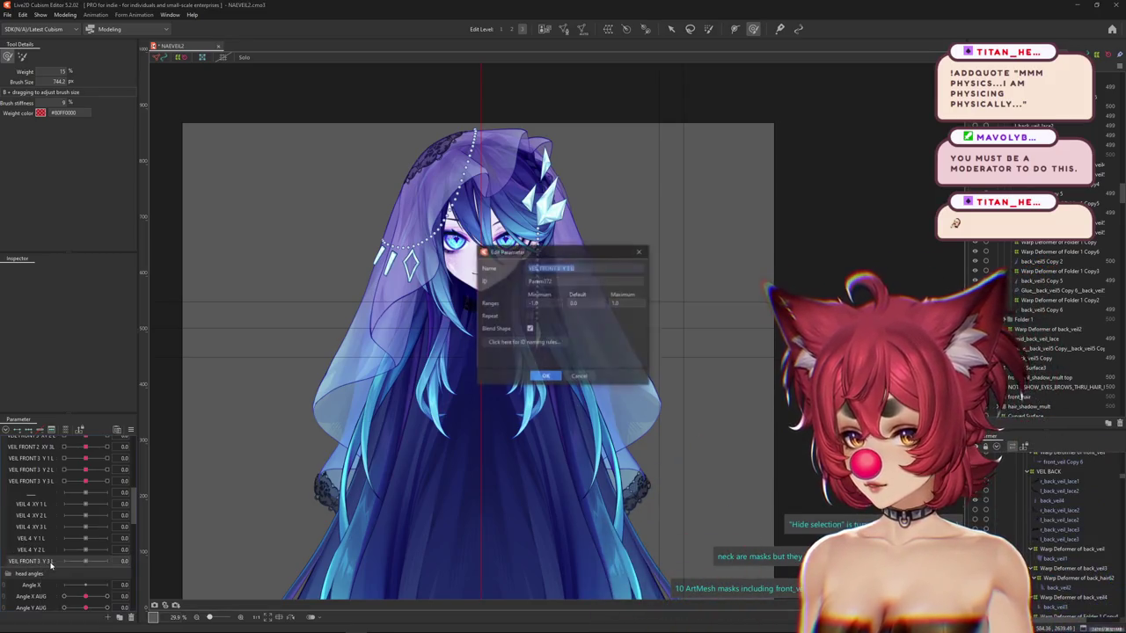
key(BackSpace)
key(BackSpace)
key(BackSpace)
text(3 L)
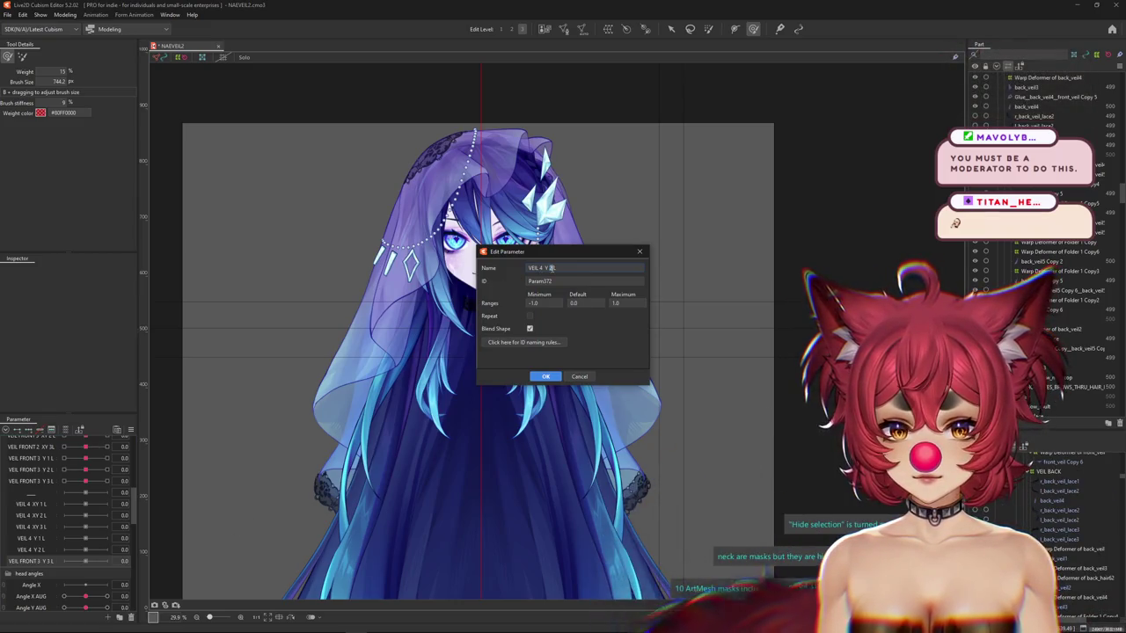
click(556, 378)
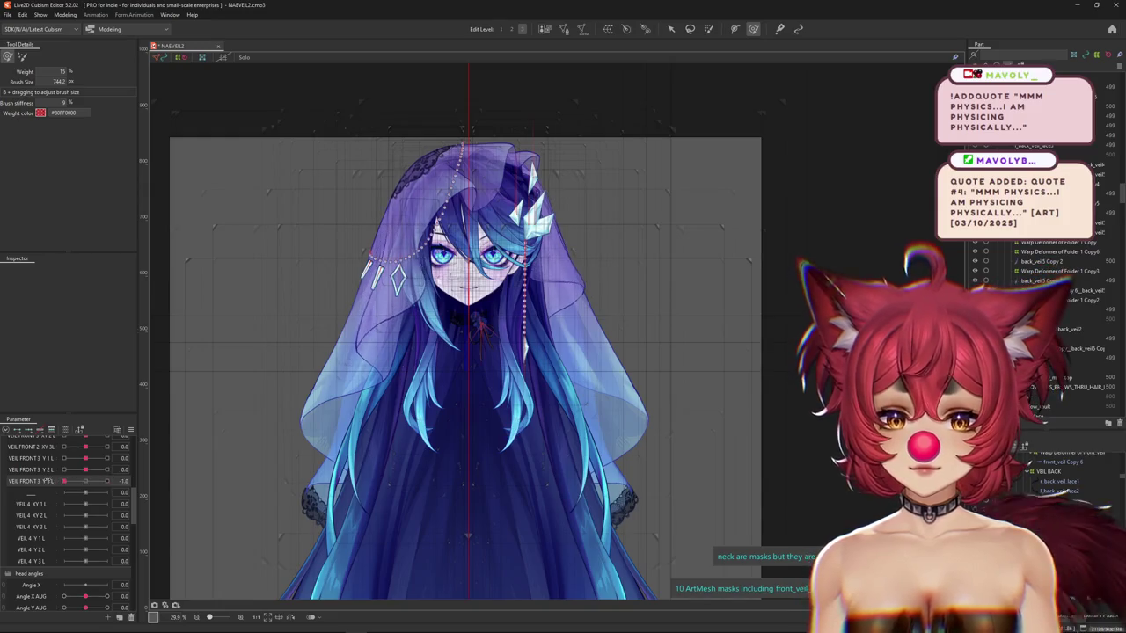
Reset VEIL FRONT 3 Y 3 L to 0.0 and pick back_veil5 Copy 2 from the overlapping meshes.
drag(63, 481, 85, 482)
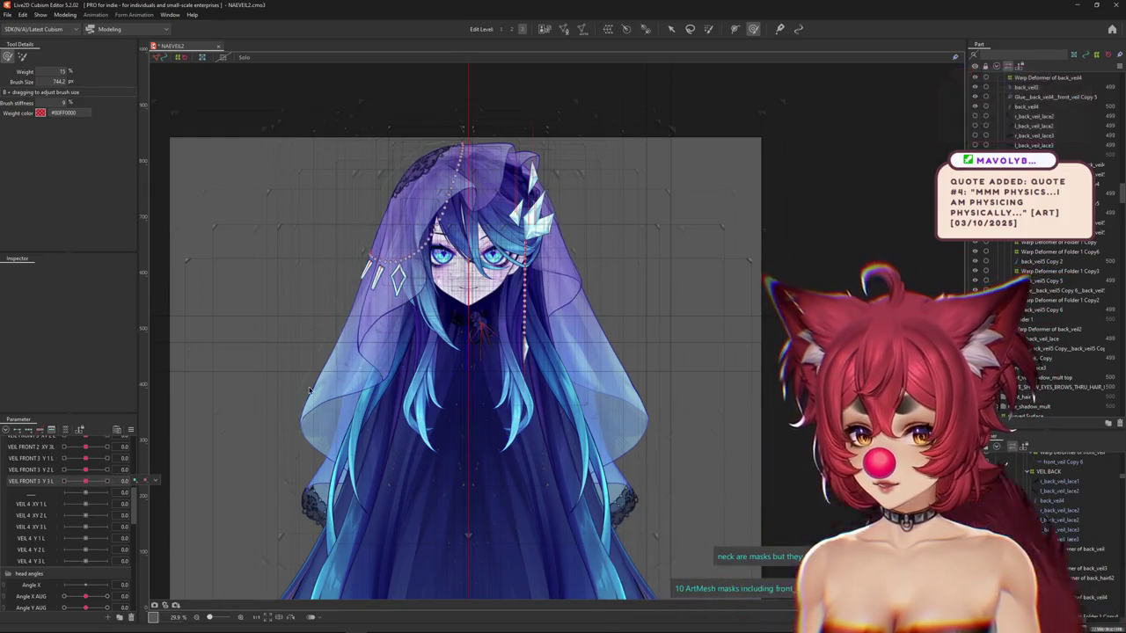
scroll(333, 383, up, 2)
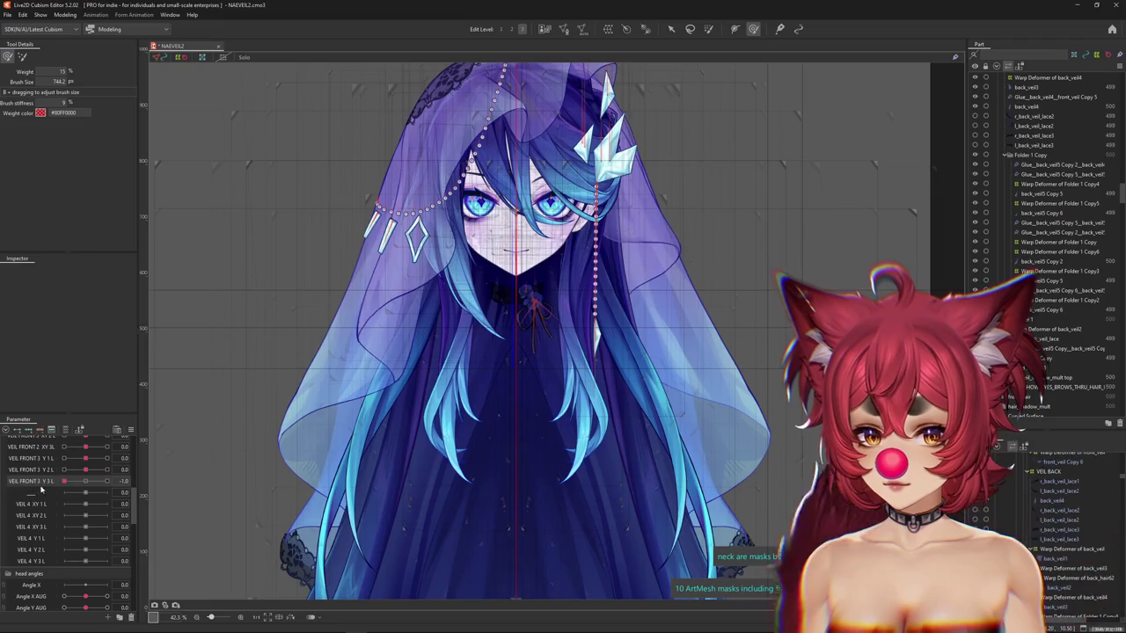
right_click(417, 400)
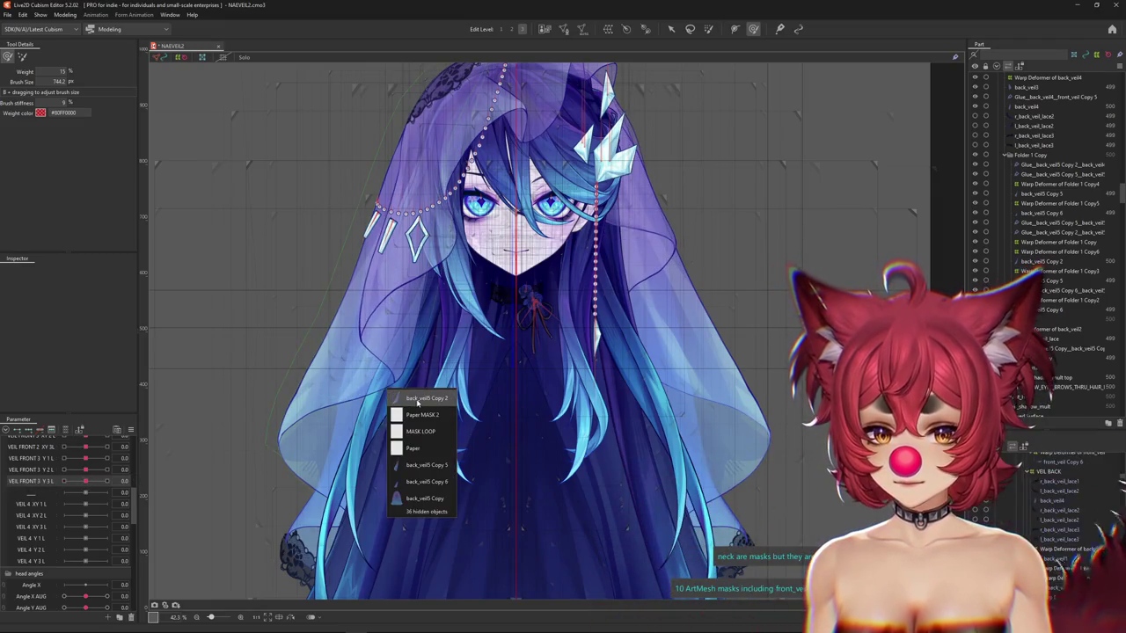
click(426, 399)
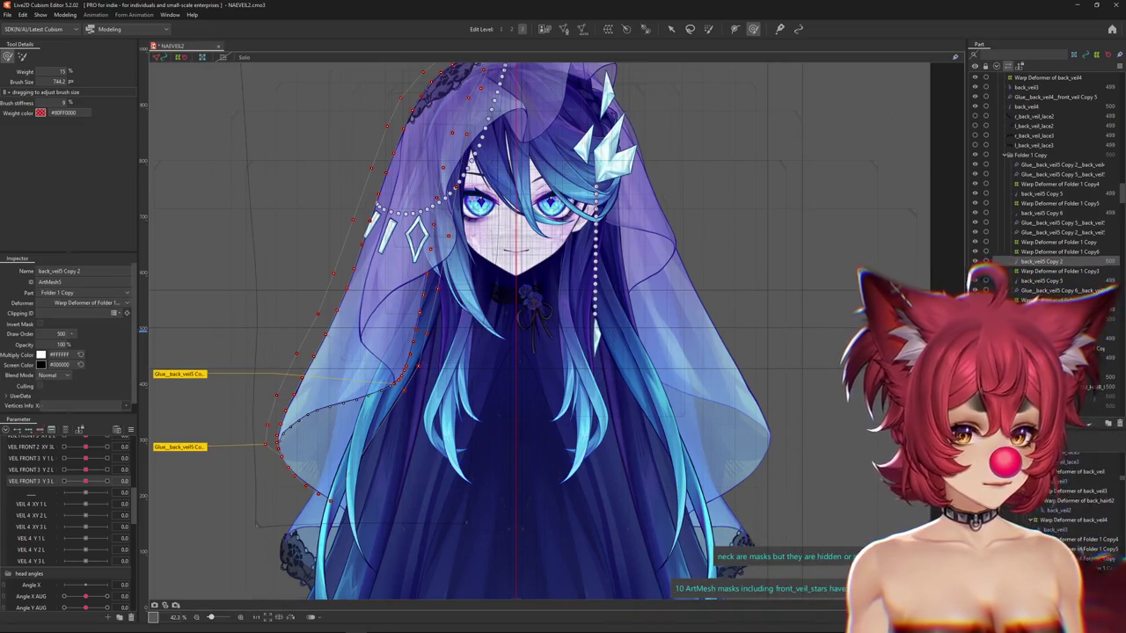
Create a 15×25 warp deformer as parent of the back_veil5 Copy 2 mesh.
click(607, 28)
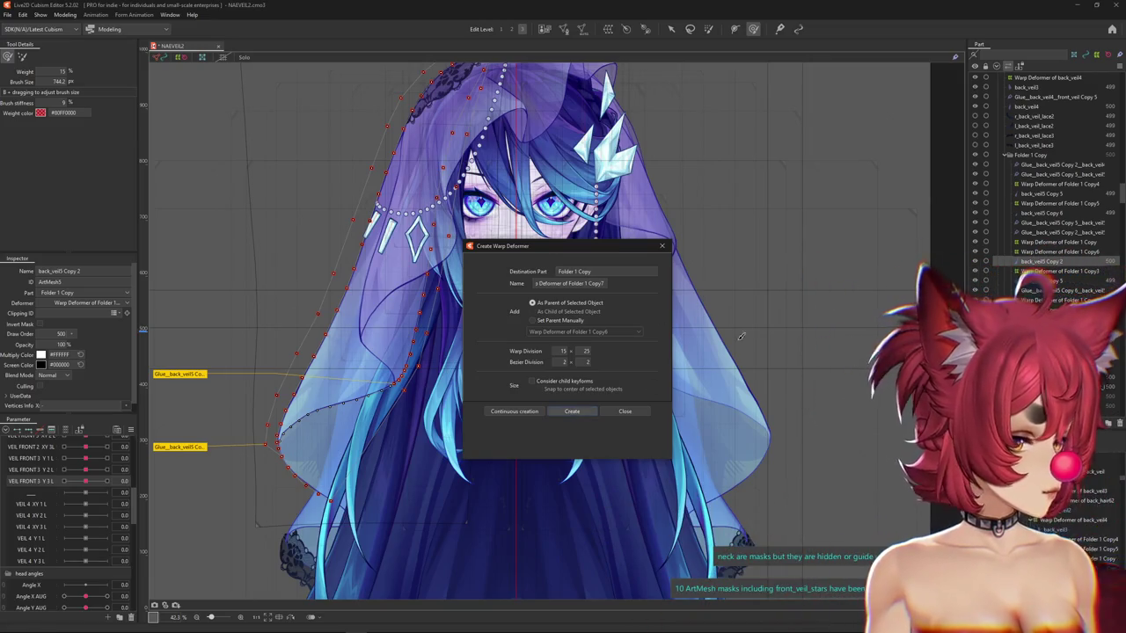
click(572, 411)
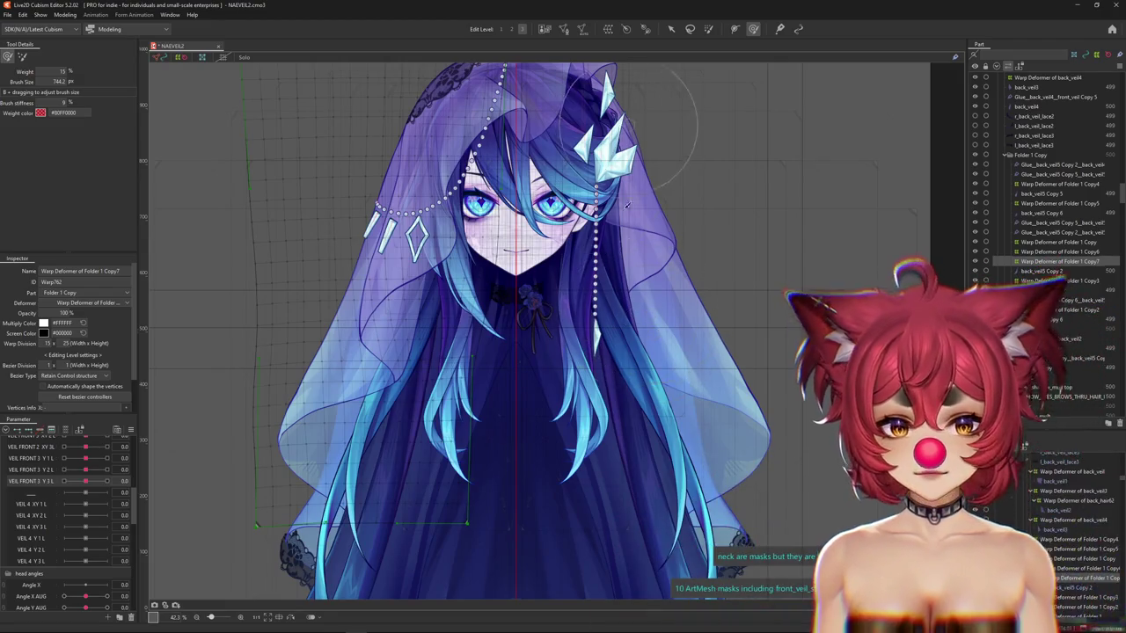
scroll(633, 281, down, 3)
scroll(614, 237, up, 3)
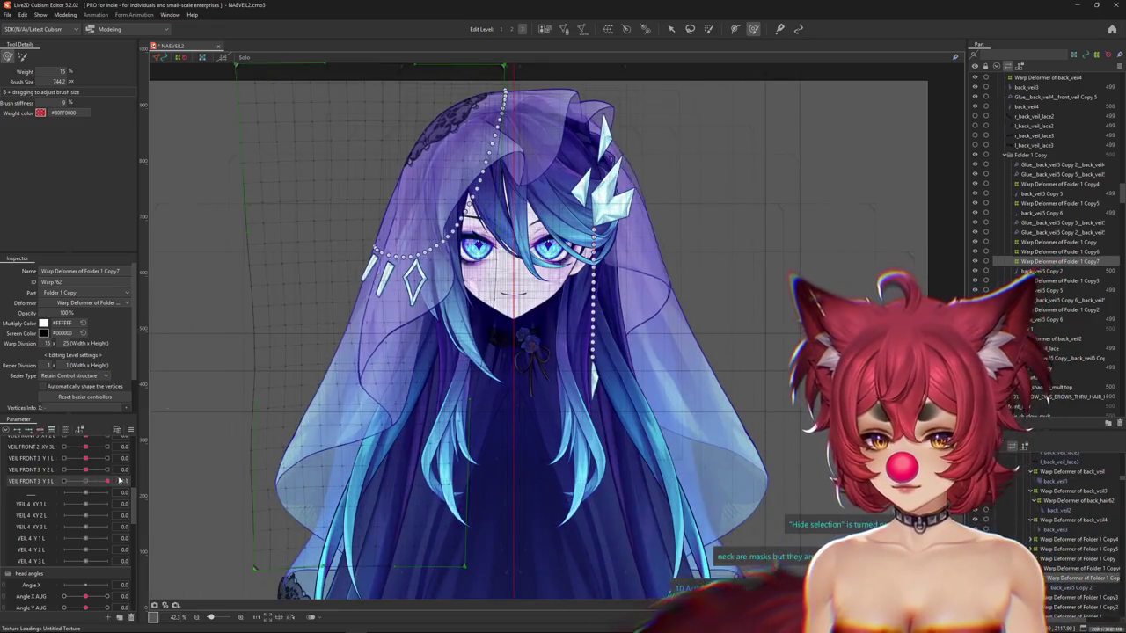
Test VEIL FRONT 3 Y 3 L at -1.0 and back to 0.0, and try the head turn.
click(63, 482)
click(84, 481)
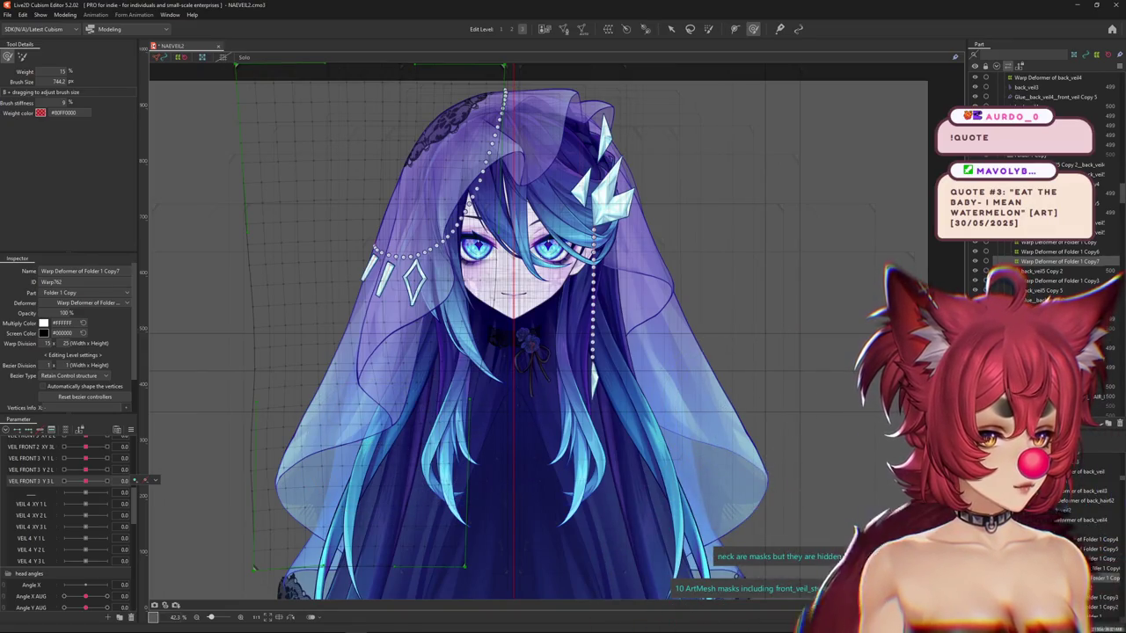
scroll(327, 515, down, 2)
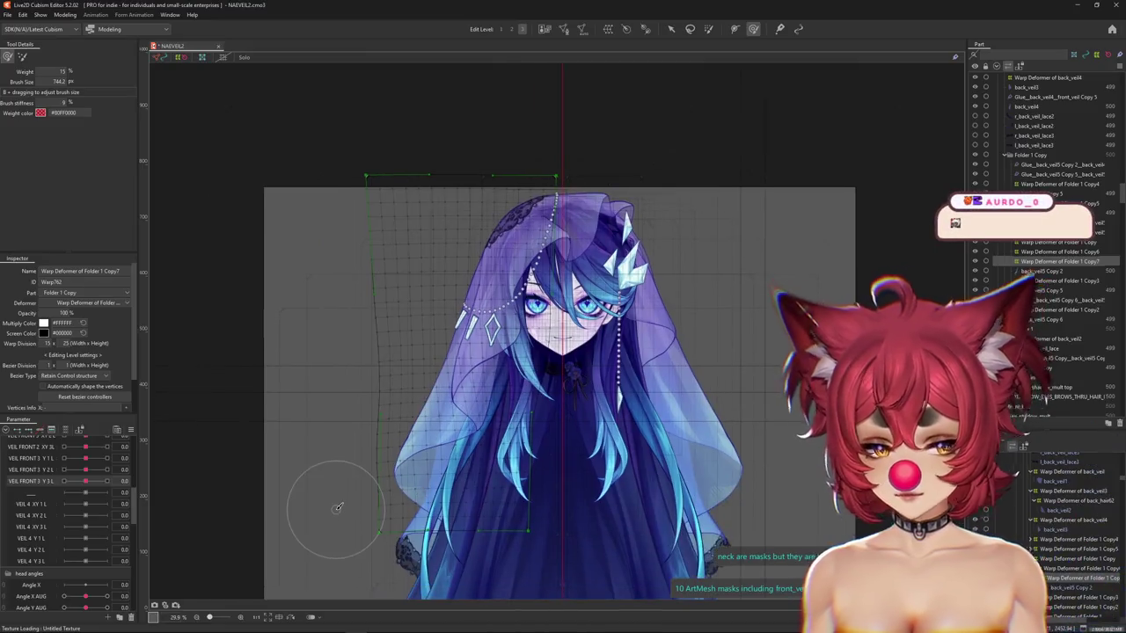
drag(85, 596, 87, 597)
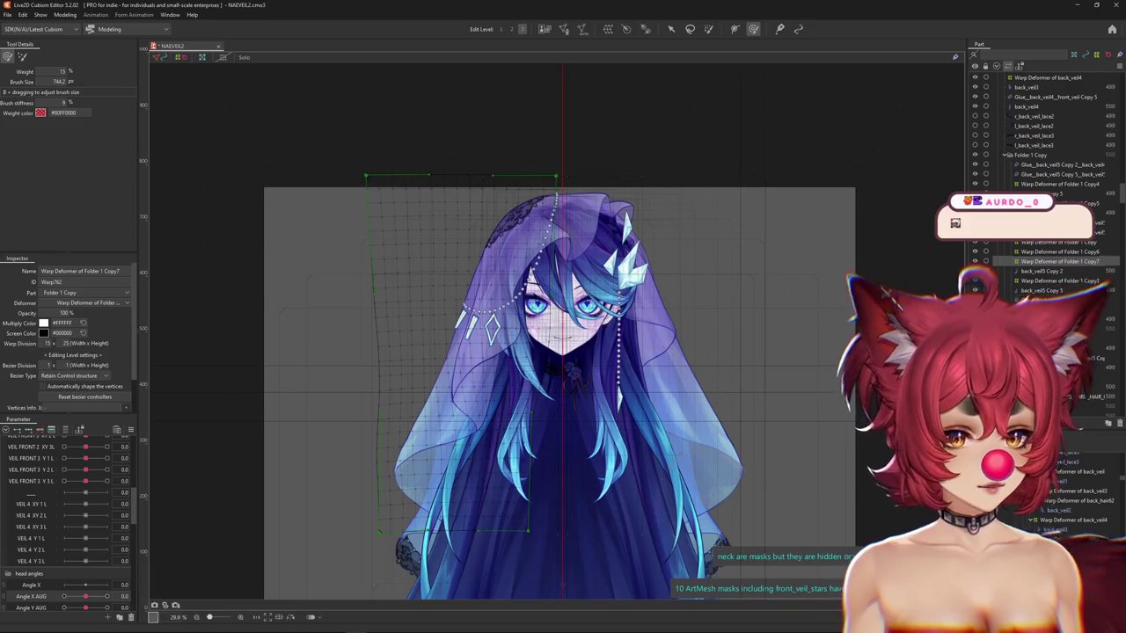
Size the deform brush to 835.9 and move VEIL 4 XY 1 L to 1.0.
drag(194, 396, 216, 452)
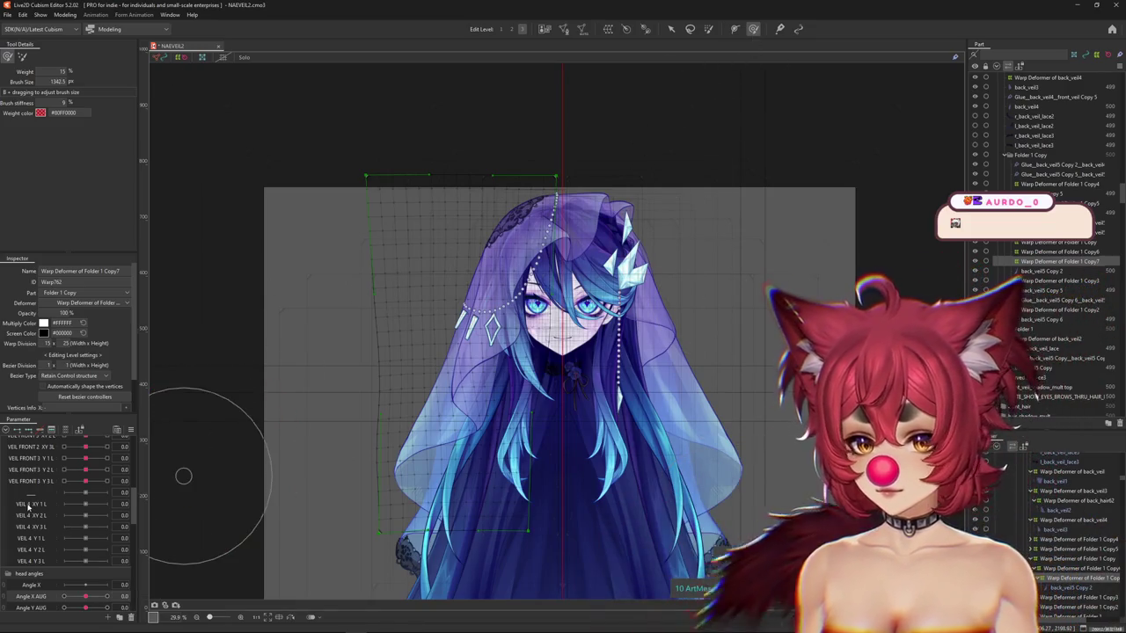
key(ctrl+h)
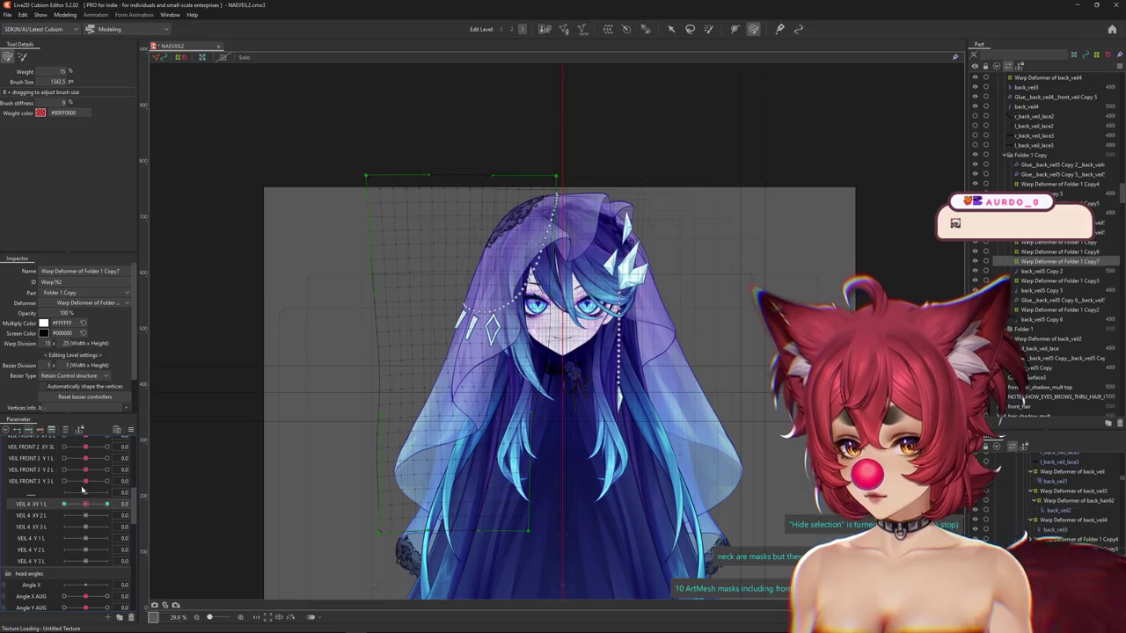
scroll(84, 486, up, 3)
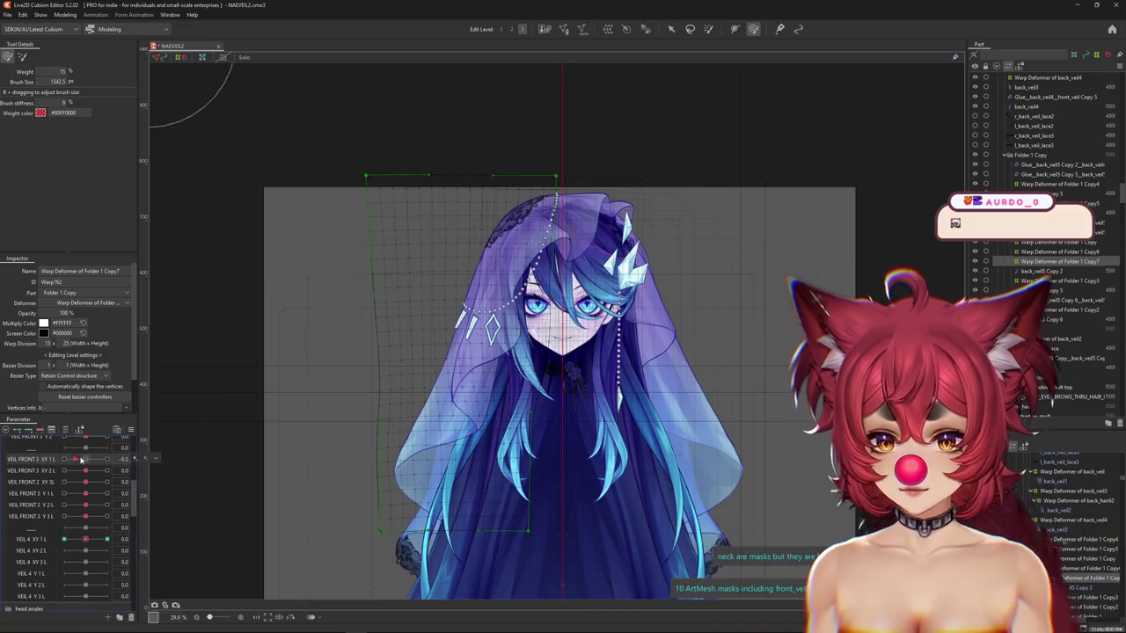
scroll(423, 499, up, 2)
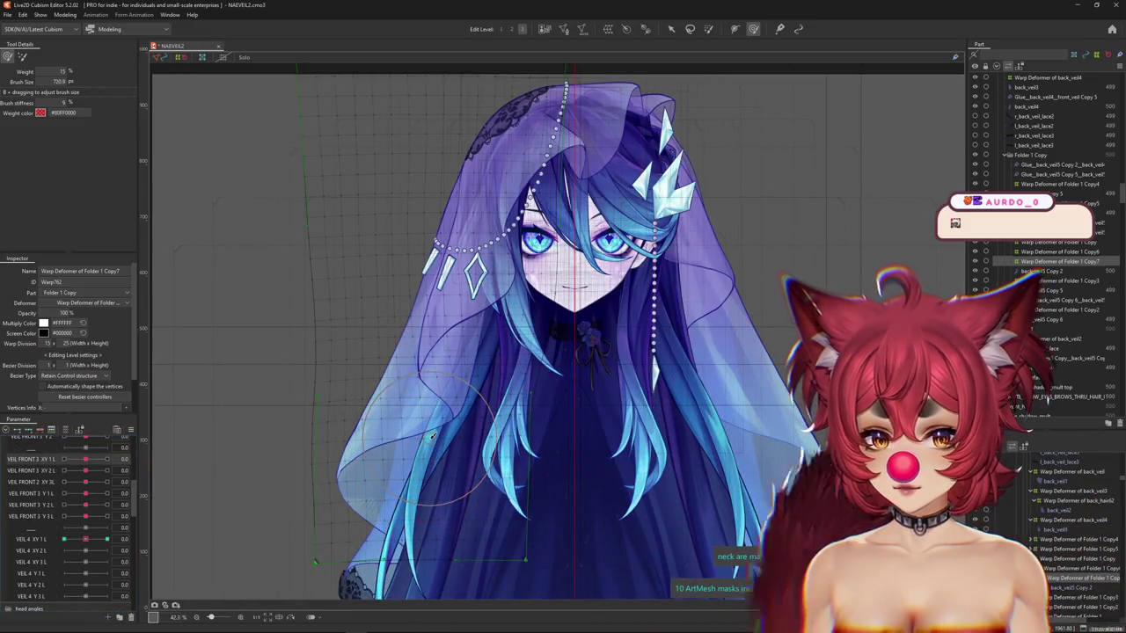
drag(420, 422, 435, 363)
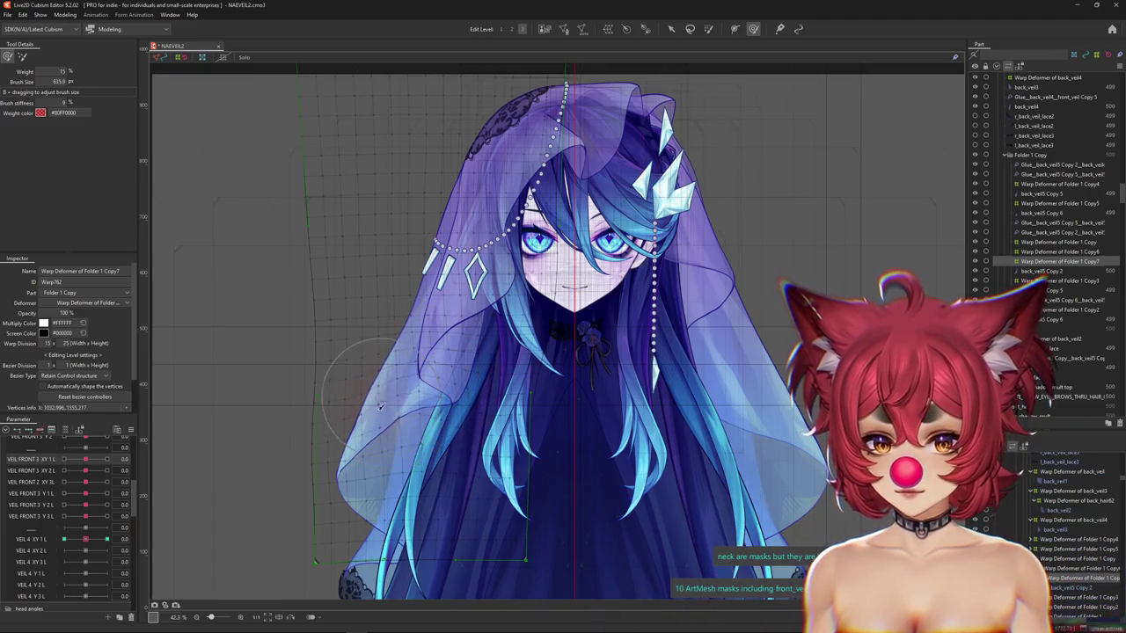
key(ctrl+h)
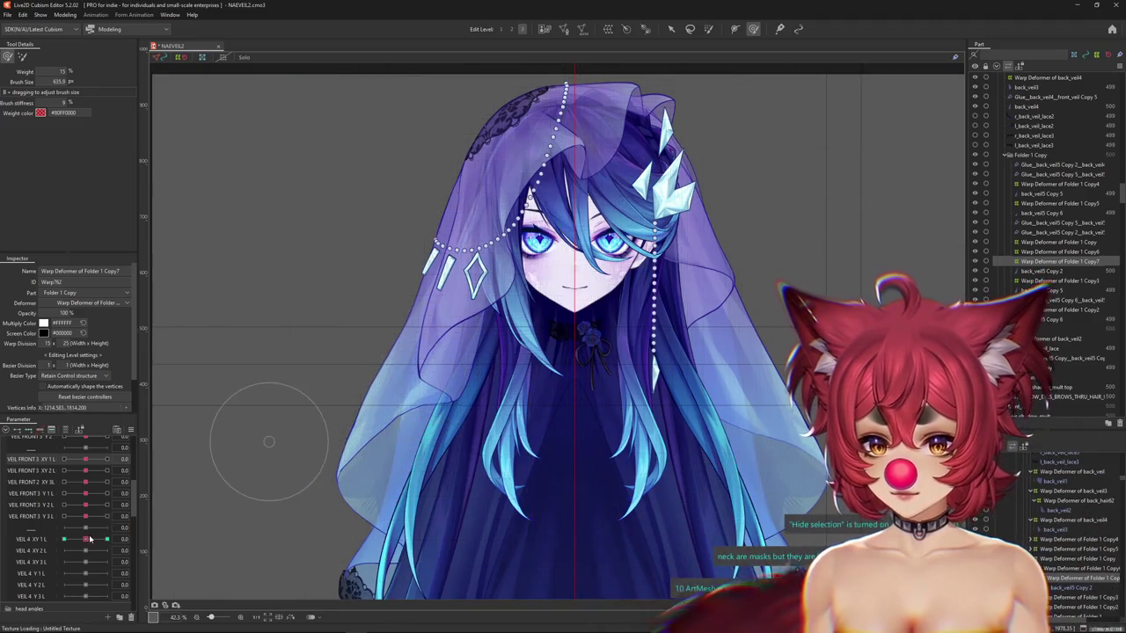
drag(86, 544, 133, 546)
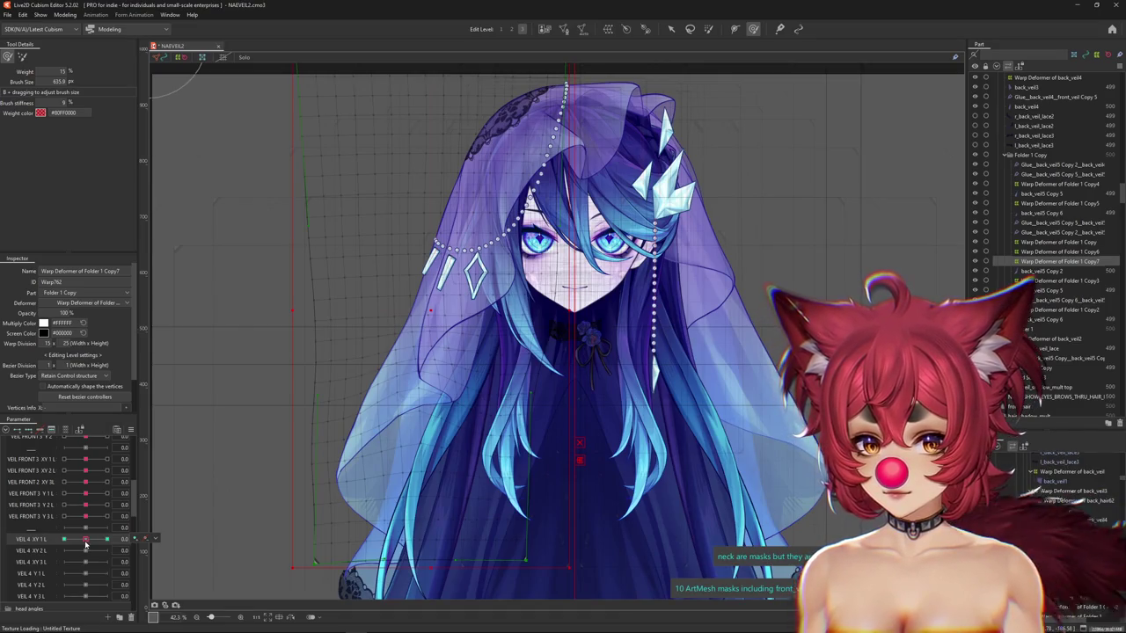
Inspect back_veil5 Copy 2 in Mesh Edit, exit it, and set VEIL 4 XY 1 L to 1.0.
click(488, 319)
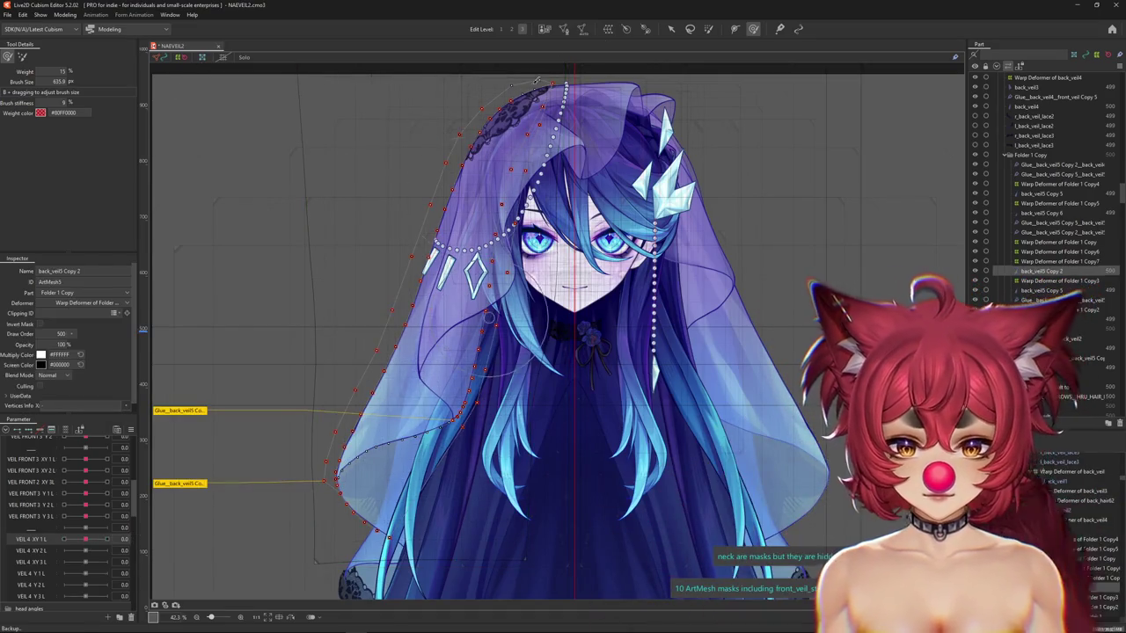
double_click(488, 319)
scroll(513, 397, up, 5)
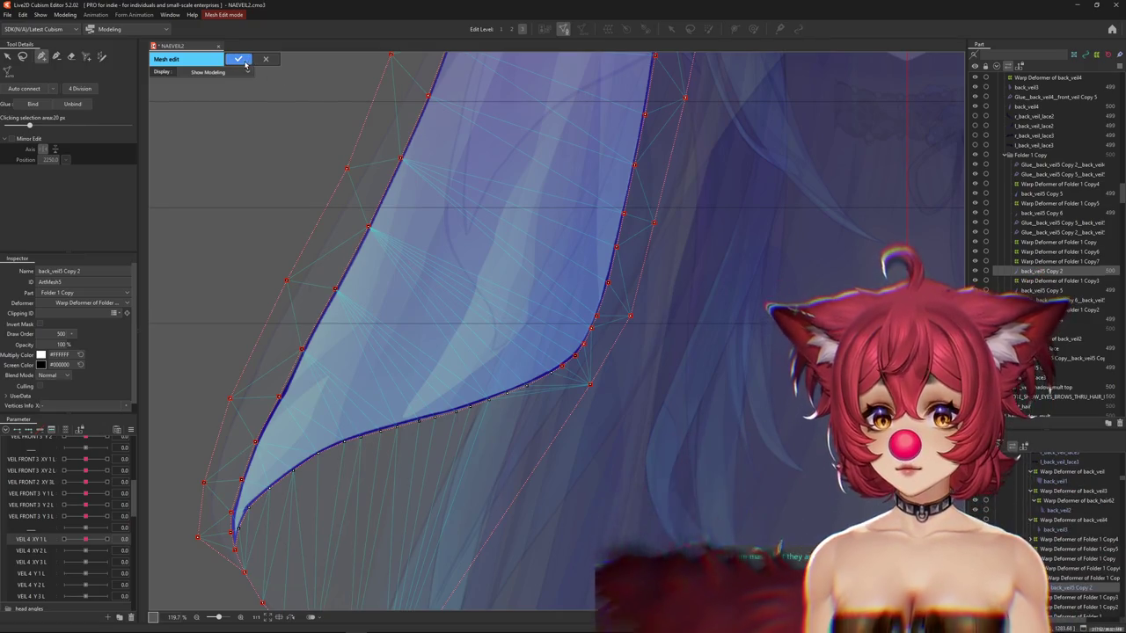
click(238, 59)
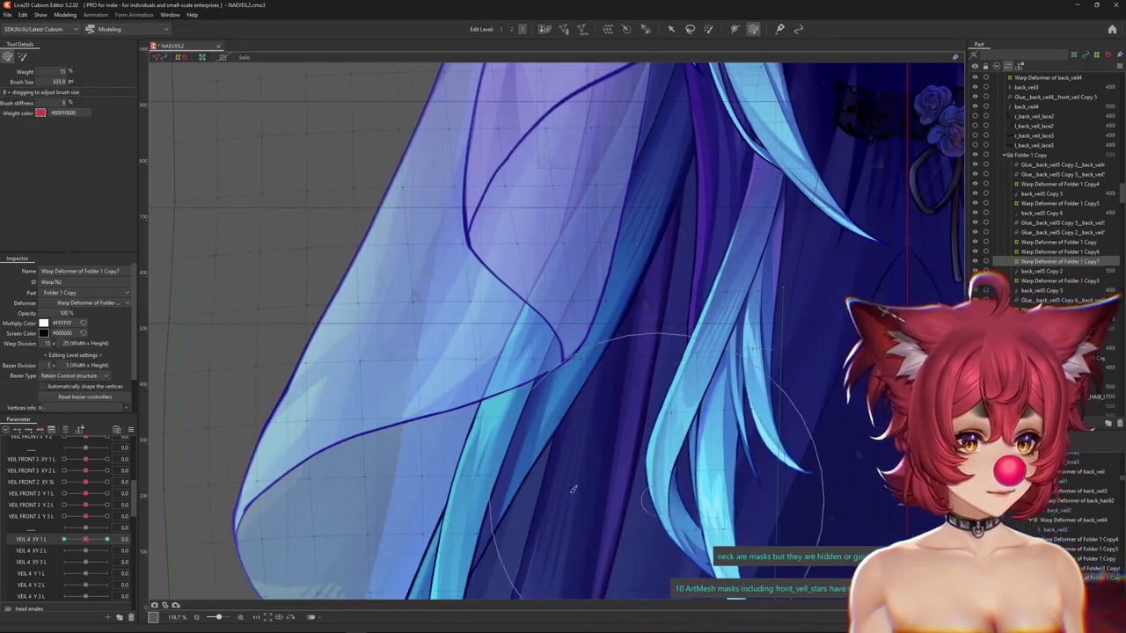
scroll(214, 496, down, 3)
scroll(214, 495, down, 2)
drag(90, 541, 107, 539)
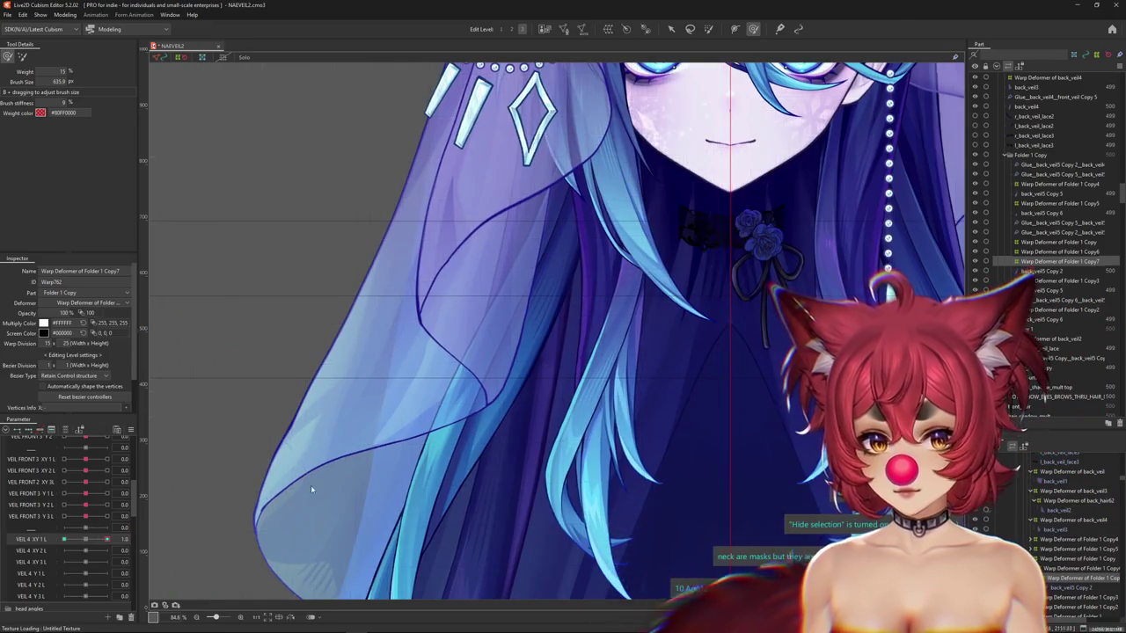
scroll(400, 484, down, 3)
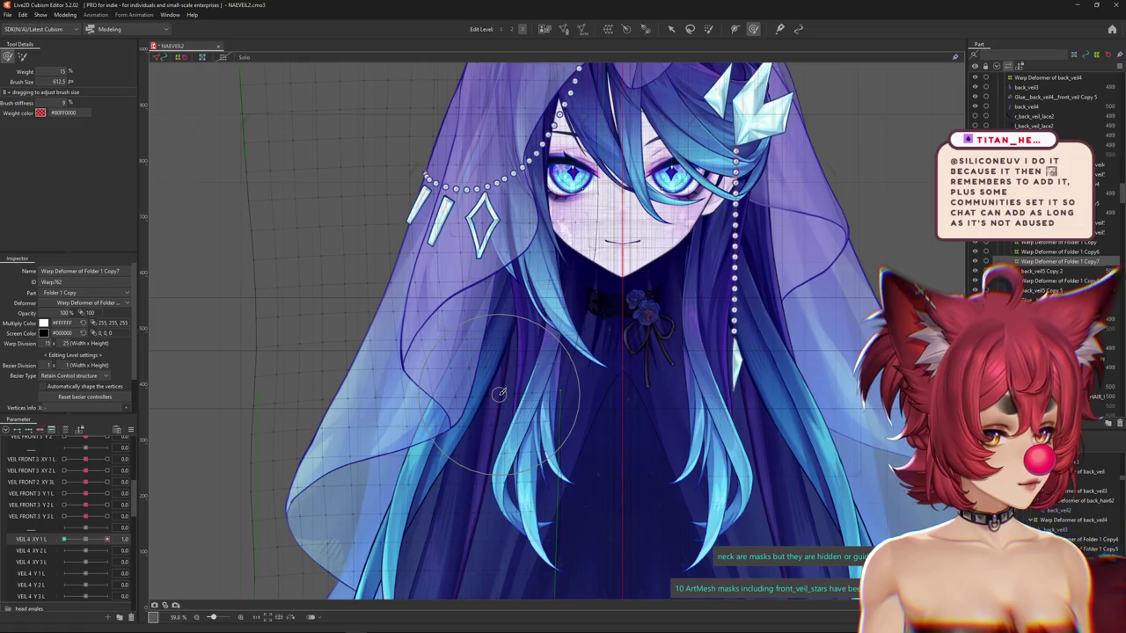
Brush the veil's left side outward on the warp deformer at VEIL 4 XY 1 L 1.0.
scroll(502, 392, down, 3)
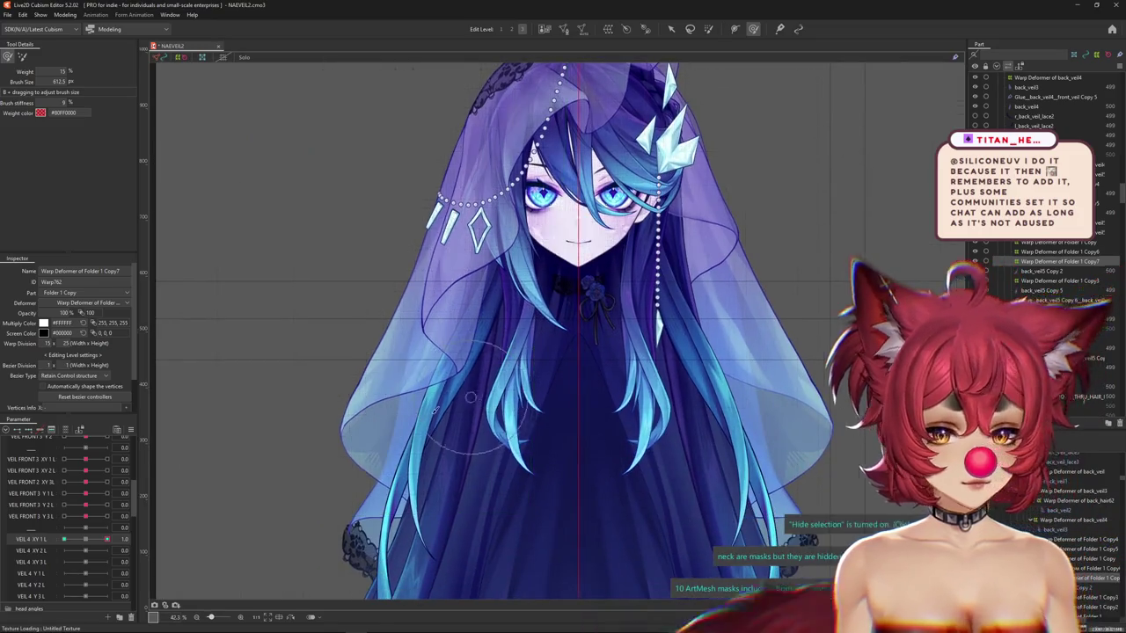
scroll(395, 319, up, 3)
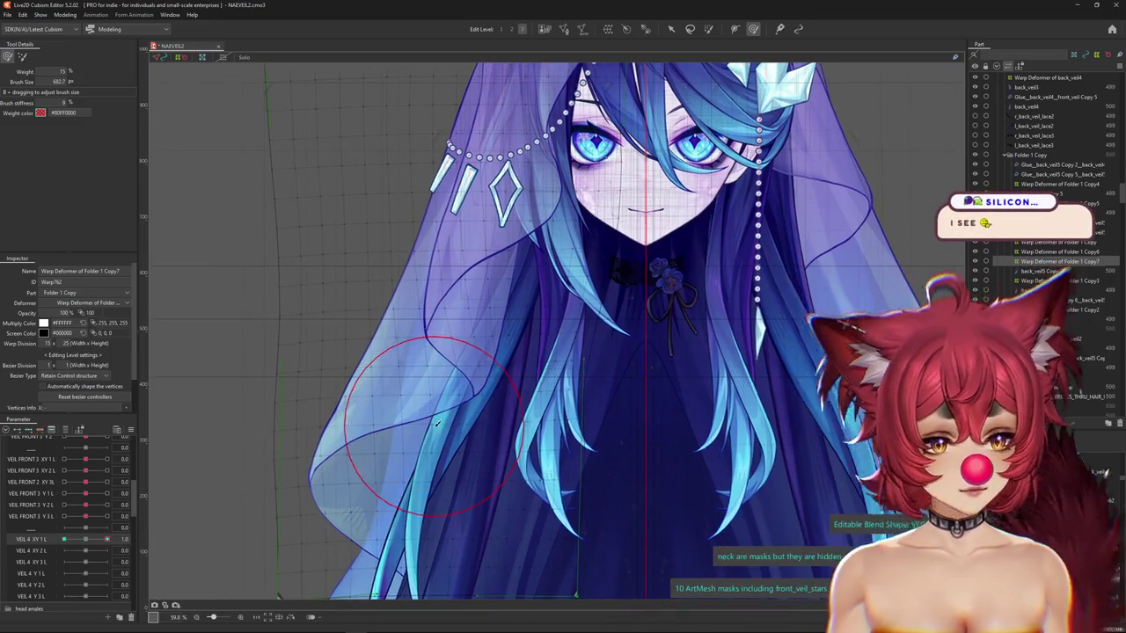
click(86, 542)
drag(86, 542, 107, 540)
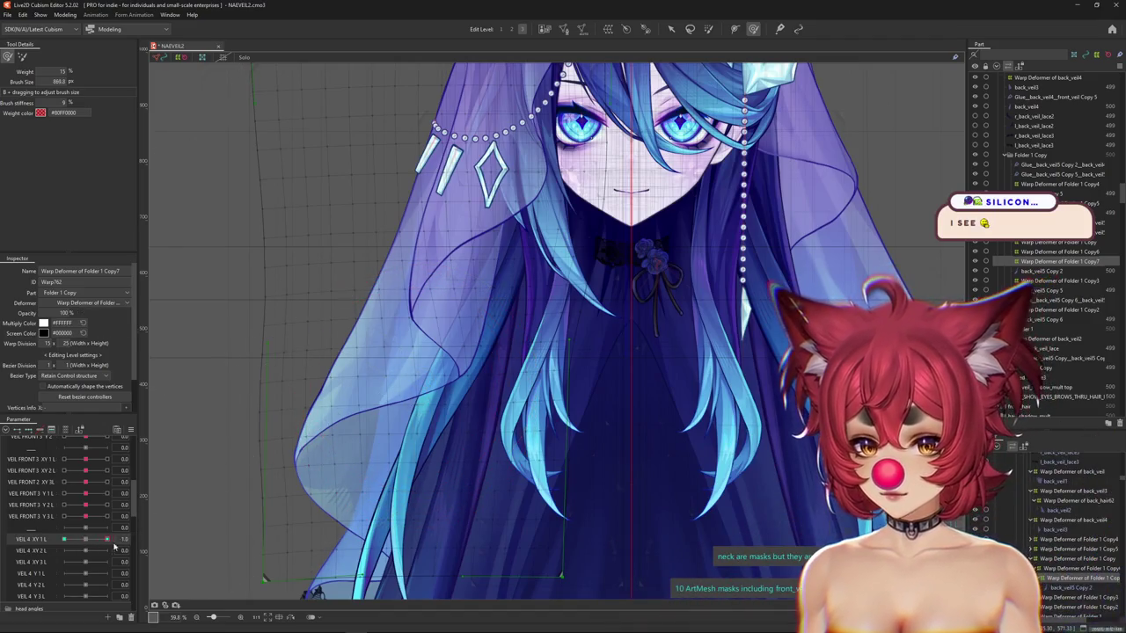
drag(464, 388, 420, 392)
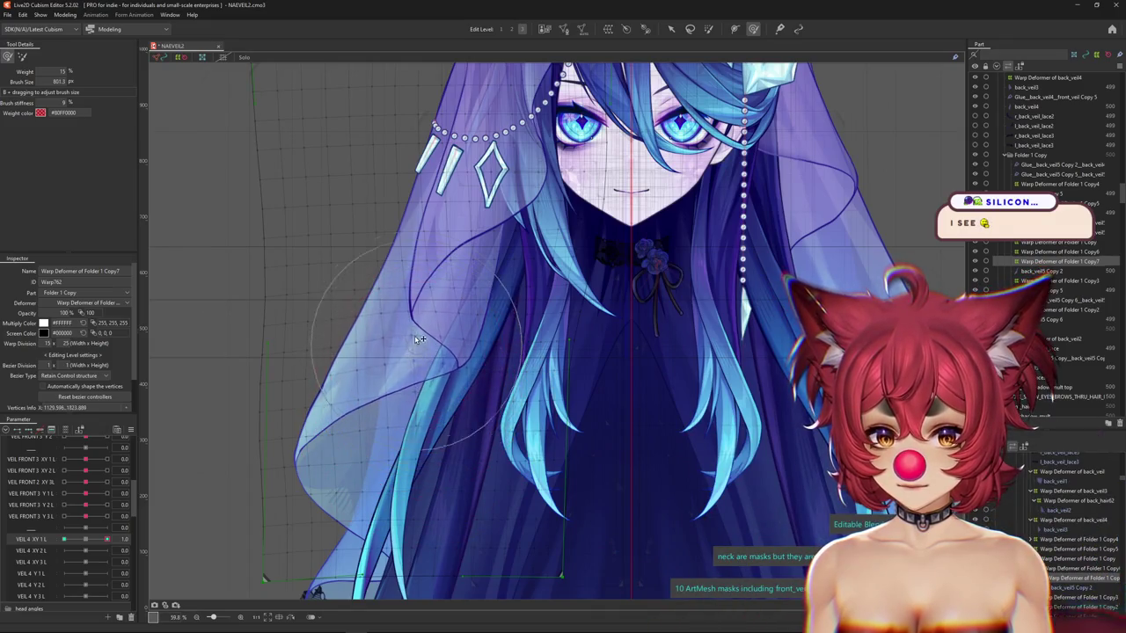
drag(409, 305, 435, 363)
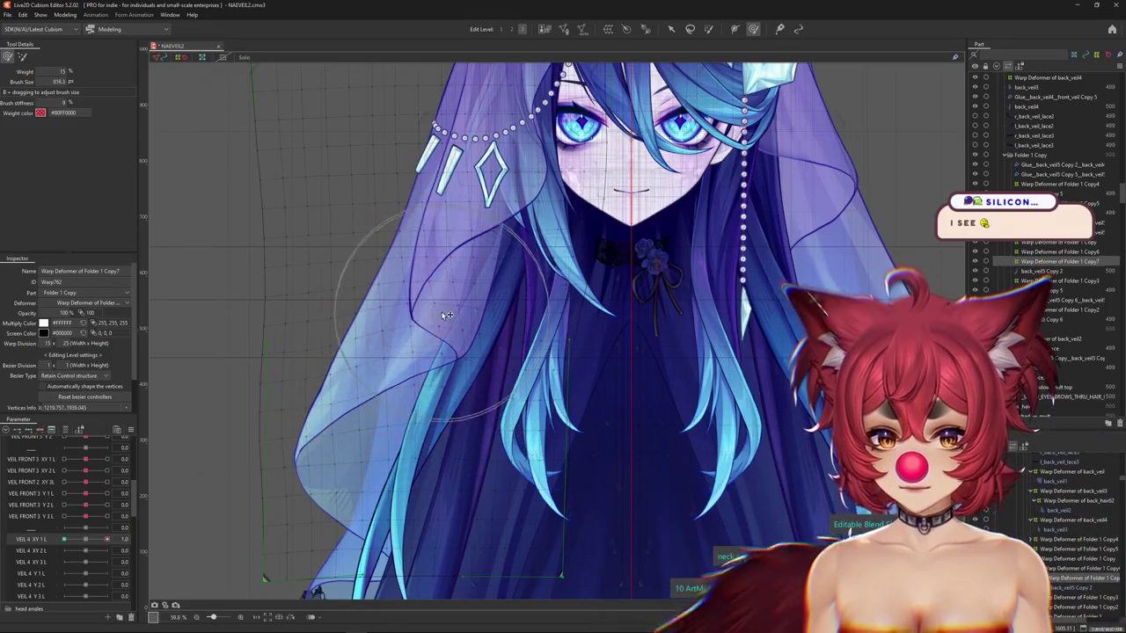
drag(447, 314, 385, 366)
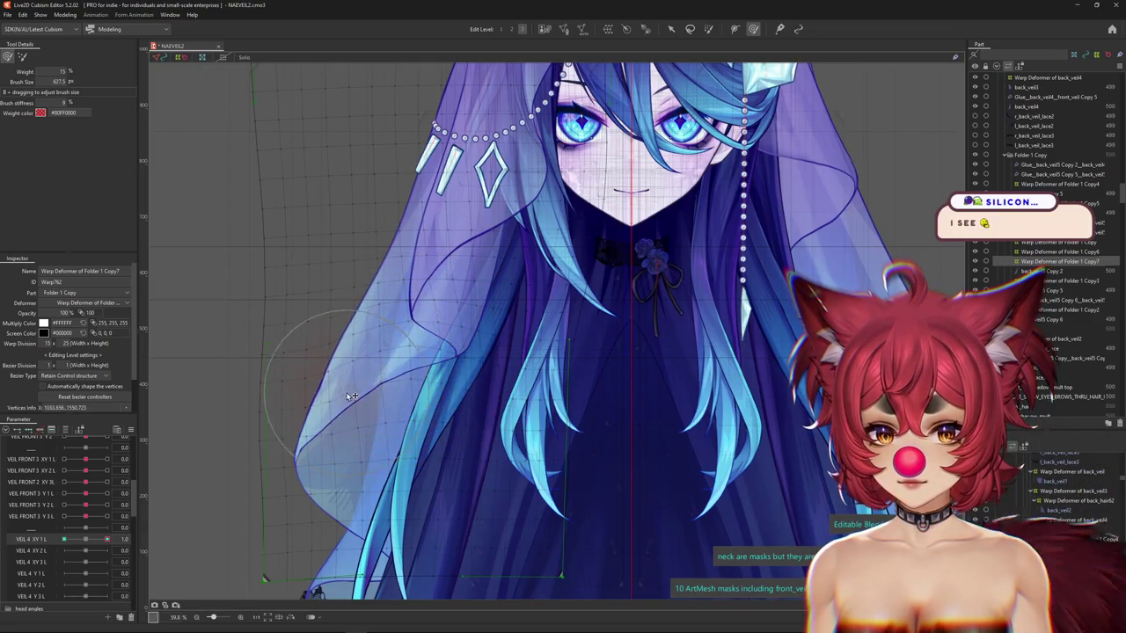
mouse_move(351, 396)
mouse_down()
mouse_move(425, 303)
mouse_move(400, 303)
mouse_move(347, 356)
mouse_up()
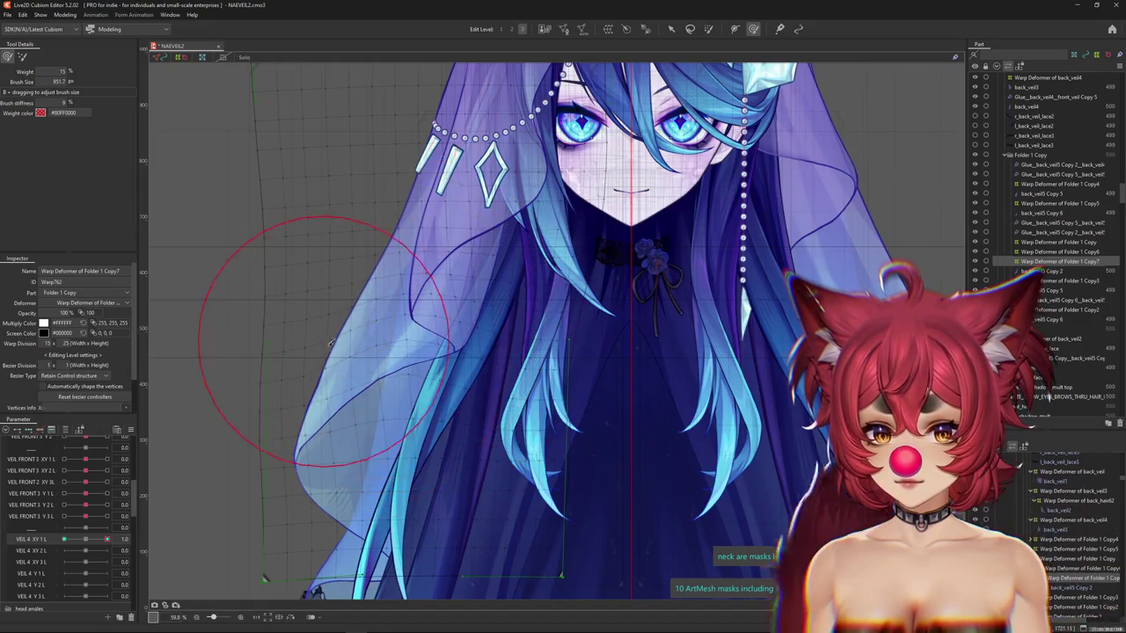
click(125, 538)
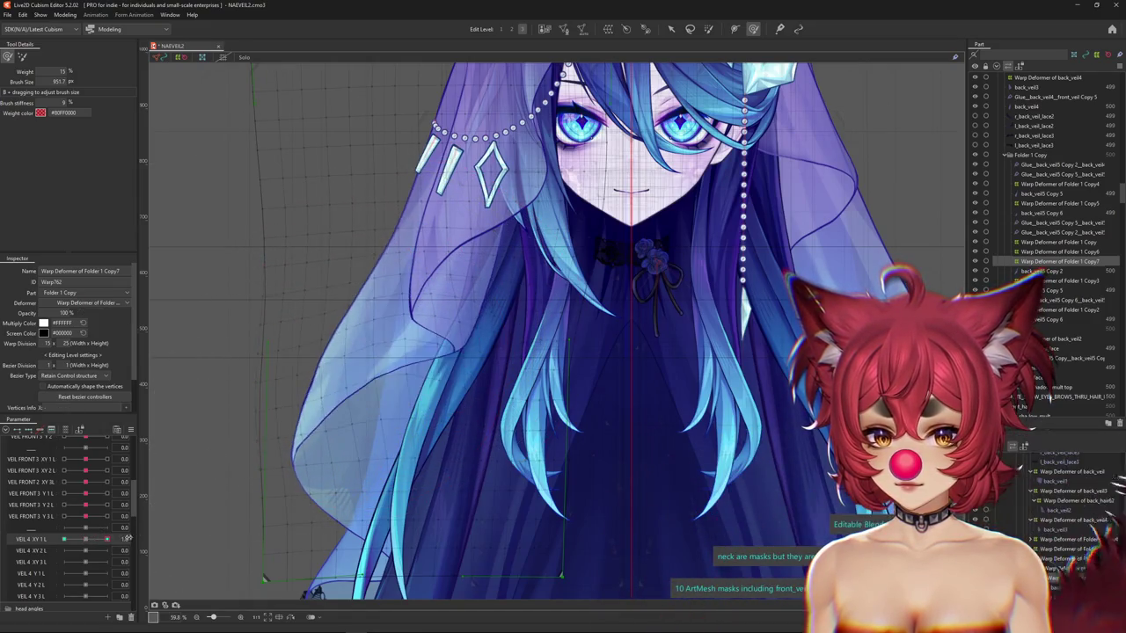
scroll(294, 335, down, 2)
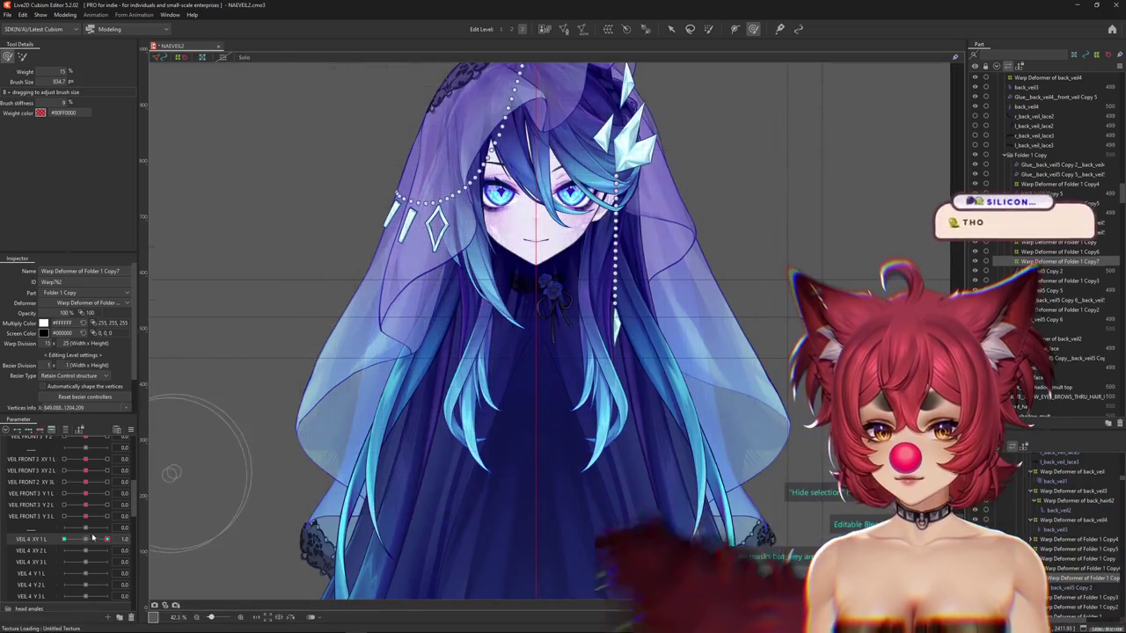
Brush the Copy7 warp deformer grid while toggling VEIL 4 XY 1 L between its -1.0 and 1.0 keyforms.
drag(376, 343, 424, 416)
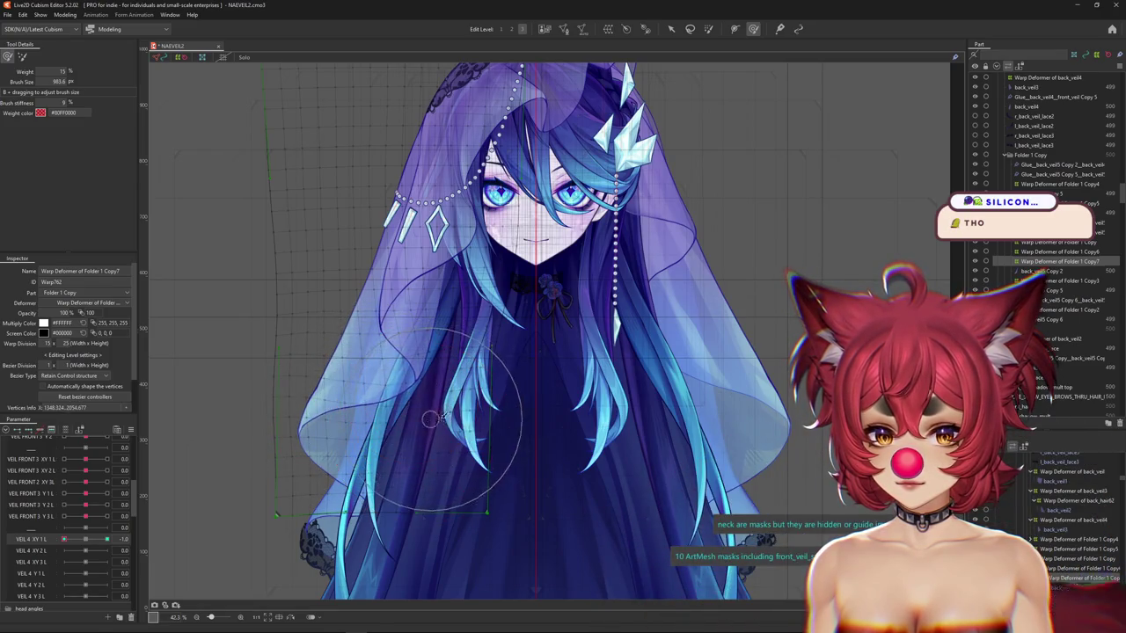
click(75, 540)
mouse_move(373, 426)
mouse_down()
mouse_move(373, 409)
mouse_move(476, 328)
mouse_move(430, 304)
mouse_up()
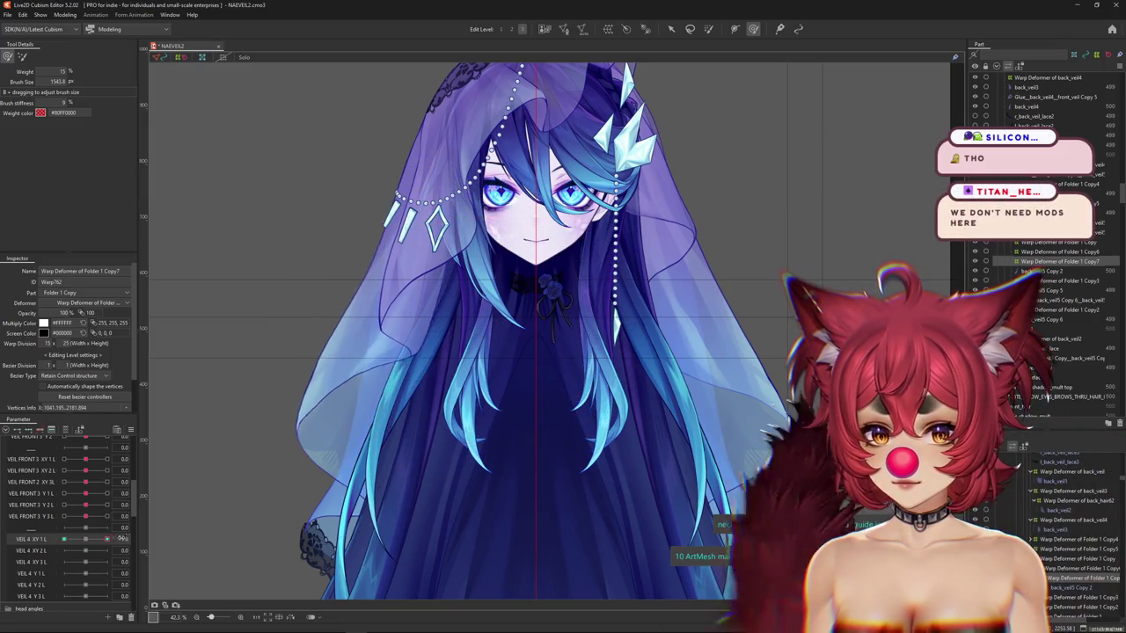
drag(448, 334, 423, 328)
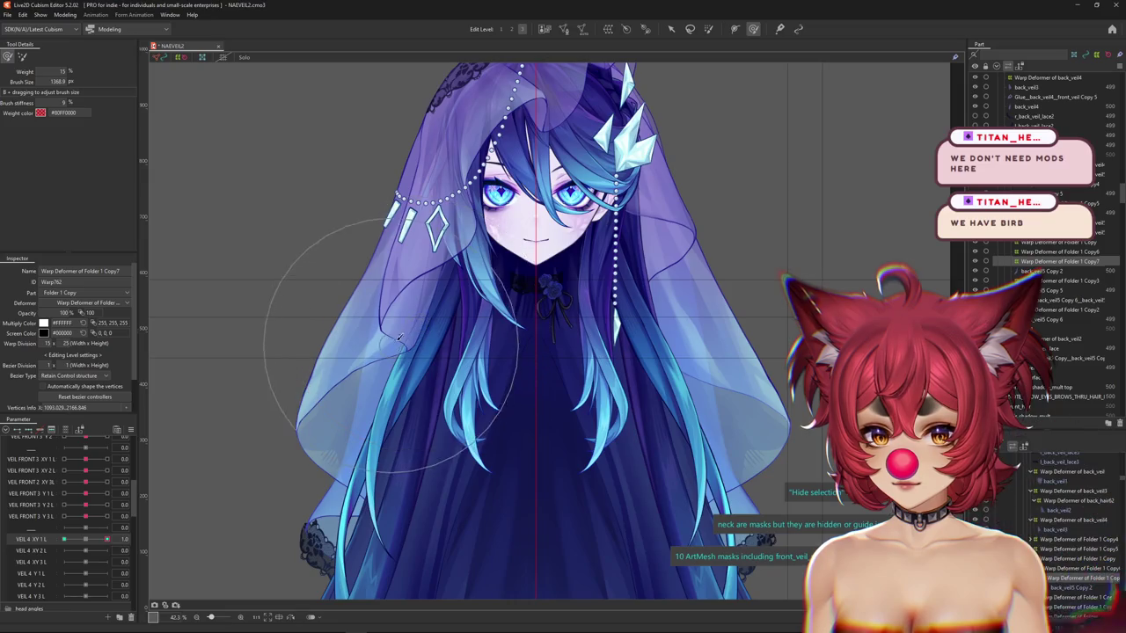
click(107, 539)
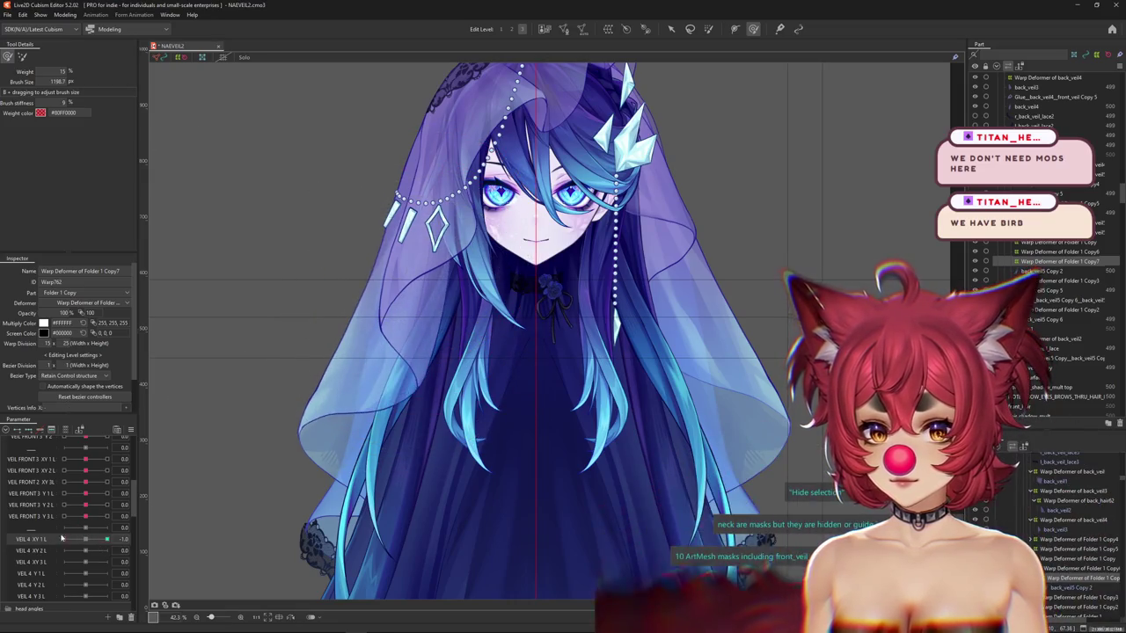
mouse_move(371, 220)
mouse_down()
mouse_move(382, 233)
mouse_move(426, 238)
mouse_up()
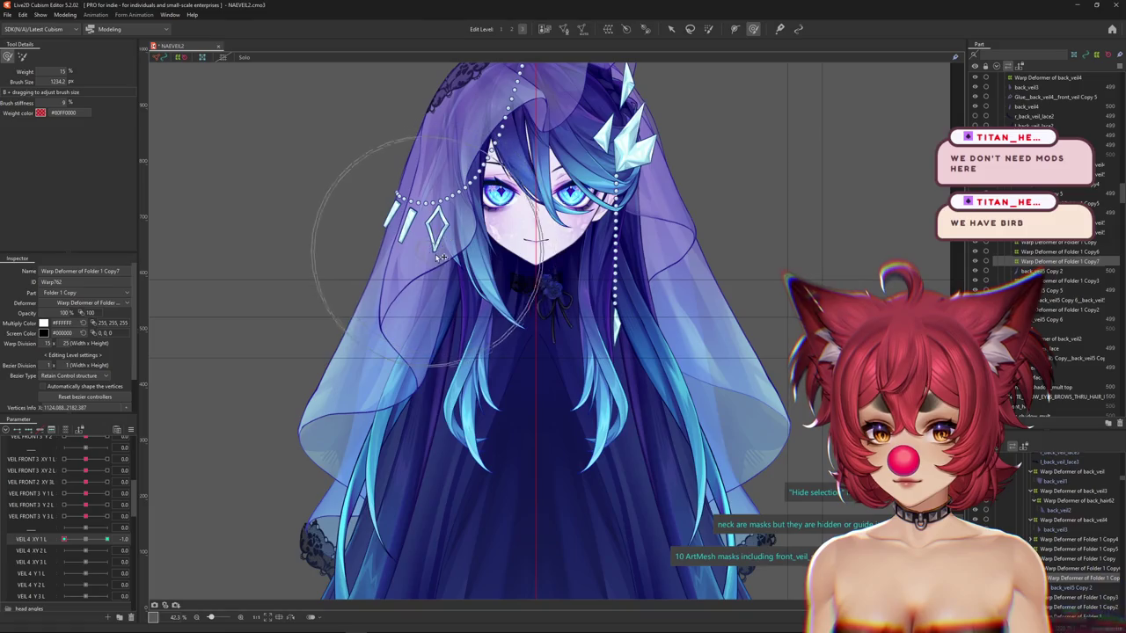
drag(409, 305, 363, 191)
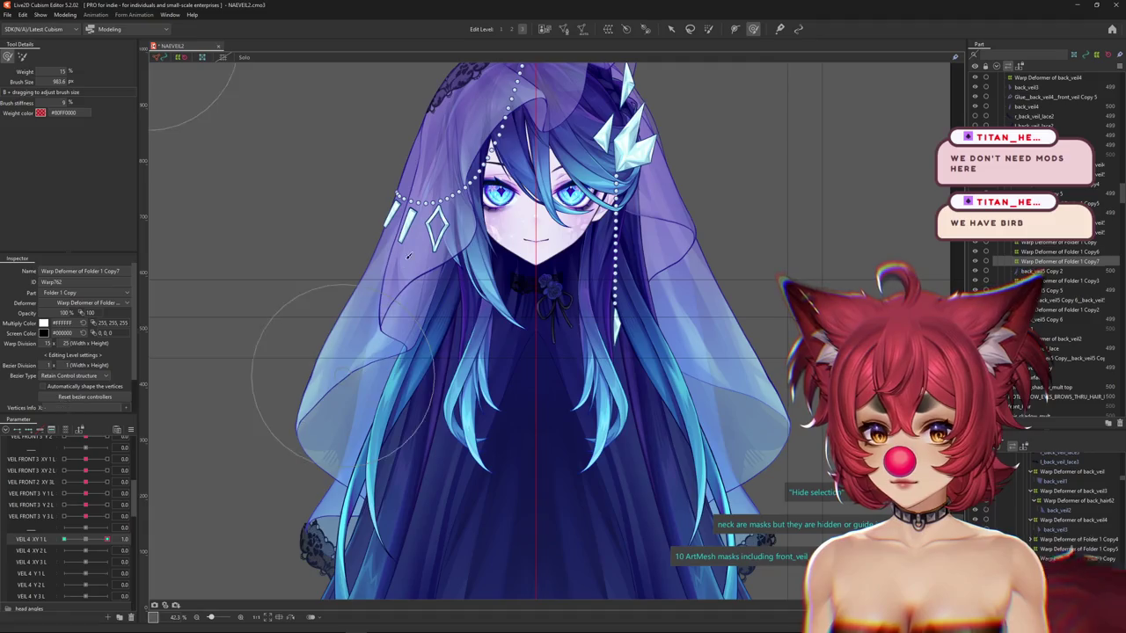
drag(387, 264, 370, 278)
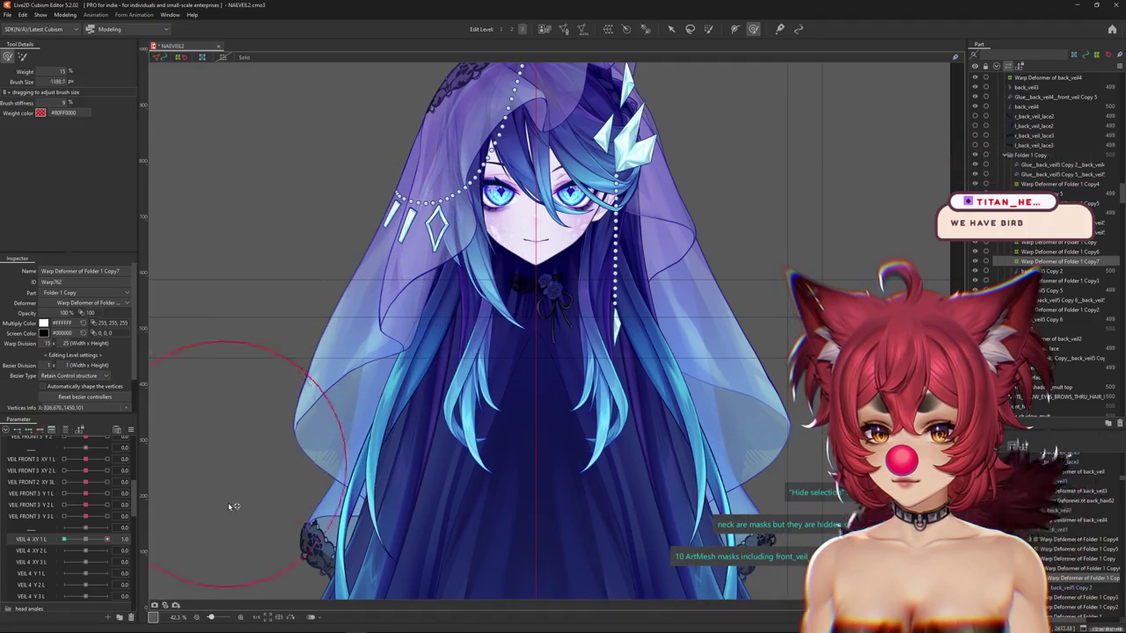
key(Escape)
In the other brush mode, reshape the left veil at VEIL 4 XY 1 L -1.0 and test the sway.
click(23, 58)
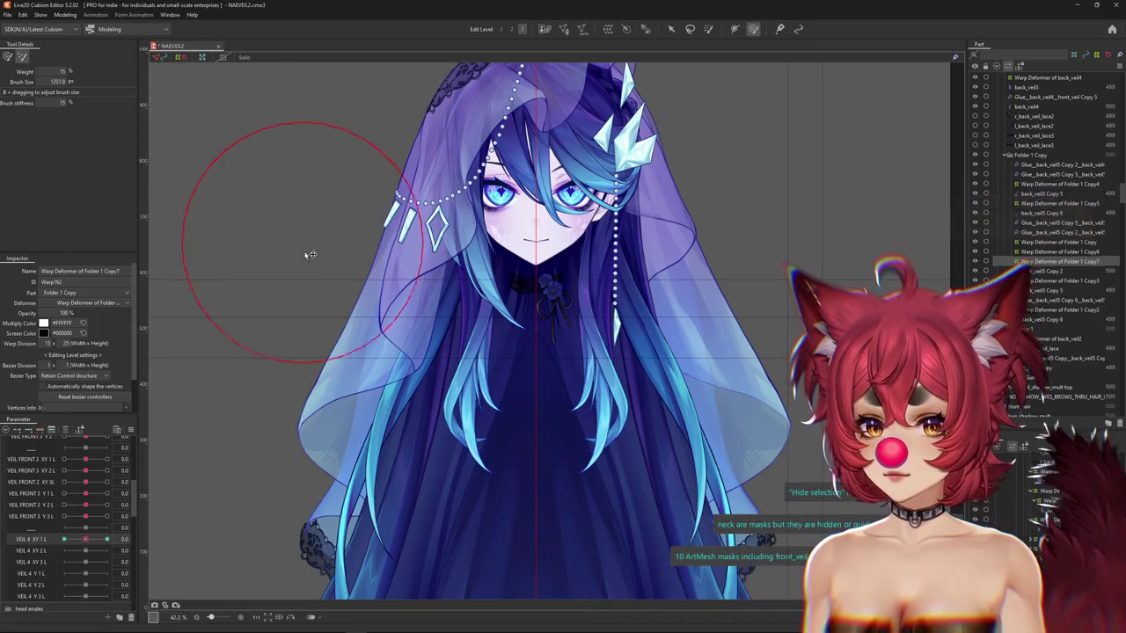
click(106, 539)
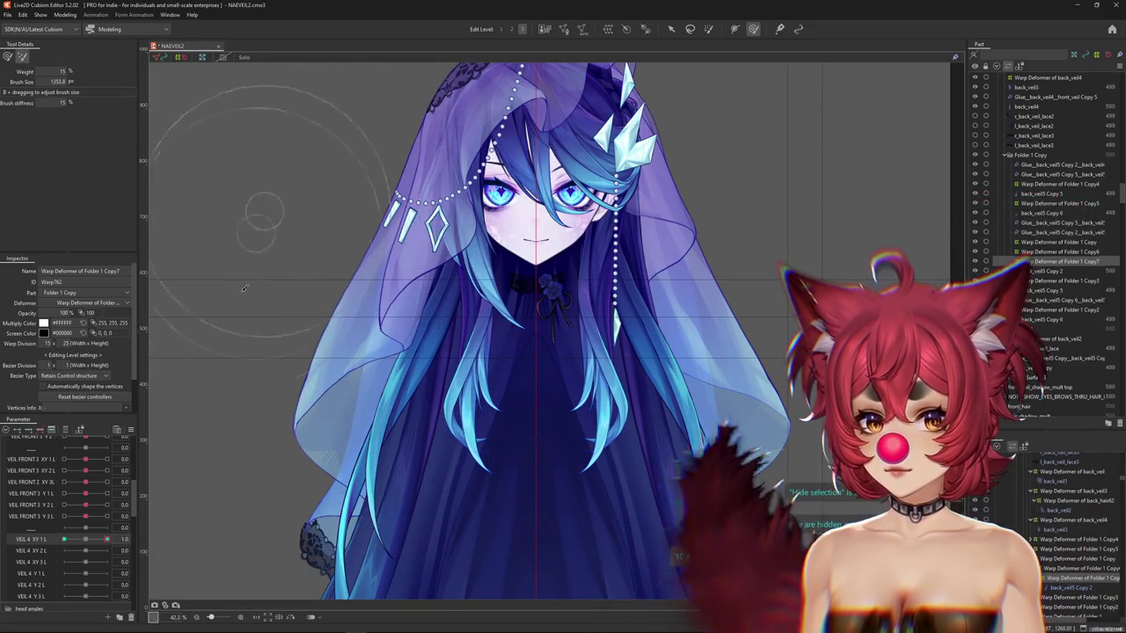
click(63, 540)
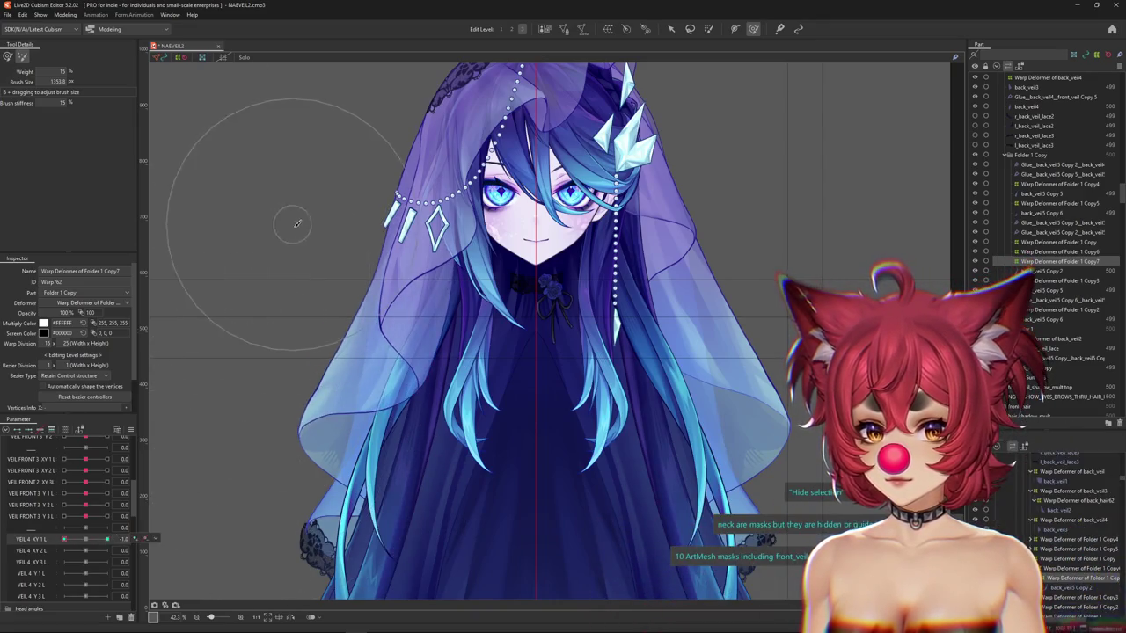
mouse_move(236, 500)
mouse_down()
mouse_move(405, 384)
mouse_move(338, 378)
mouse_up()
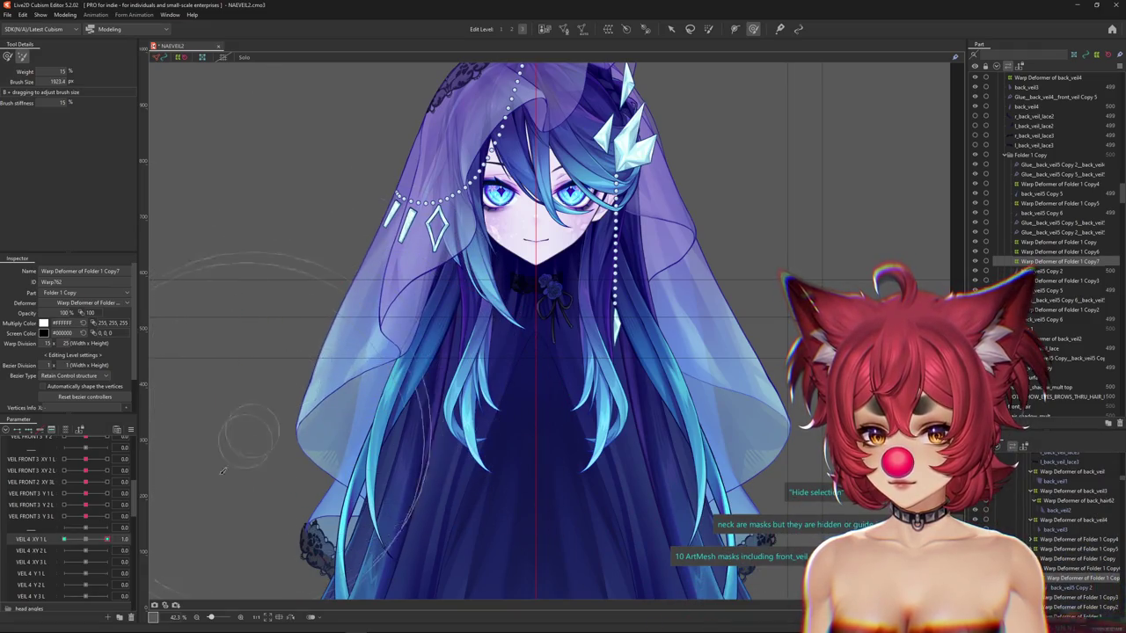
click(65, 539)
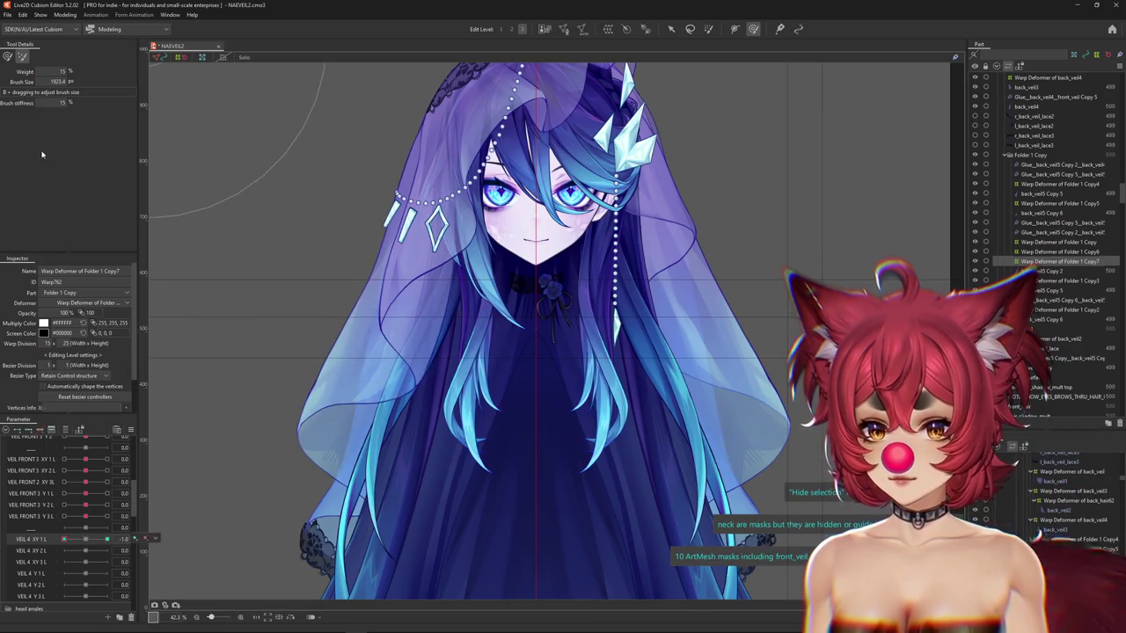
drag(276, 221, 314, 301)
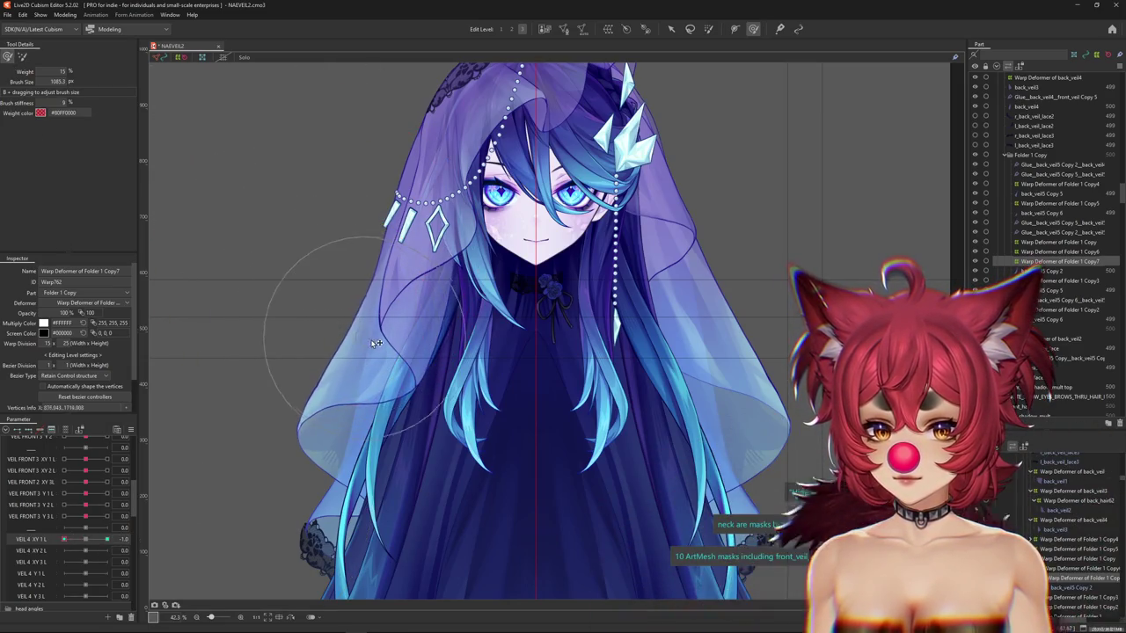
click(69, 539)
mouse_move(308, 343)
mouse_down()
mouse_move(371, 343)
mouse_move(303, 364)
mouse_up()
mouse_move(350, 395)
mouse_down()
mouse_move(268, 388)
mouse_move(196, 459)
mouse_up()
drag(66, 541, 41, 540)
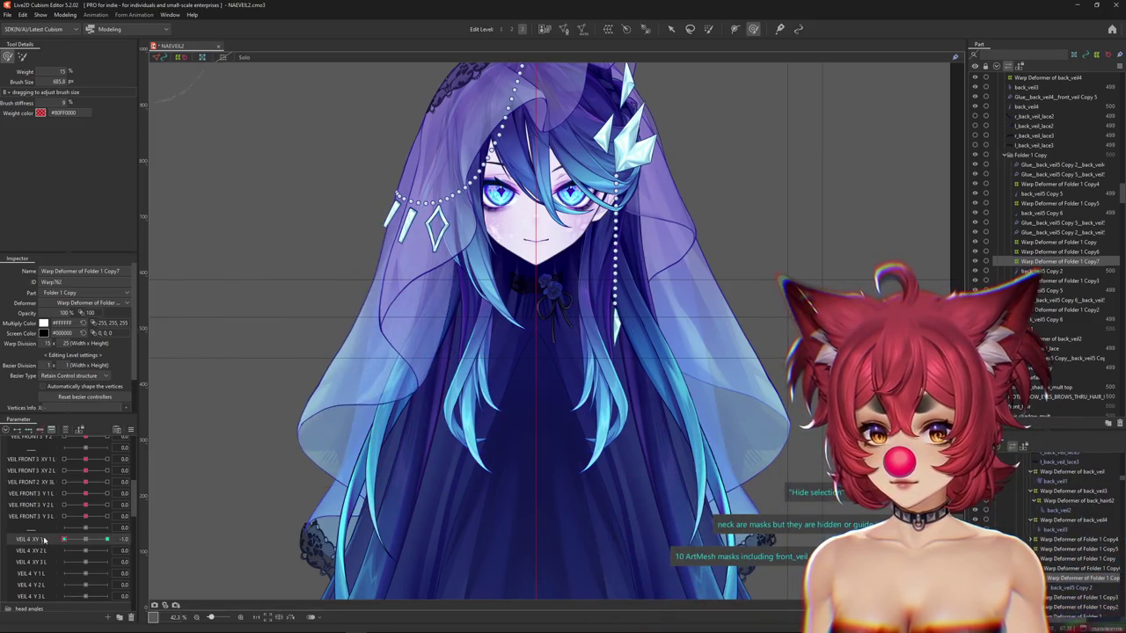
drag(314, 360, 254, 496)
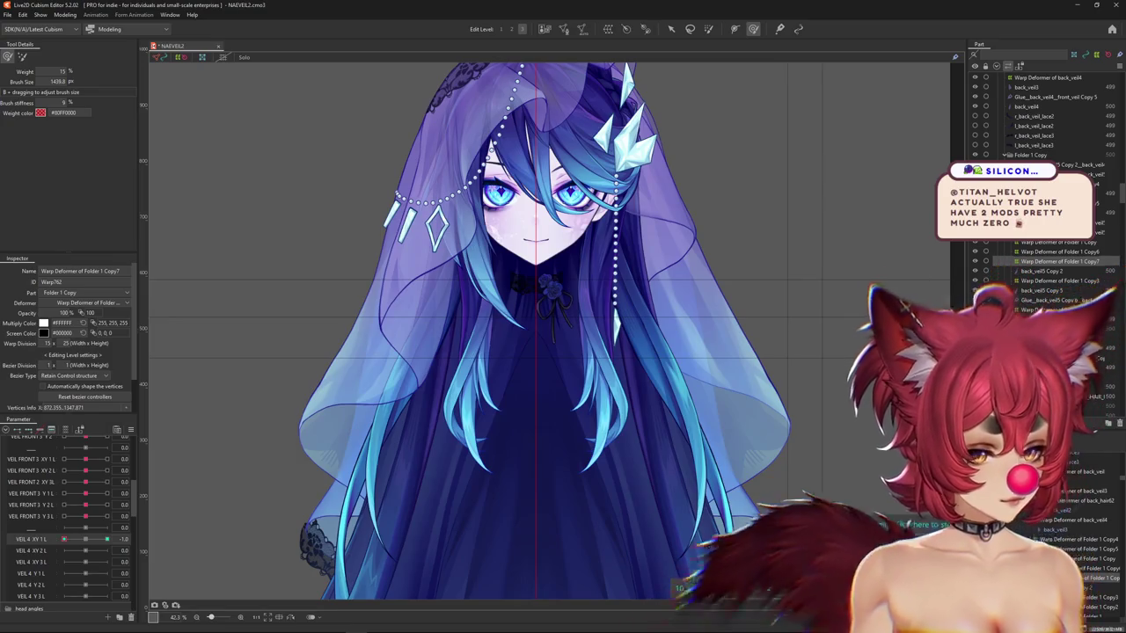
drag(63, 539, 108, 538)
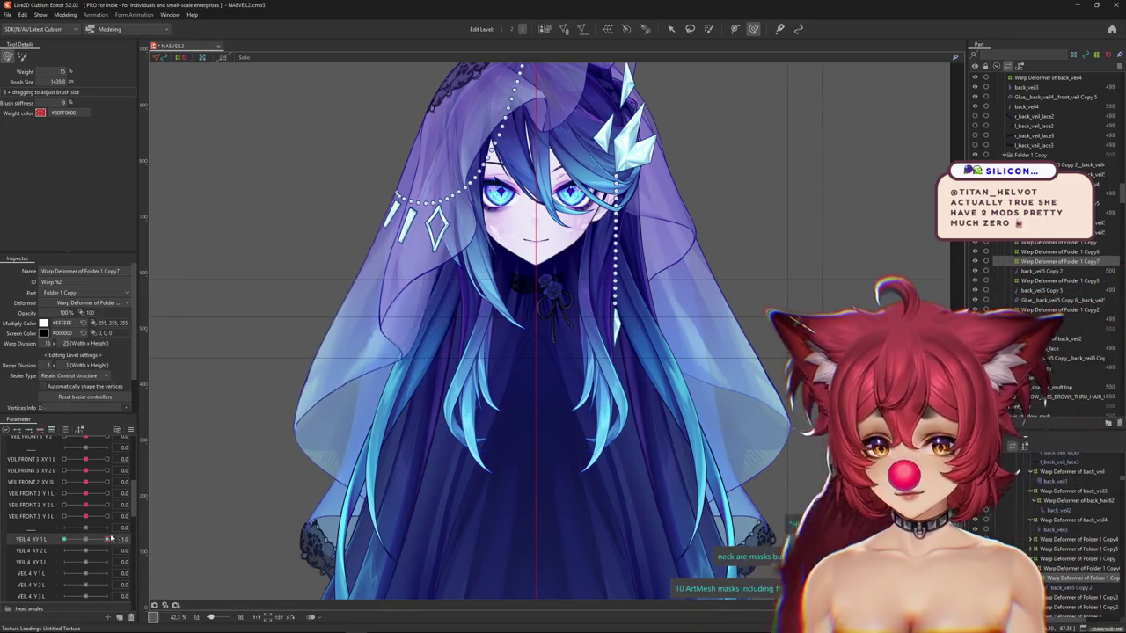
Refine the veil bend with a resized deform brush and preview the sway across VEIL 4 XY 1 L.
drag(302, 226, 333, 198)
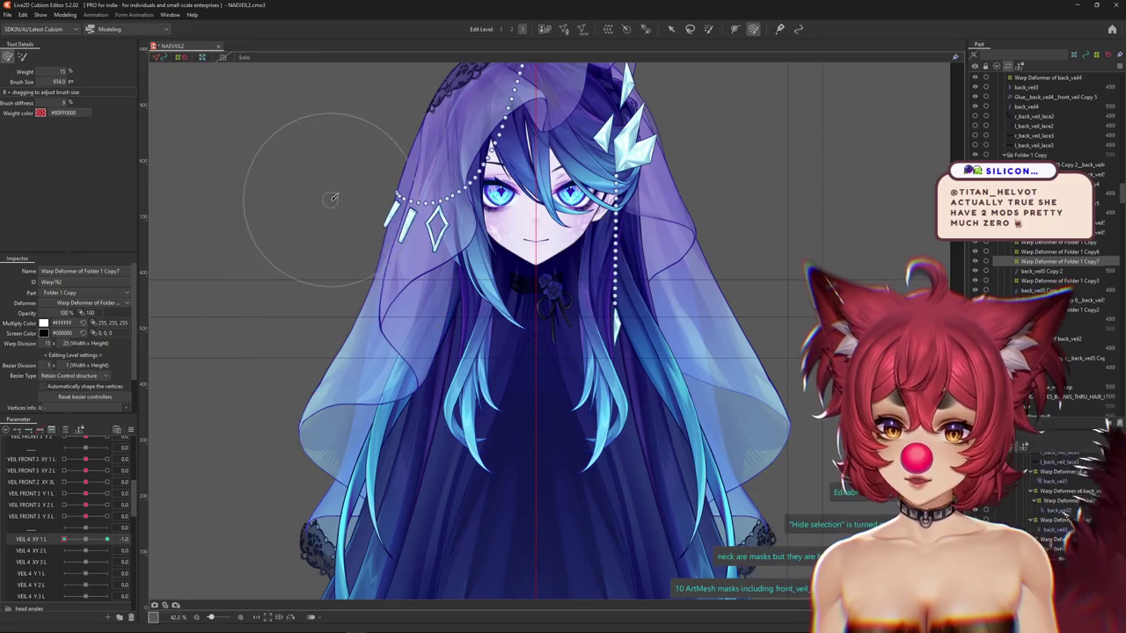
scroll(333, 198, up, 2)
scroll(333, 198, up, 1)
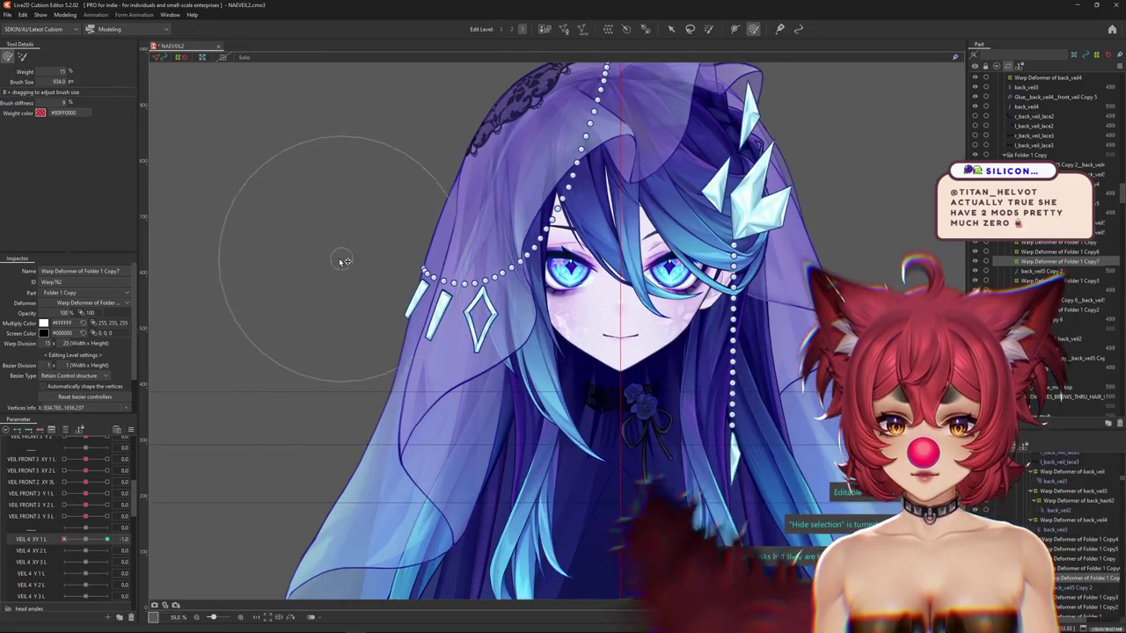
scroll(352, 322, down, 2)
scroll(352, 314, up, 2)
mouse_move(352, 315)
mouse_down()
mouse_move(347, 328)
mouse_move(184, 385)
mouse_up()
scroll(348, 328, down, 2)
scroll(184, 385, up, 2)
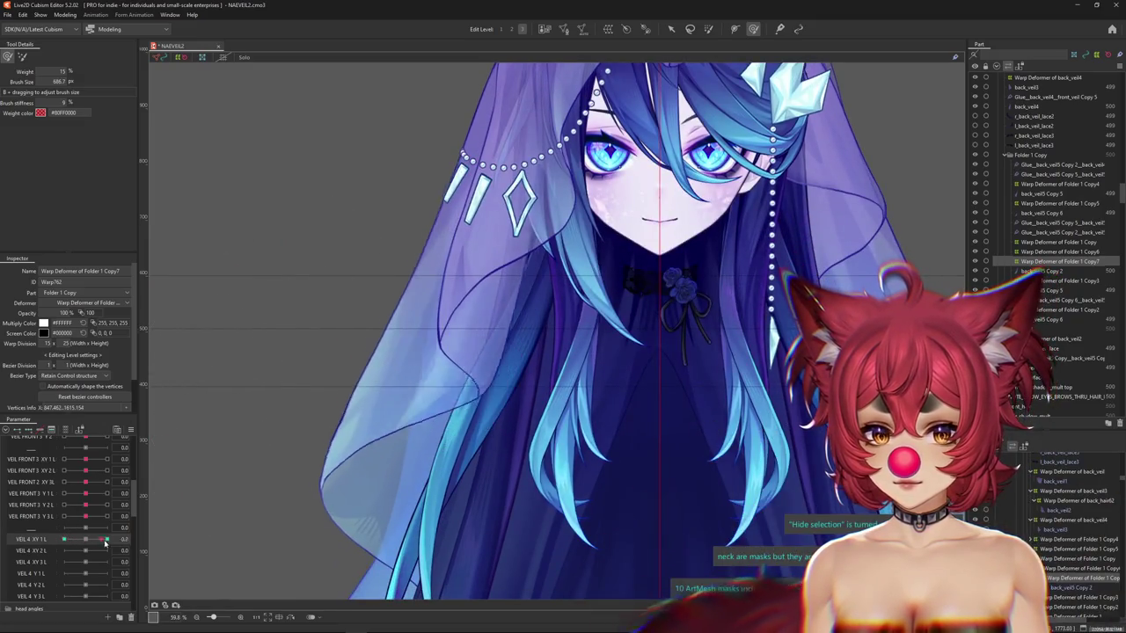
drag(102, 545, 107, 540)
Brush the lower veil, then return to weighted brush mode at the VEIL 4 XY 1 L extreme.
drag(237, 463, 239, 389)
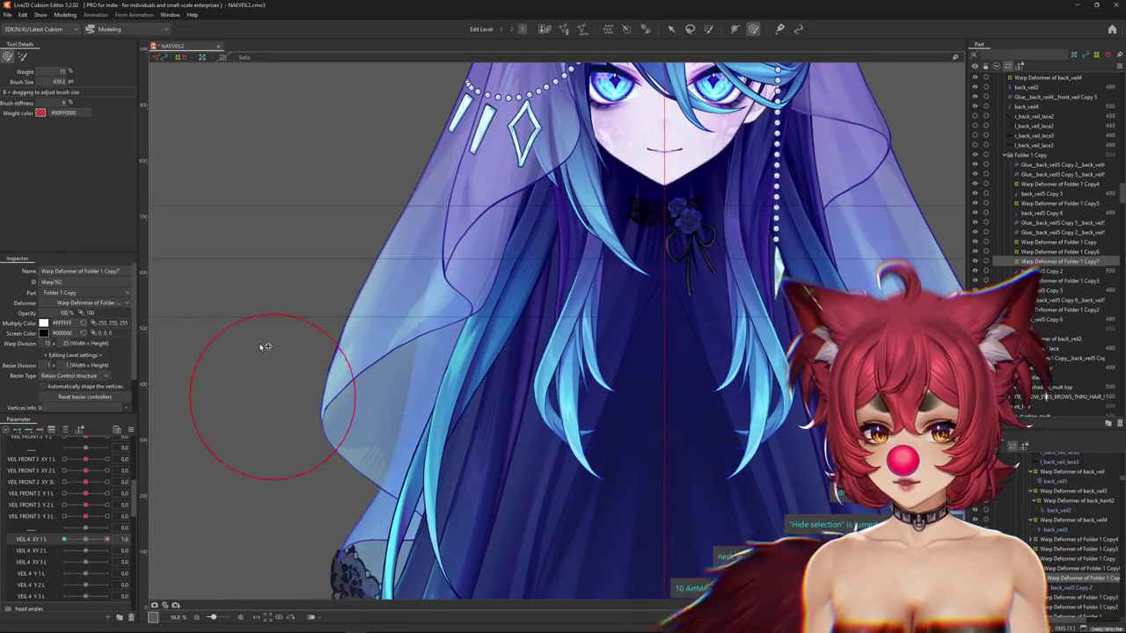
mouse_move(306, 353)
mouse_down()
mouse_move(328, 345)
mouse_move(344, 400)
mouse_up()
drag(314, 335, 226, 290)
drag(35, 69, 211, 265)
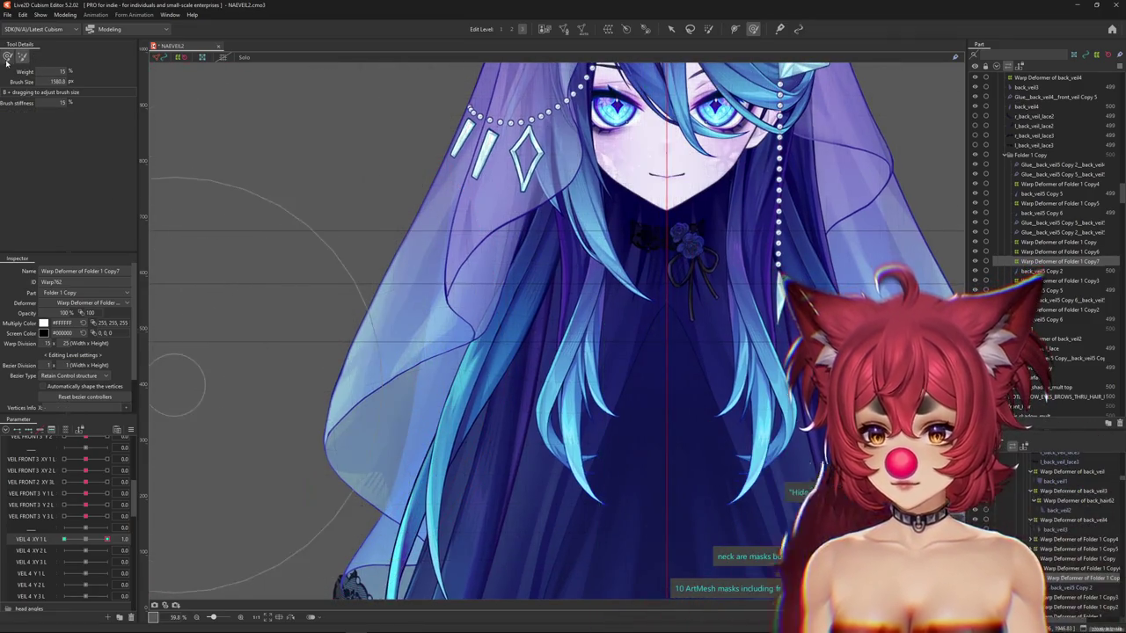
click(103, 537)
click(102, 538)
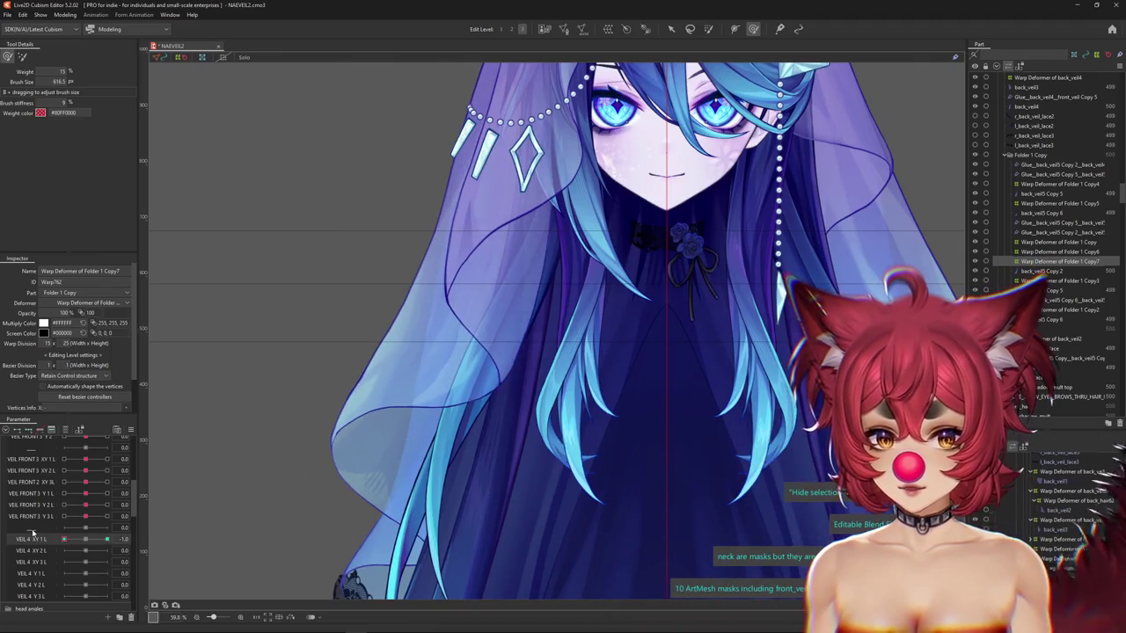
scroll(497, 407, up, 3)
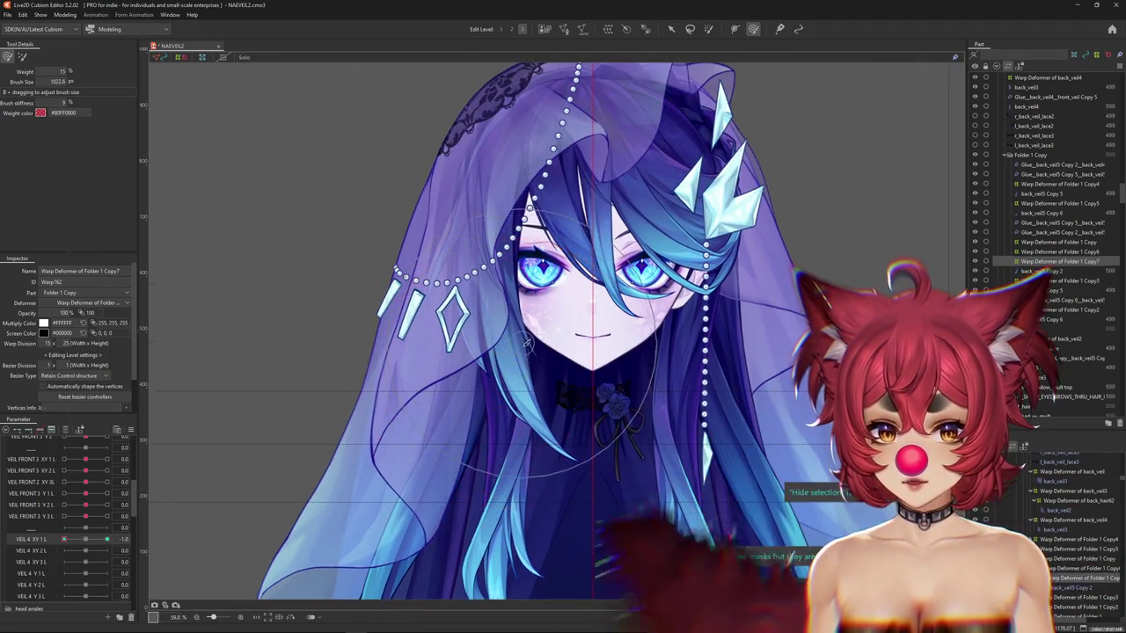
scroll(499, 341, down, 2)
drag(506, 313, 519, 319)
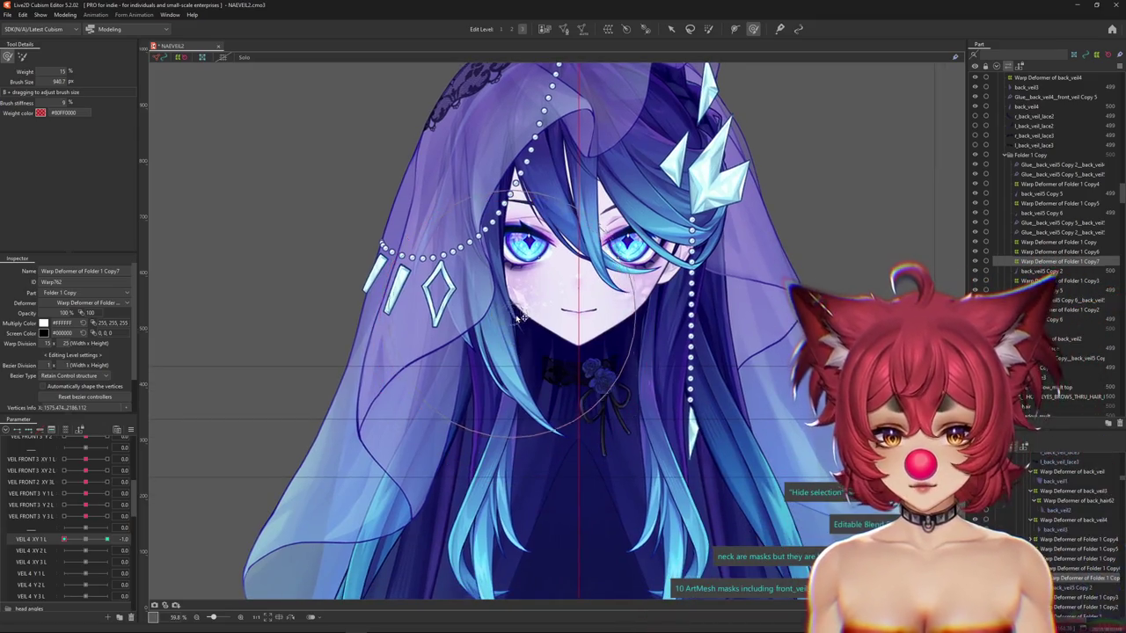
scroll(514, 373, down, 2)
scroll(502, 352, down, 3)
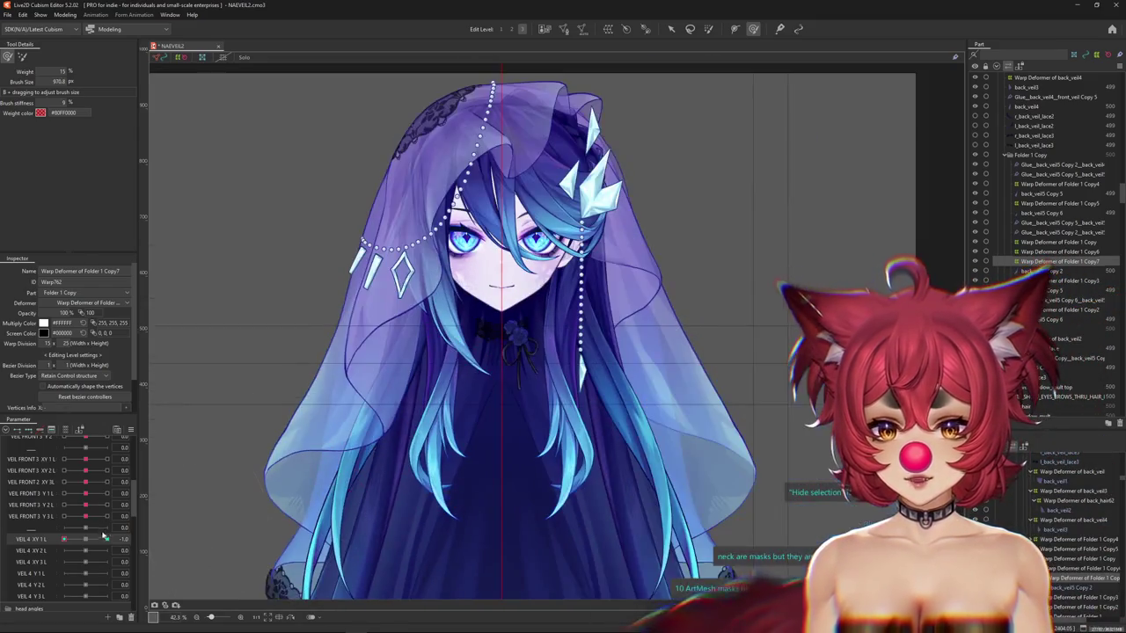
Brush the veil's left side at VEIL 4 XY 1 L 1.0 and -1.0, ending back at 1.0.
drag(62, 543, 160, 530)
drag(454, 450, 450, 350)
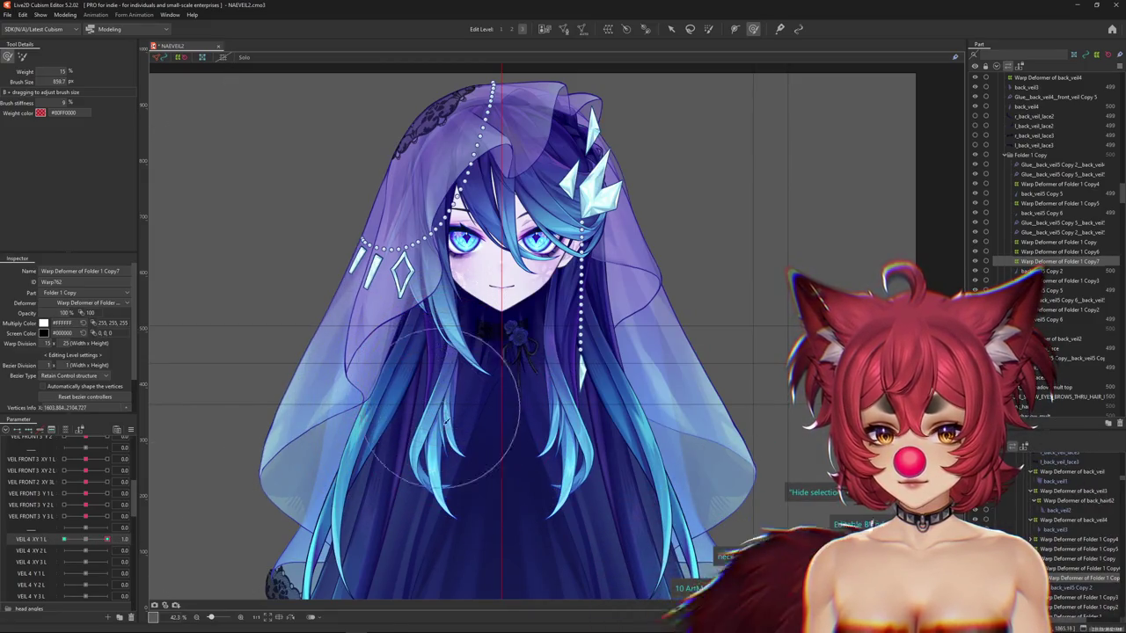
drag(107, 538, 63, 539)
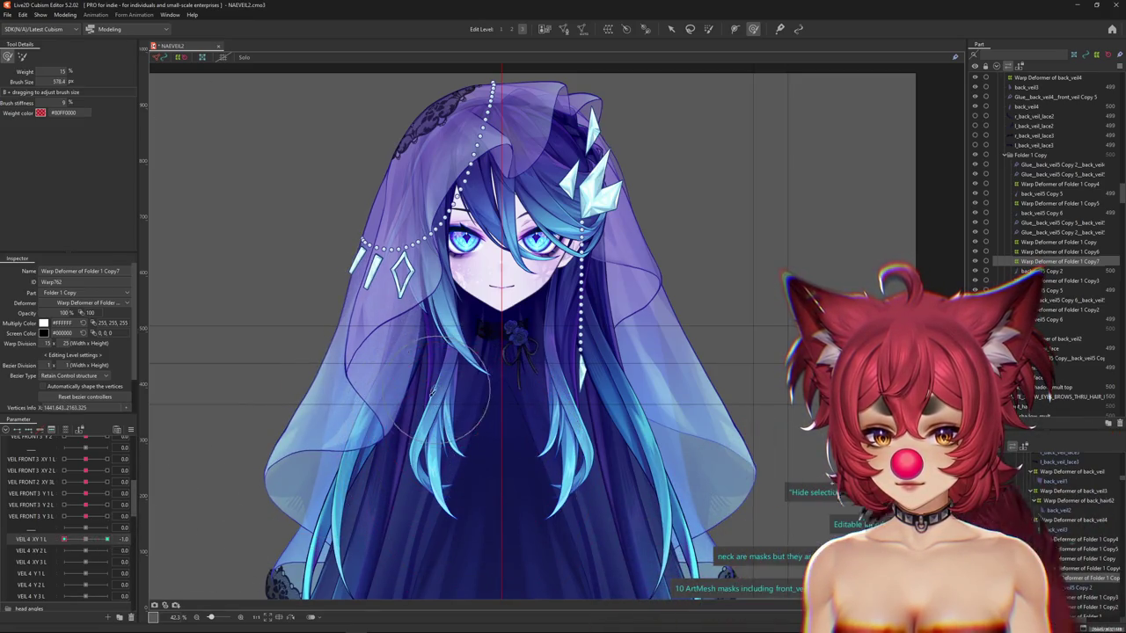
click(87, 538)
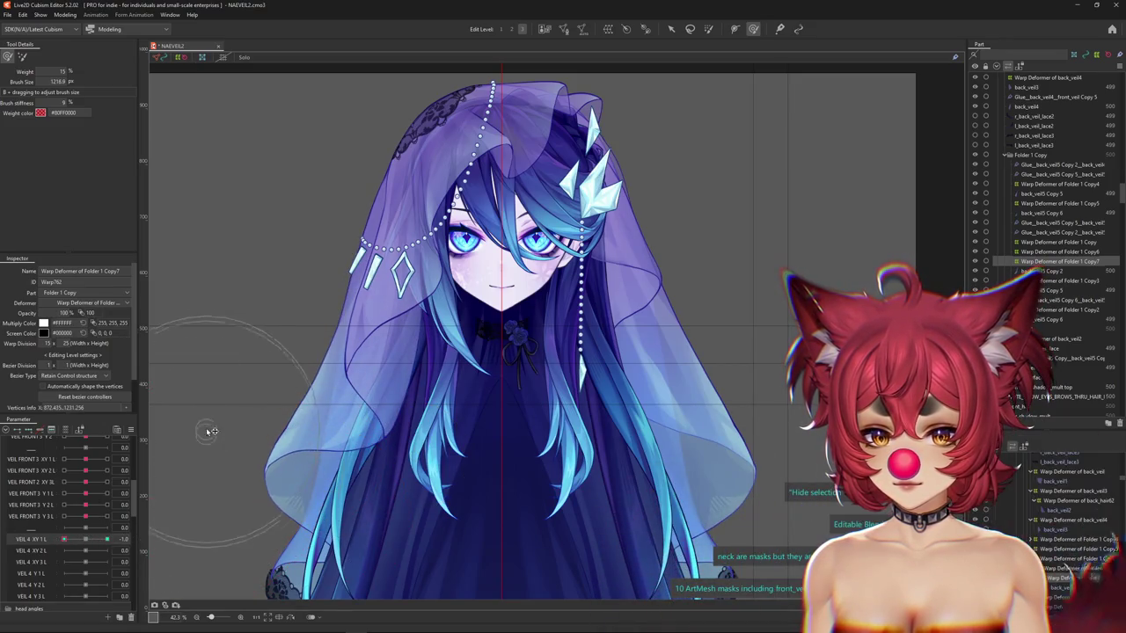
drag(98, 544, 107, 538)
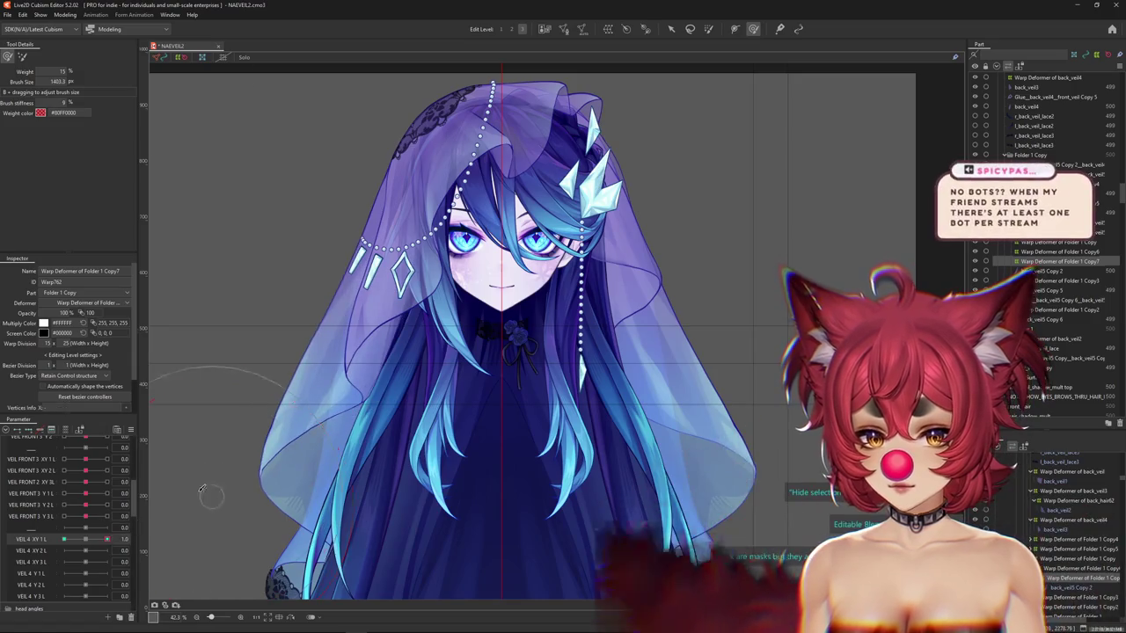
drag(271, 488, 312, 446)
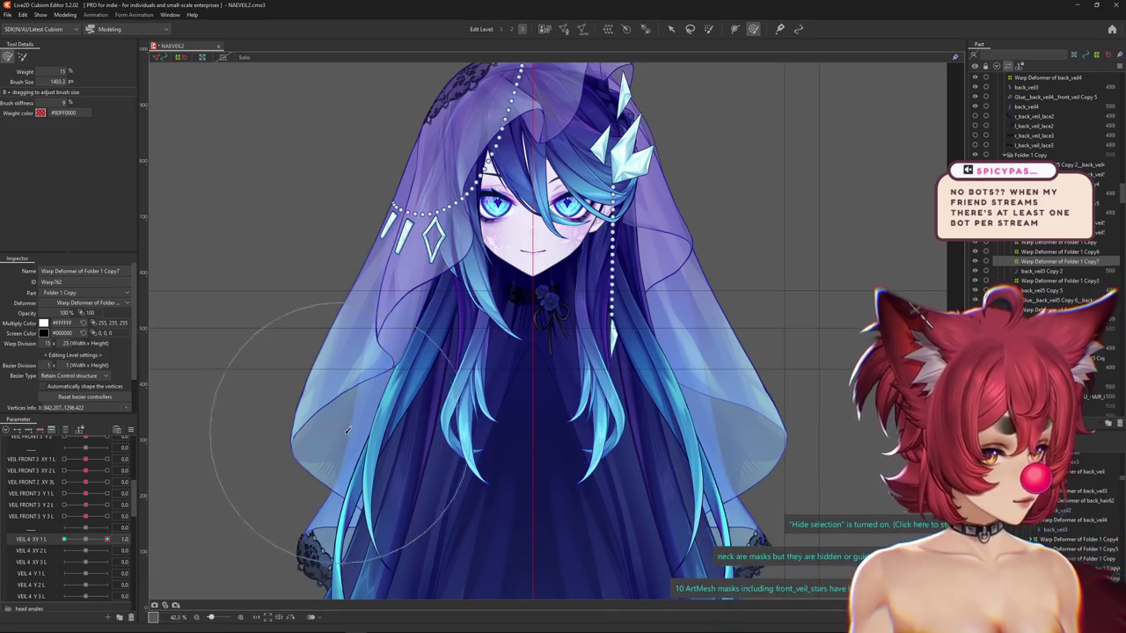
drag(394, 444, 315, 403)
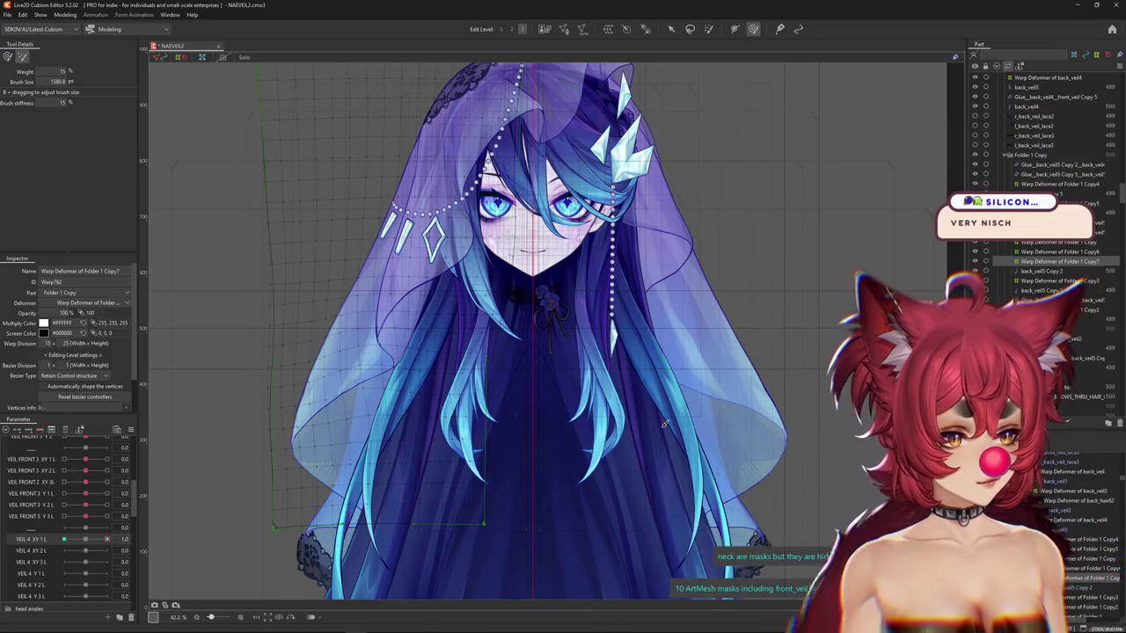
click(117, 541)
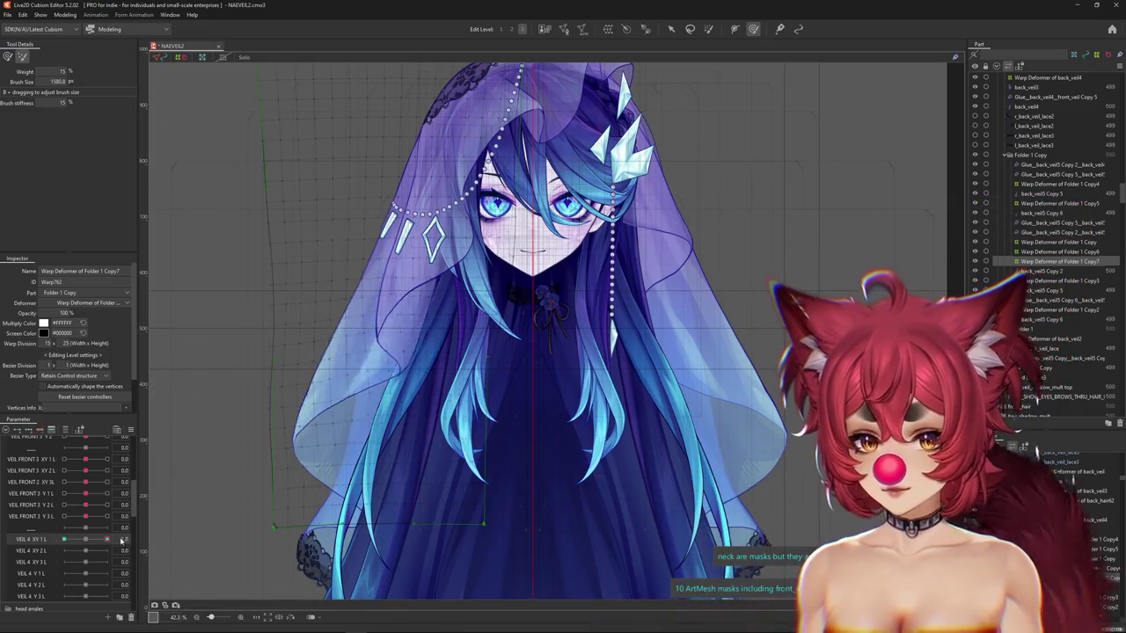
Adjust the brush settings and reshape the veil deformer with VEIL 4 XY 1 L at -1.0.
click(117, 541)
drag(229, 286, 268, 321)
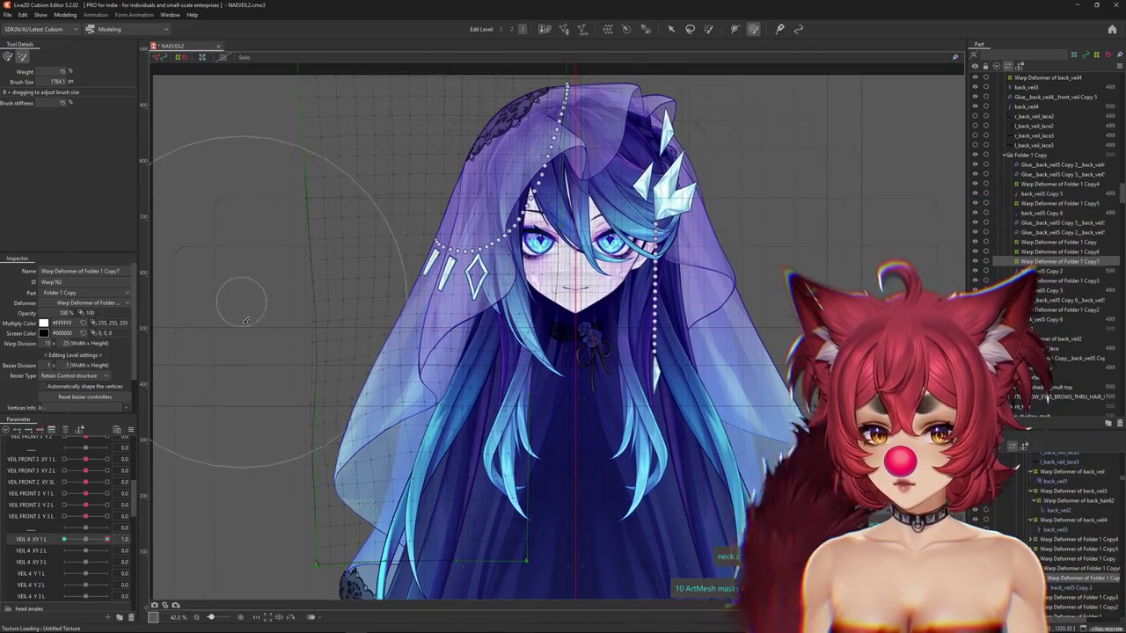
click(22, 56)
drag(109, 540, 63, 539)
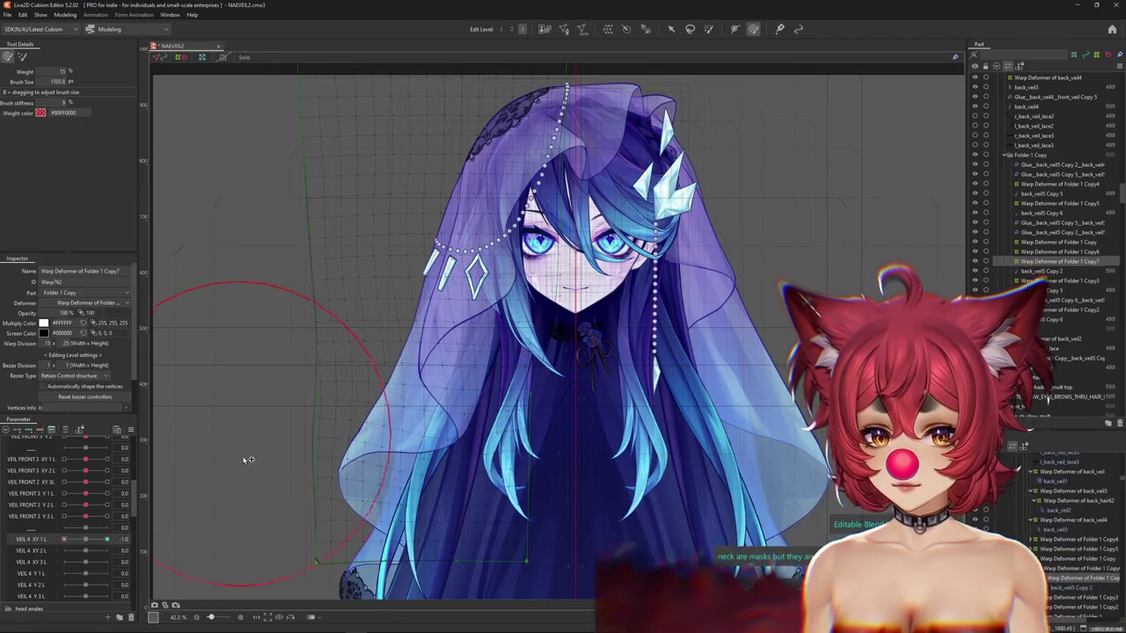
drag(243, 352, 222, 368)
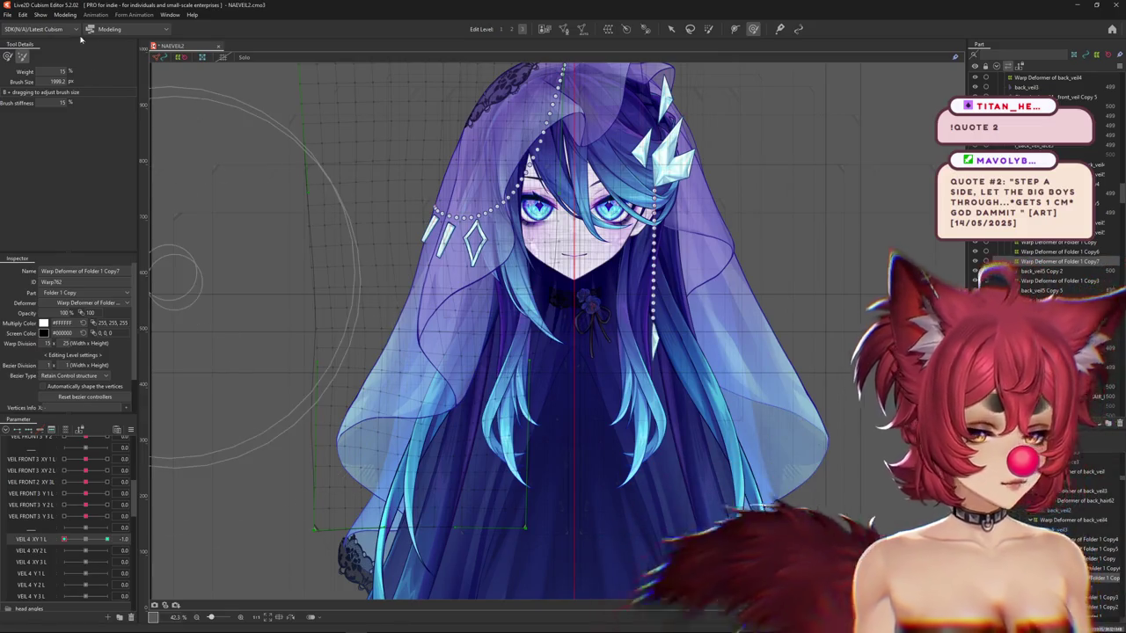
click(7, 56)
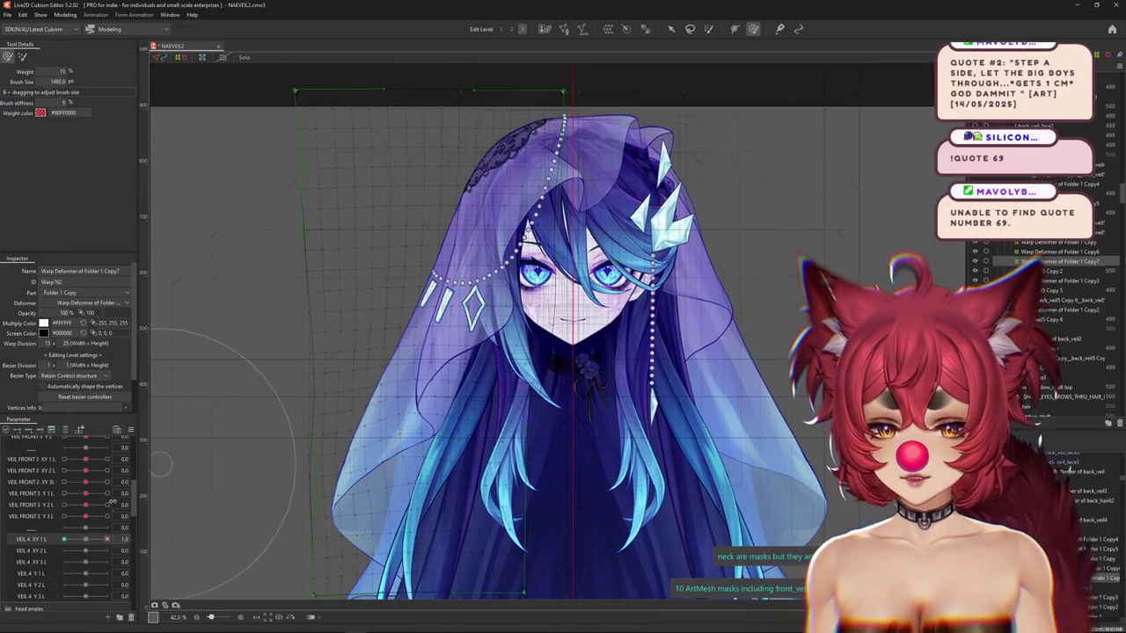
With a different brush, alternate VEIL 4 XY 1 L between -1.0 and 1.0, reshaping the veil at each.
drag(84, 540, 64, 539)
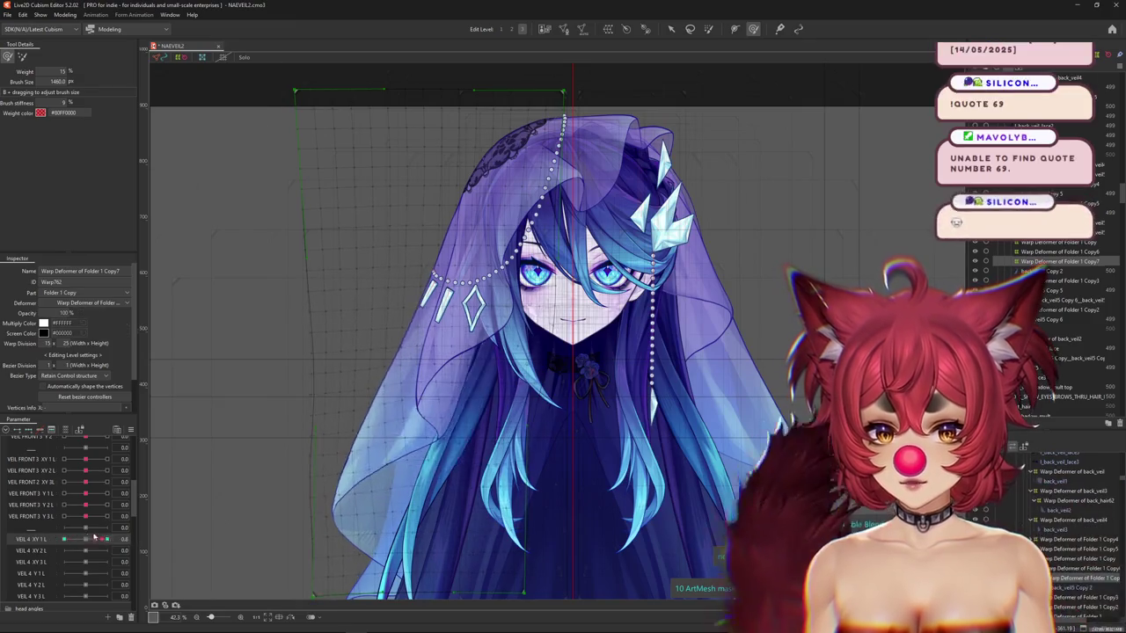
drag(324, 274, 352, 264)
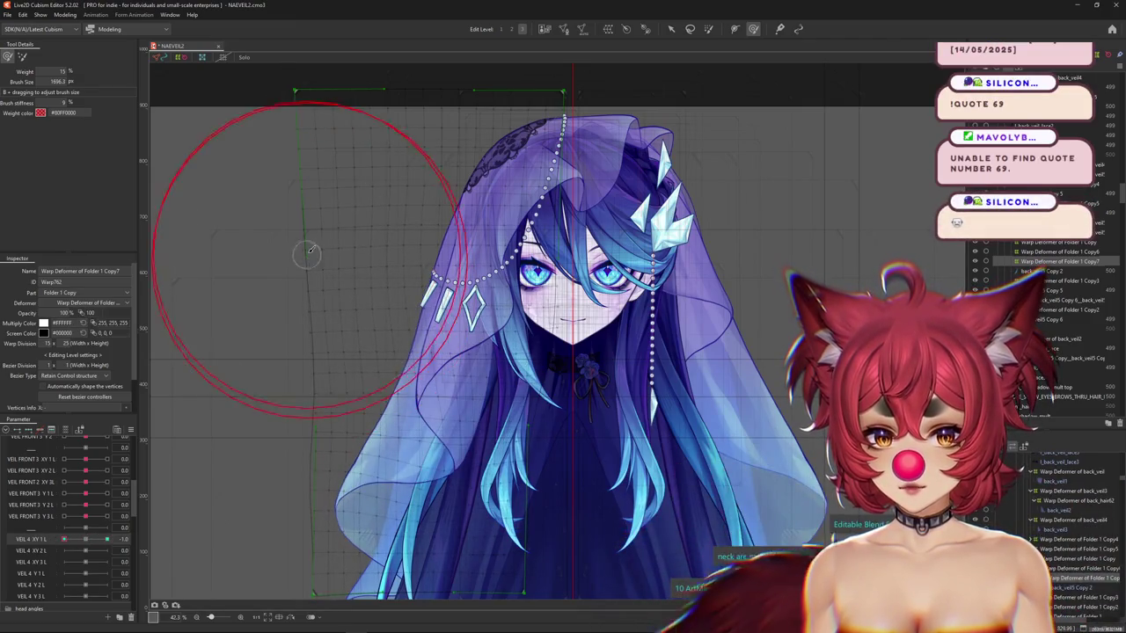
click(106, 539)
drag(301, 226, 368, 232)
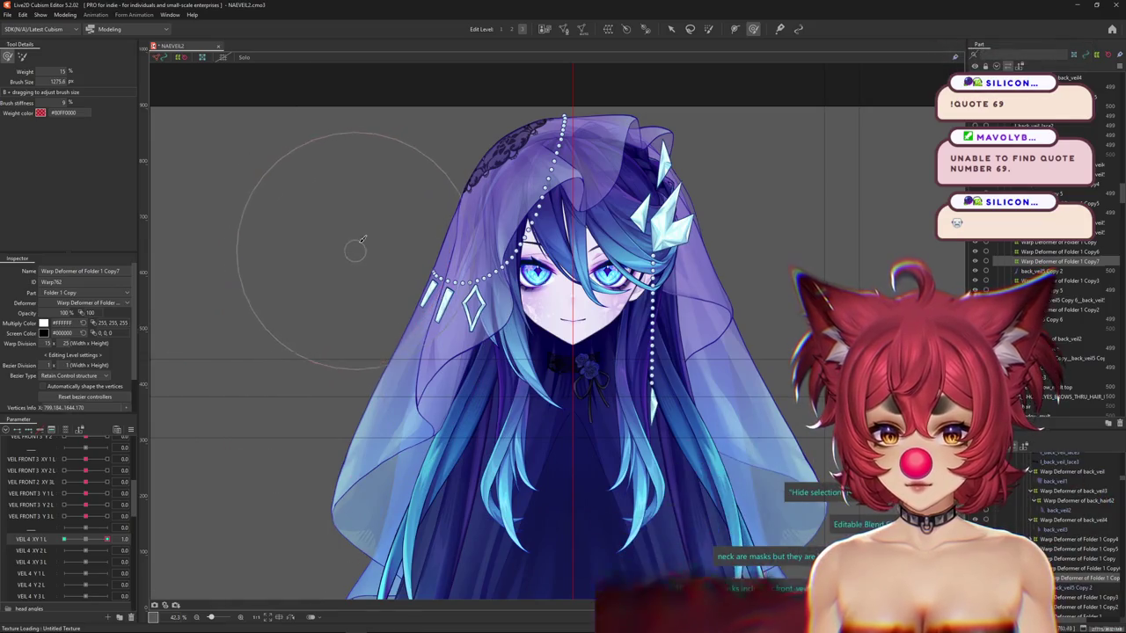
click(64, 539)
drag(334, 278, 347, 289)
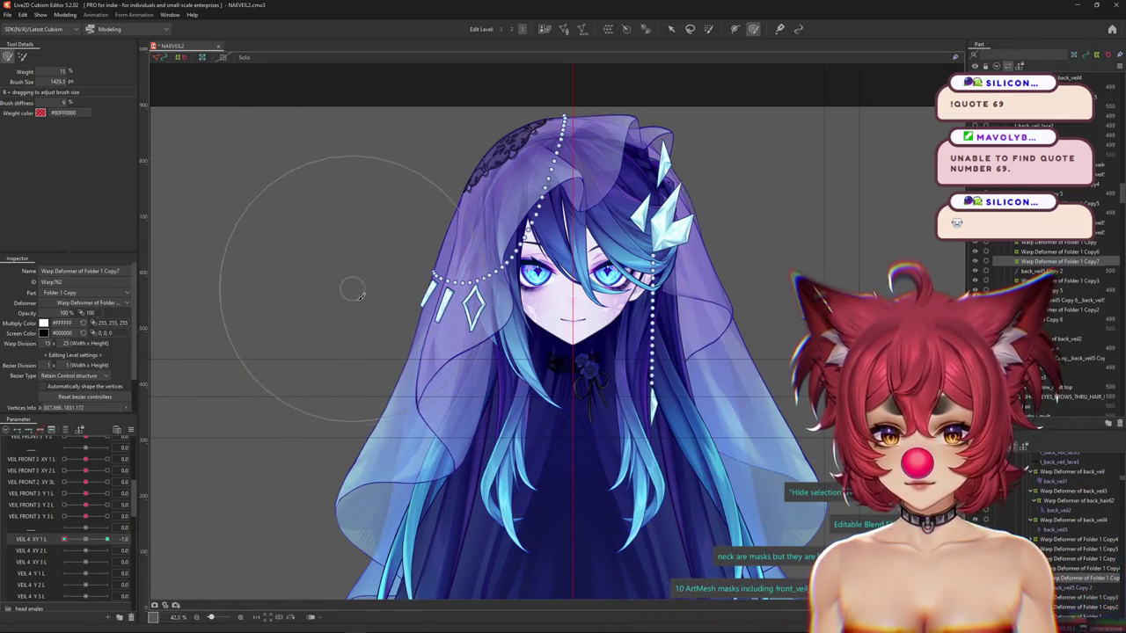
click(106, 539)
drag(249, 536, 264, 528)
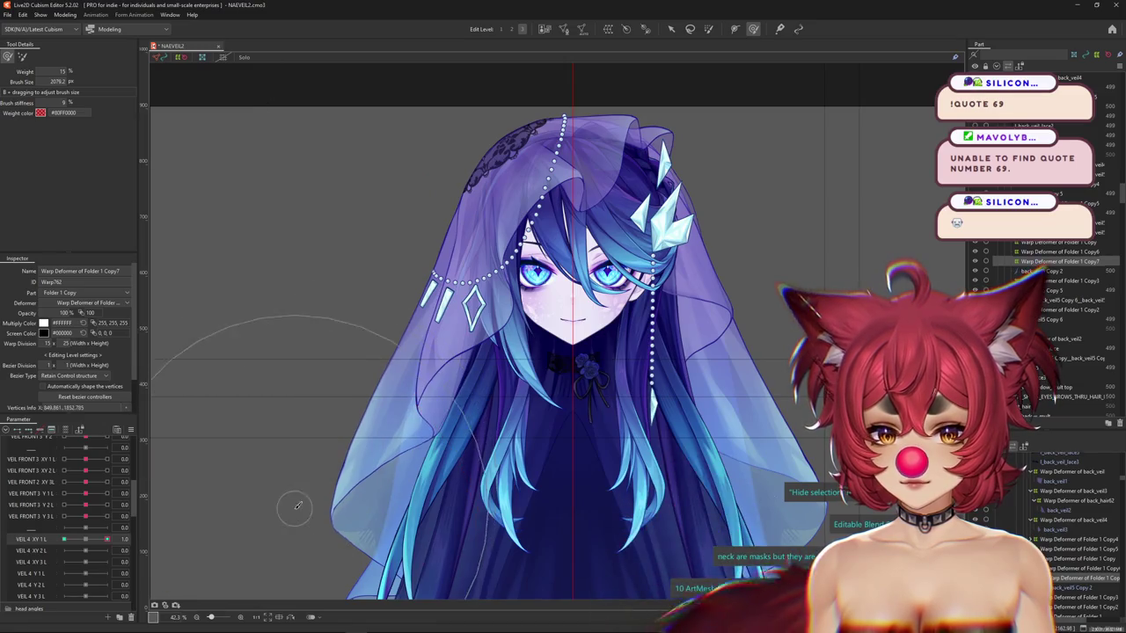
Finish the -1.0 keyform on the veil's left side and zoom out to show the whole model.
scroll(249, 537, down, 2)
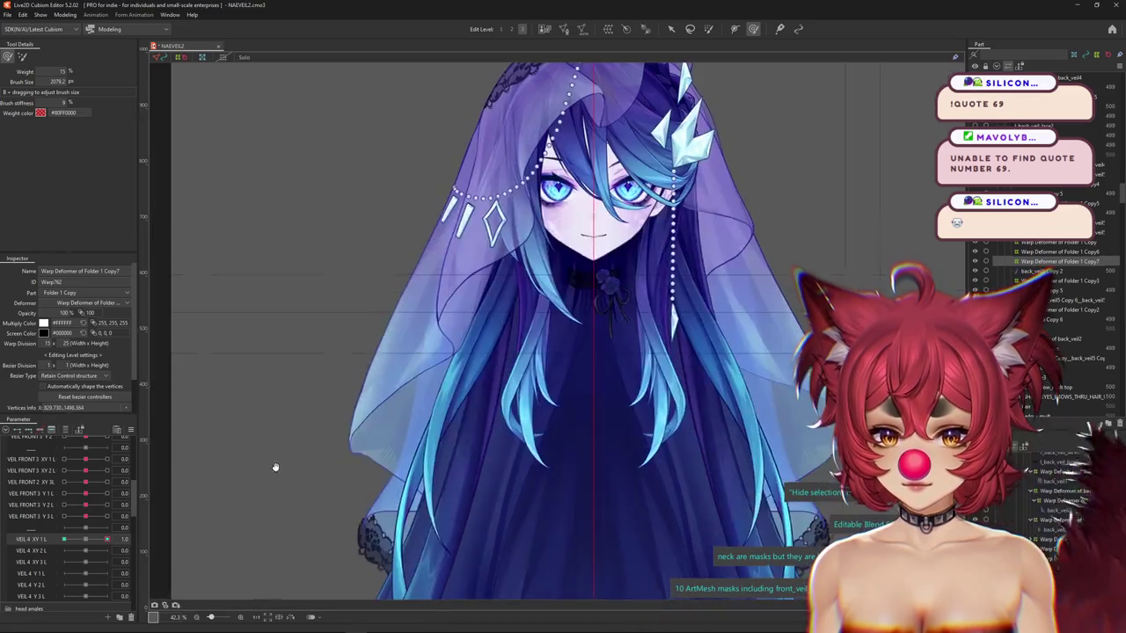
click(66, 539)
drag(264, 452, 234, 450)
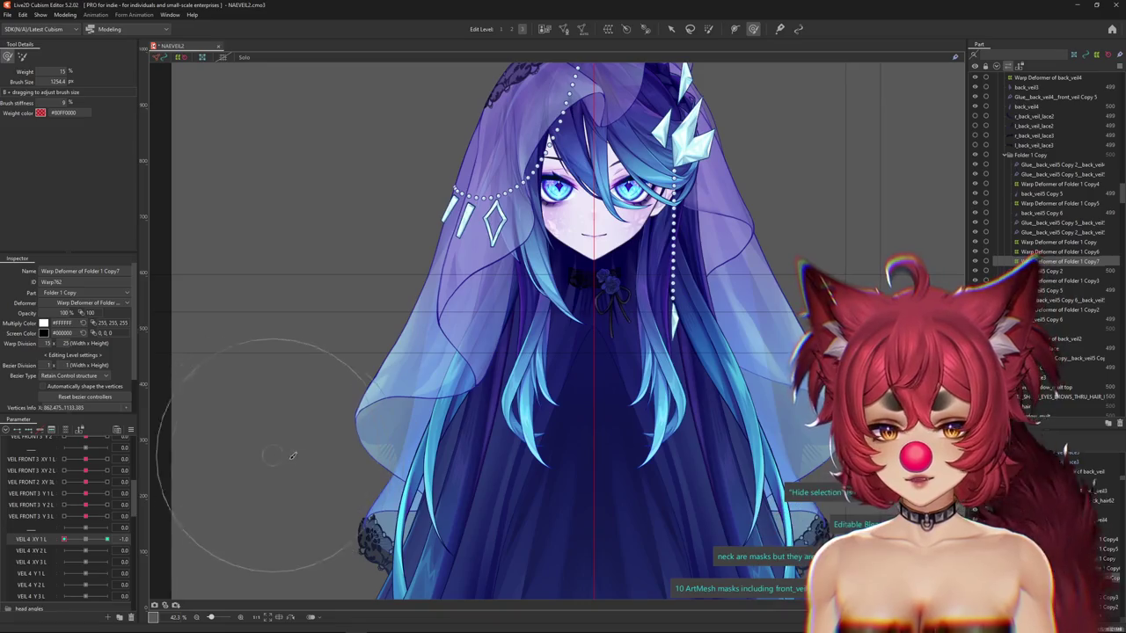
scroll(393, 380, down, 3)
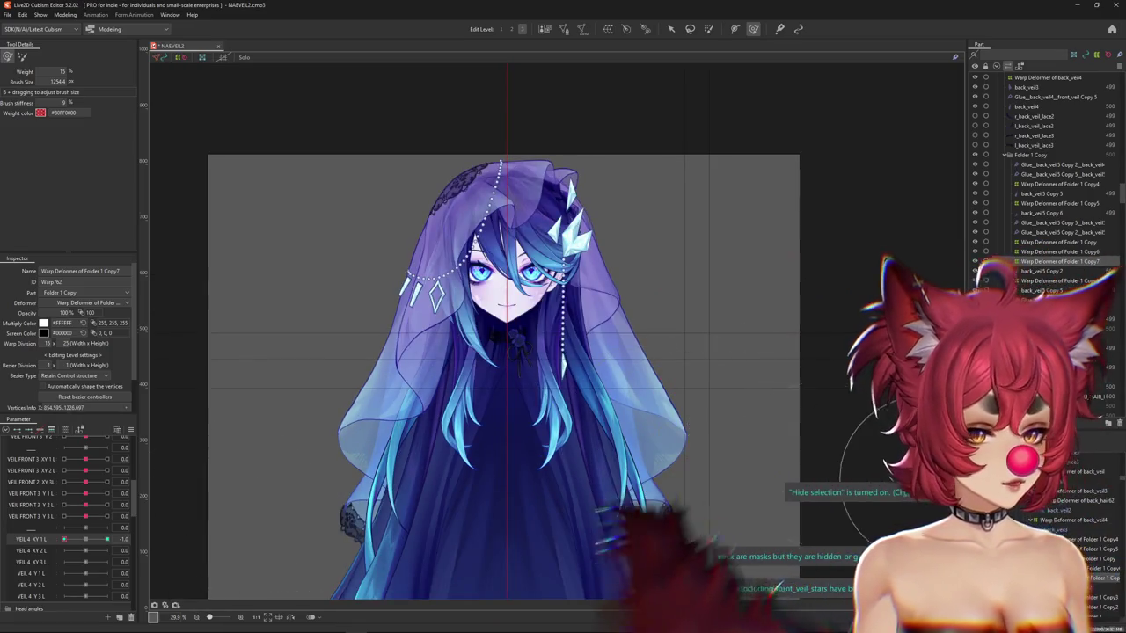
click(1042, 271)
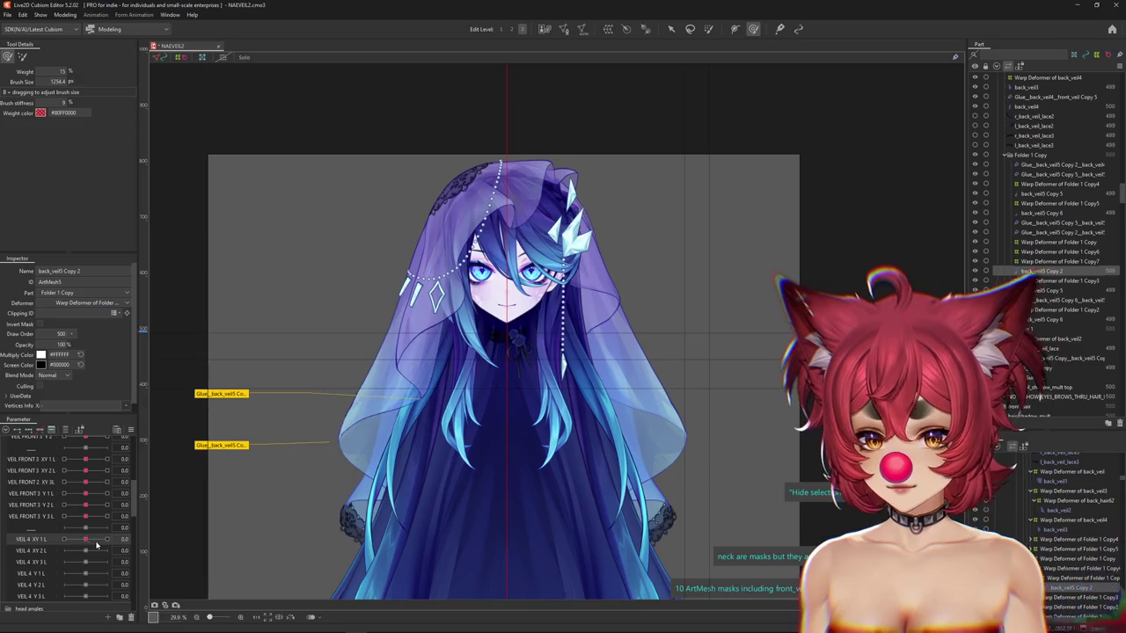
Select Warp Deformer of Folder 1 Copy3 and brush it with VEIL 4 XY 1 L at 1.0.
scroll(361, 465, up, 3)
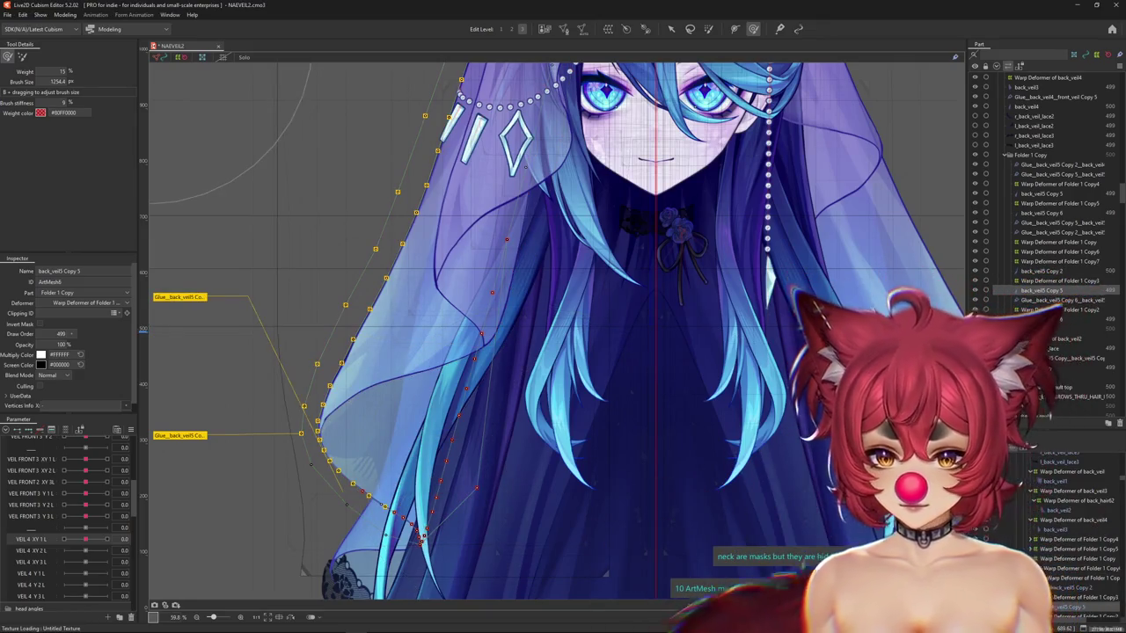
click(1056, 281)
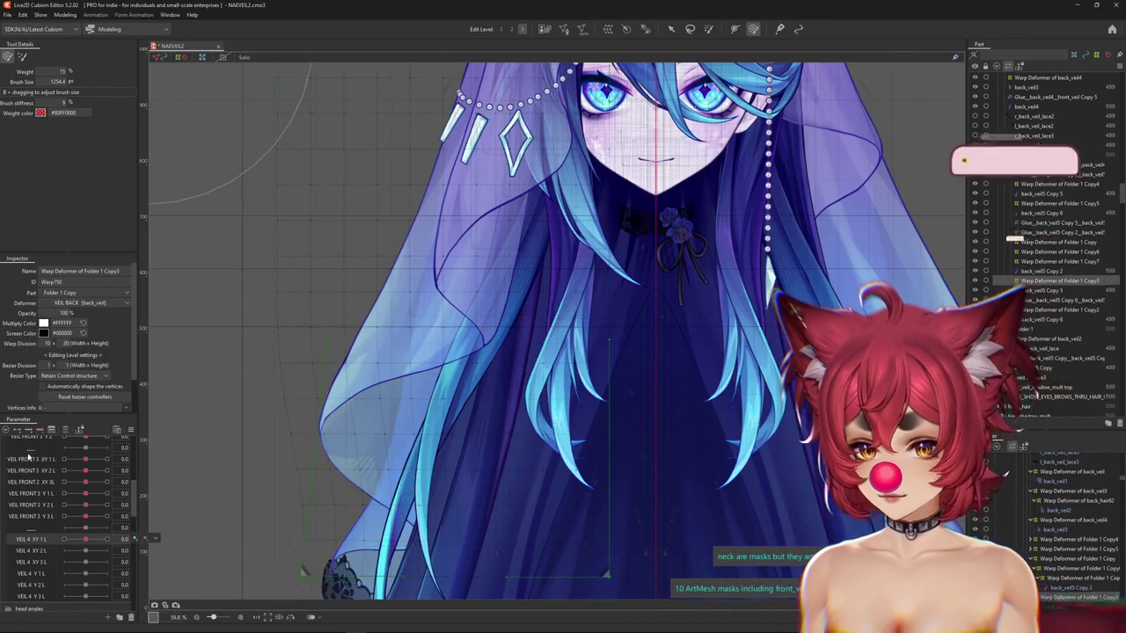
drag(85, 539, 134, 538)
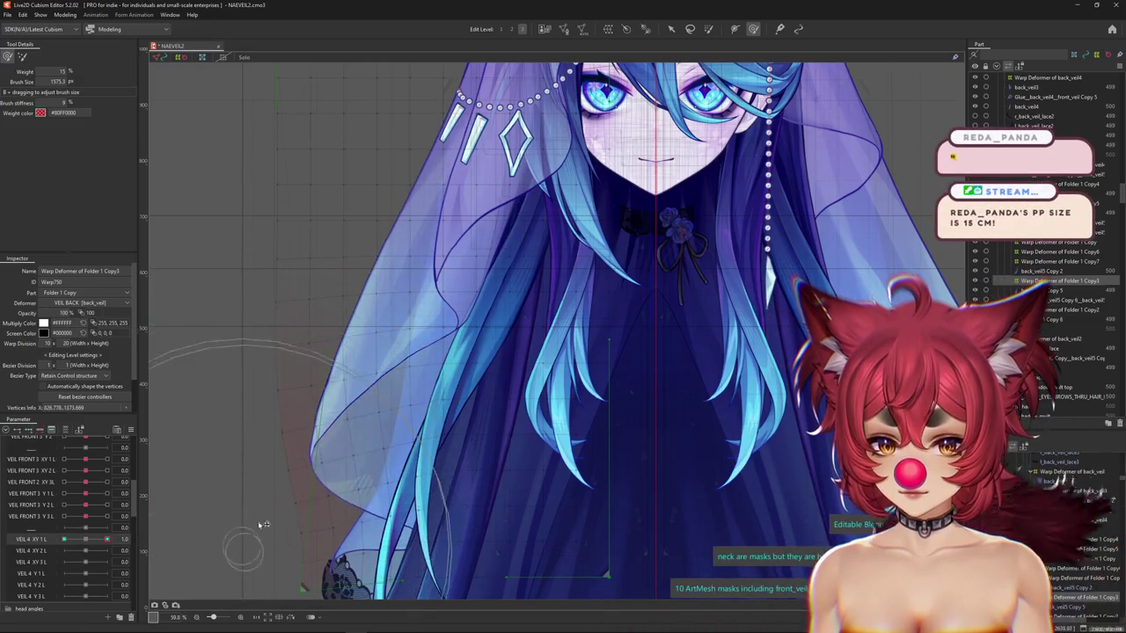
scroll(330, 427, down, 2)
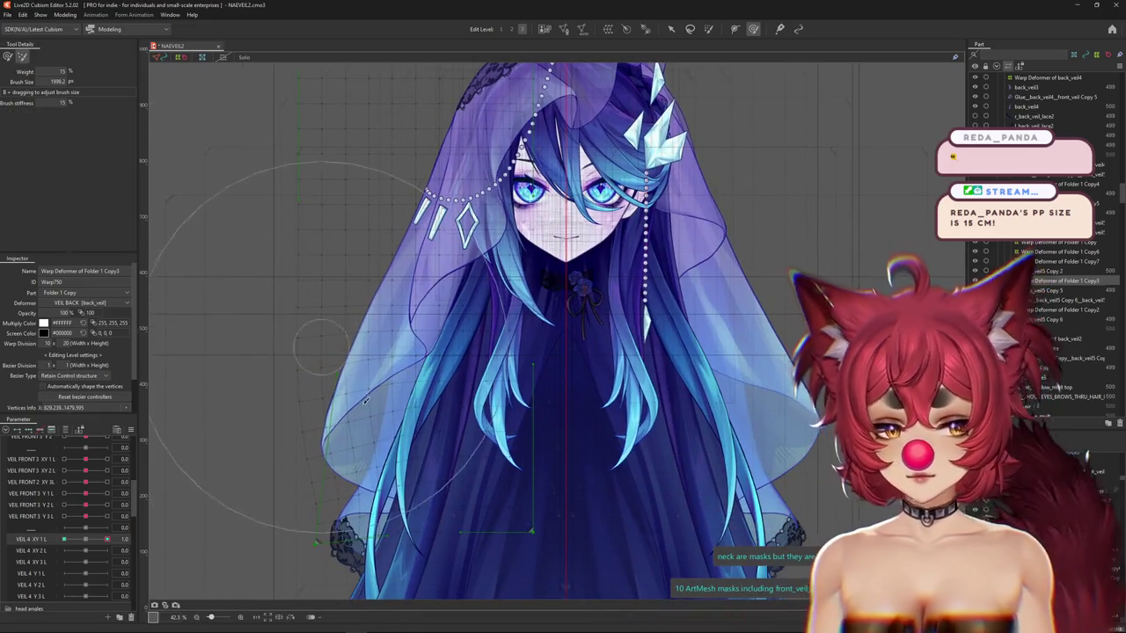
drag(321, 343, 341, 385)
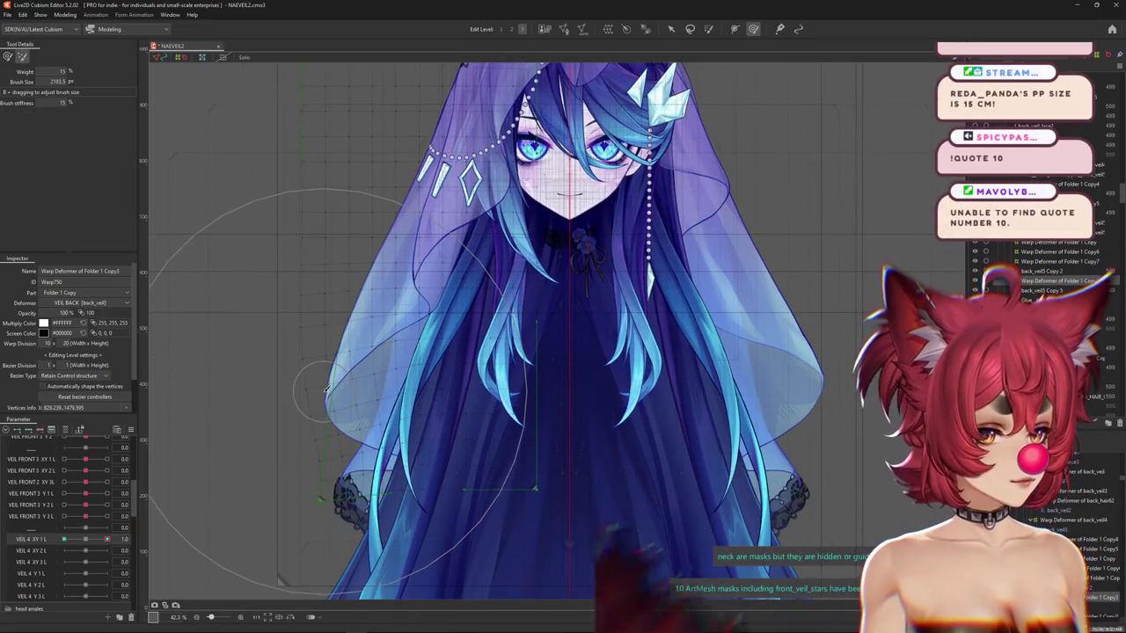
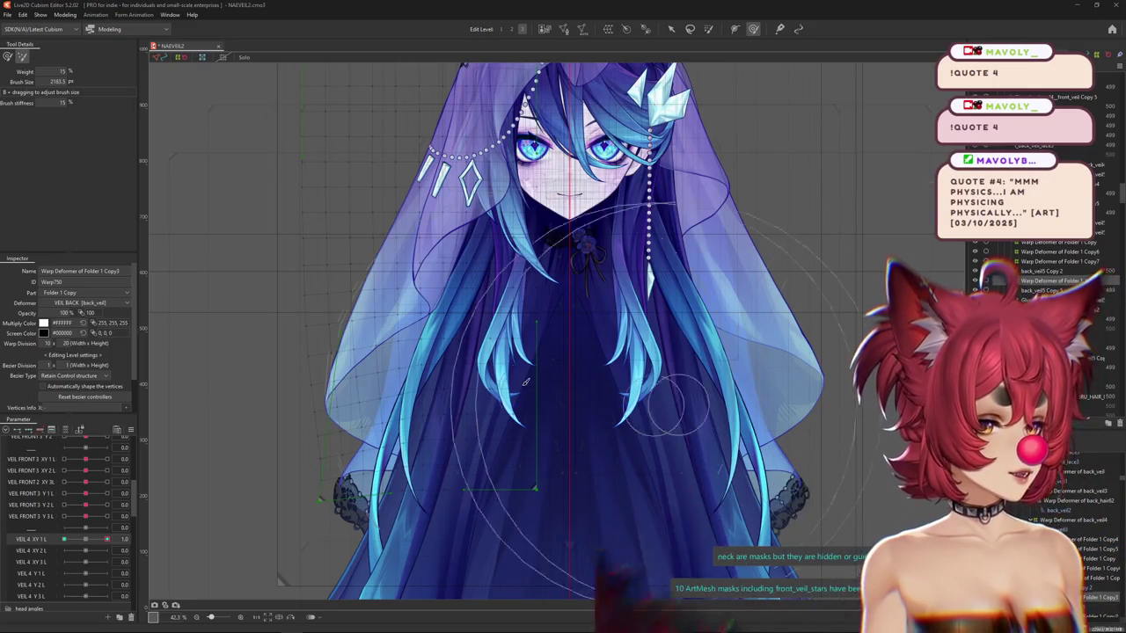
Centre VEIL 4 XY 1 L, enlarge the deform brush and hide the selection outlines.
drag(106, 539, 82, 545)
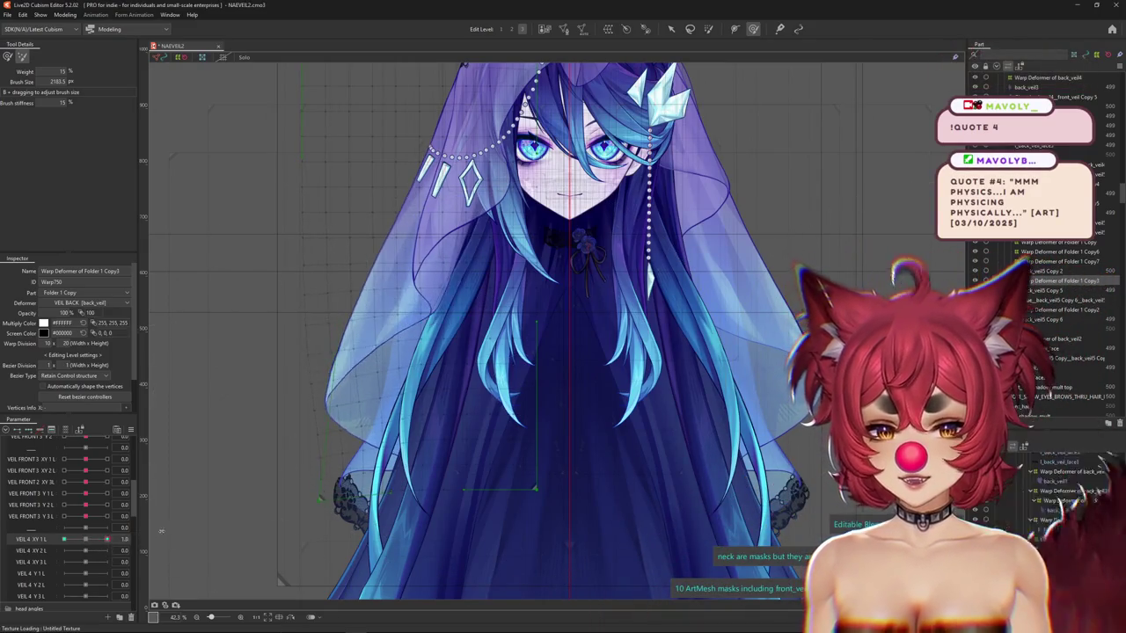
scroll(264, 506, down, 2)
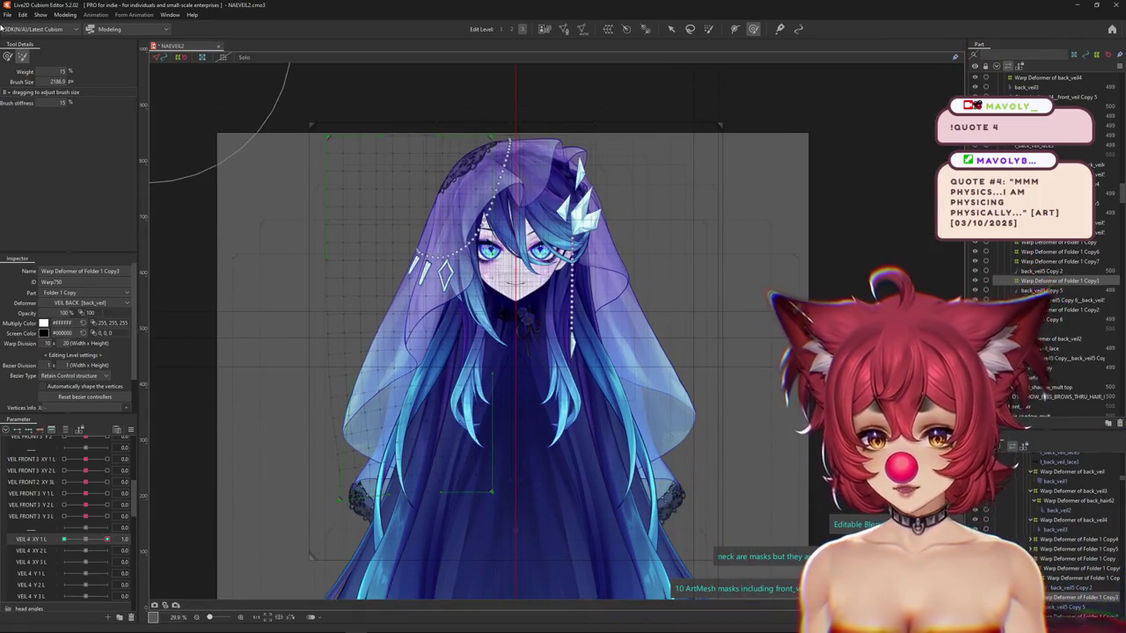
drag(297, 331, 309, 462)
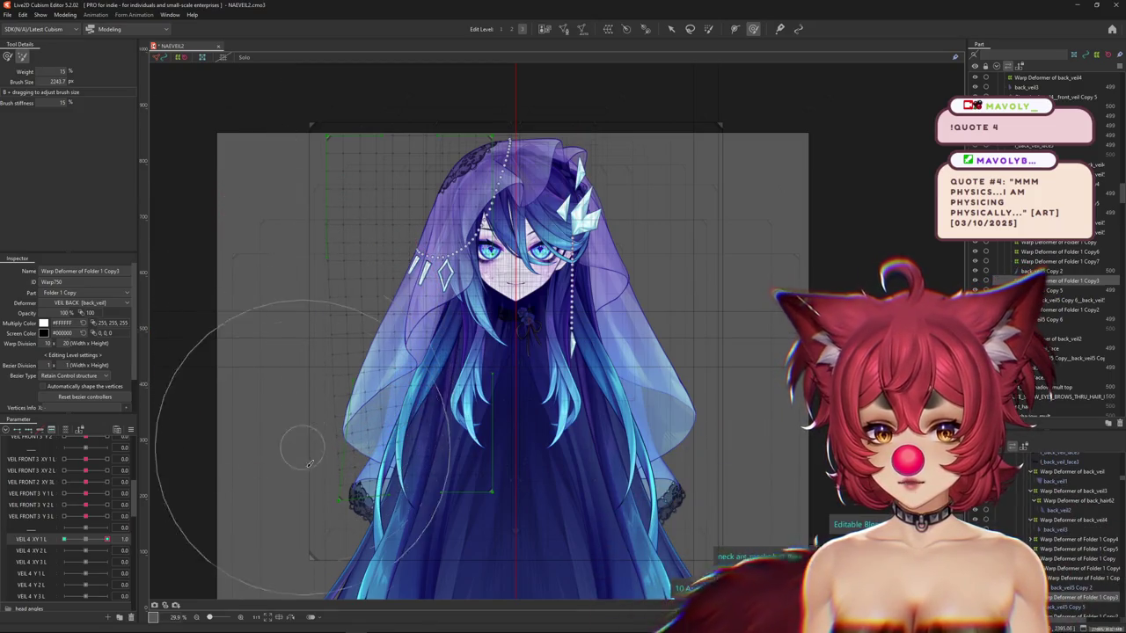
key(Escape)
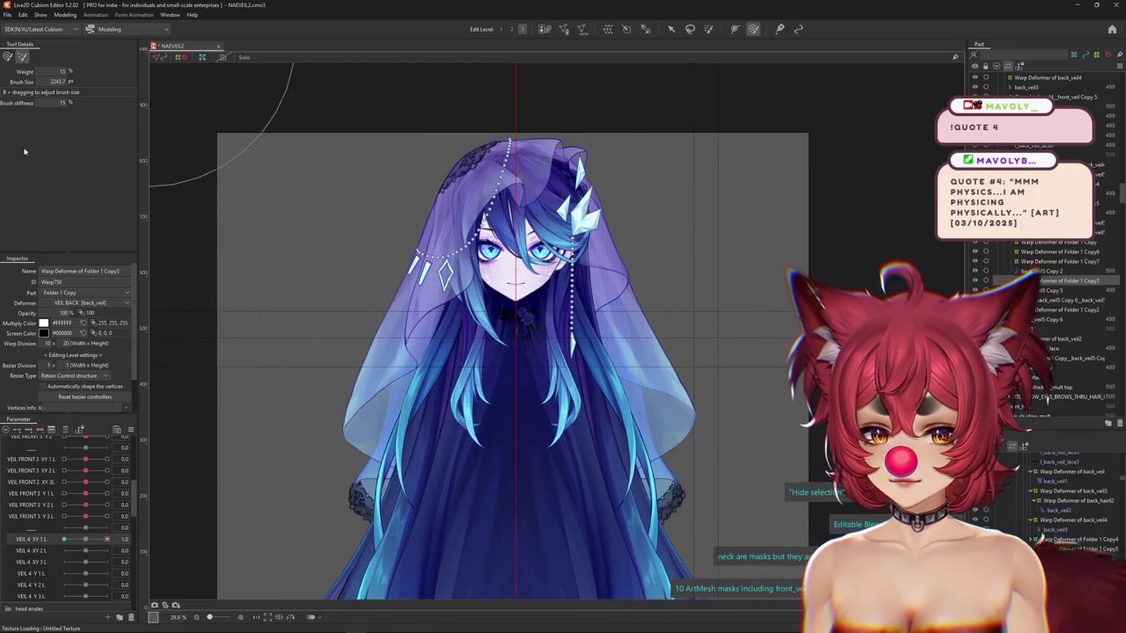
Try the weight-colour and standard deform brushes, enlarging the brush to cover the whole veil.
click(7, 58)
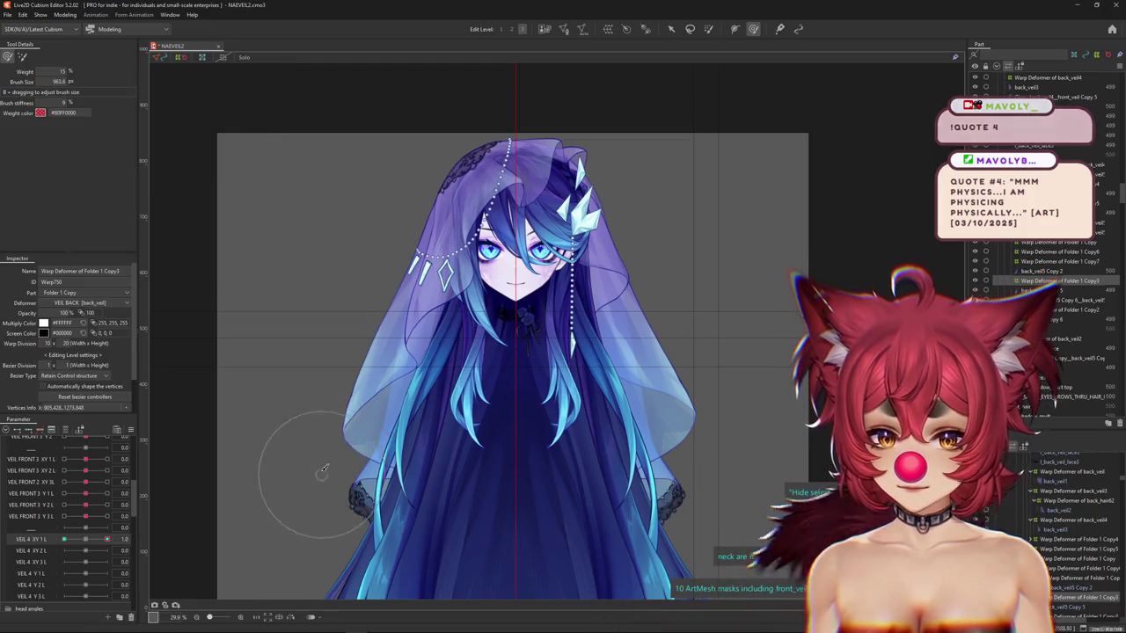
drag(315, 472, 171, 560)
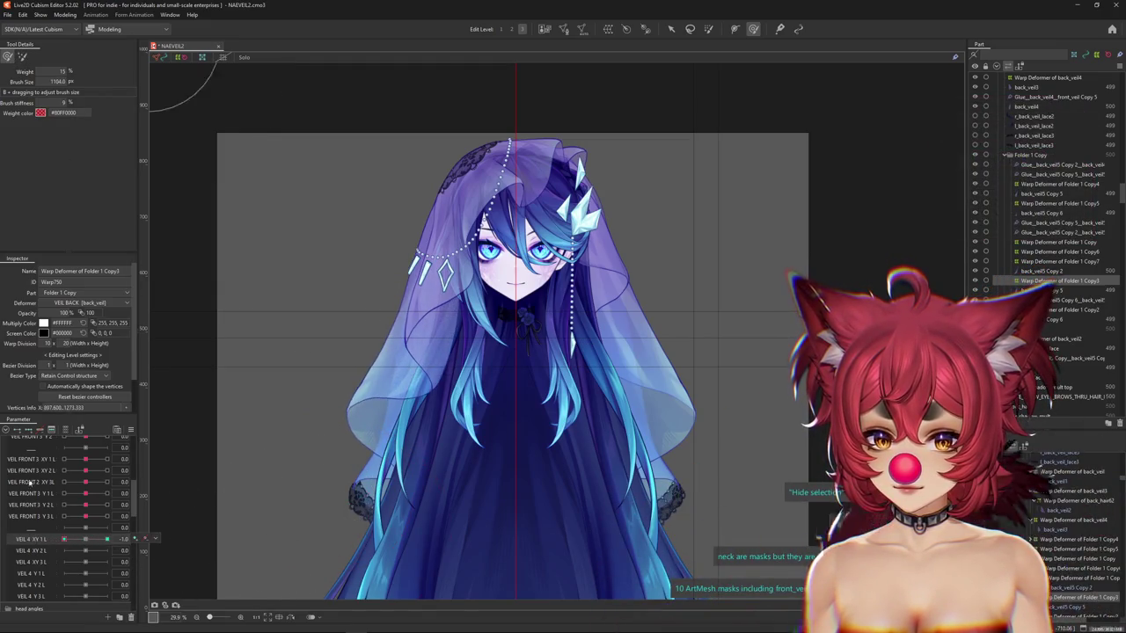
drag(303, 440, 186, 493)
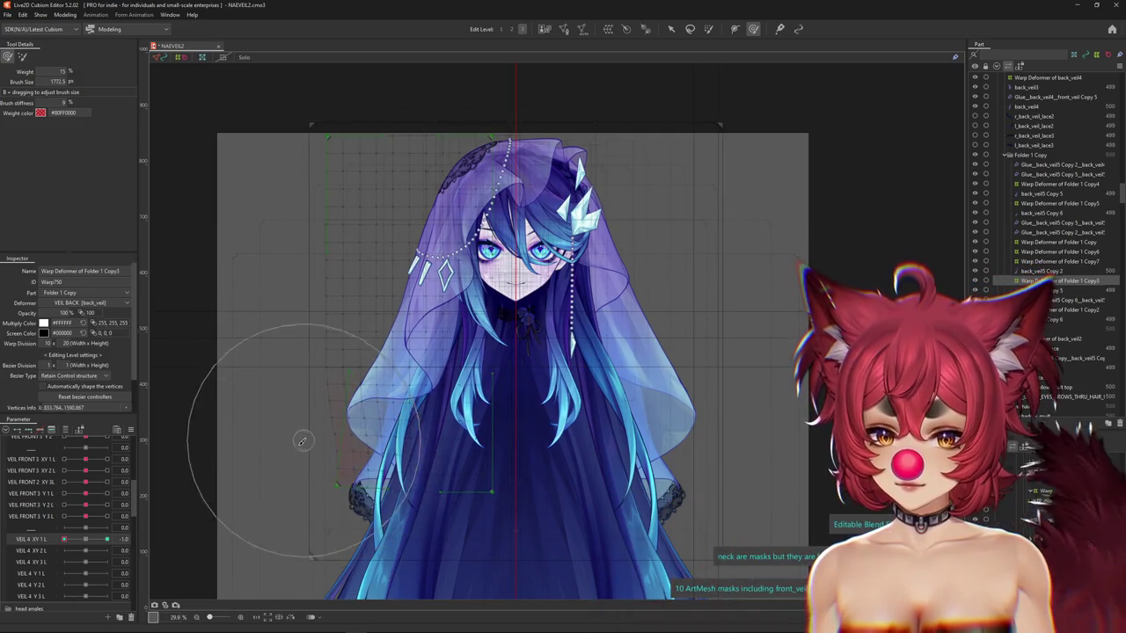
click(22, 57)
drag(309, 329, 307, 385)
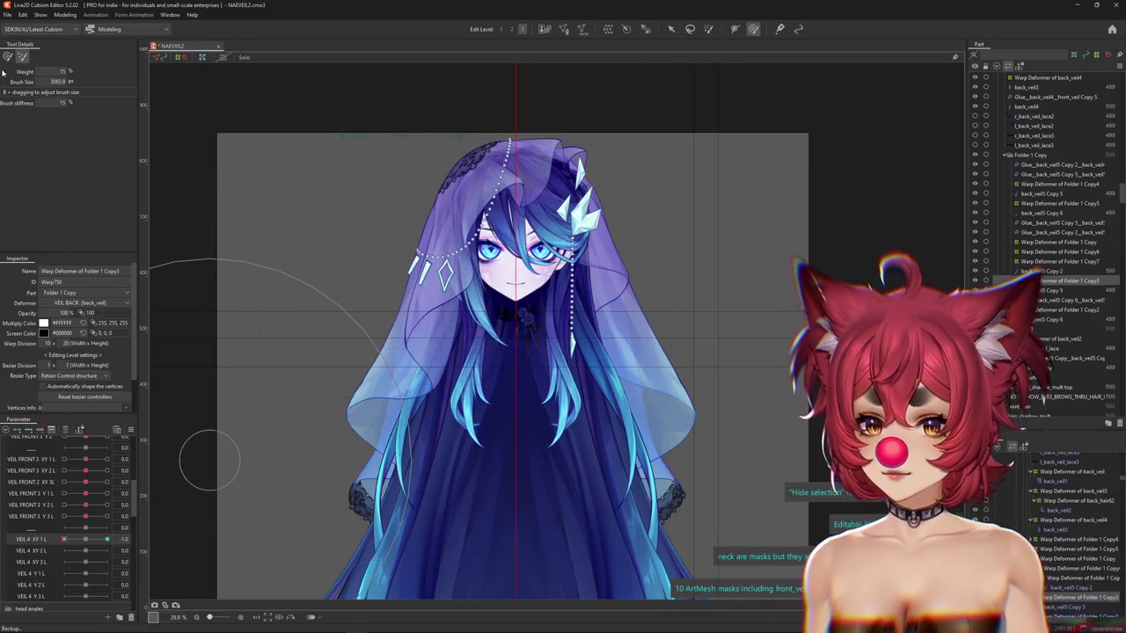
scroll(350, 449, up, 3)
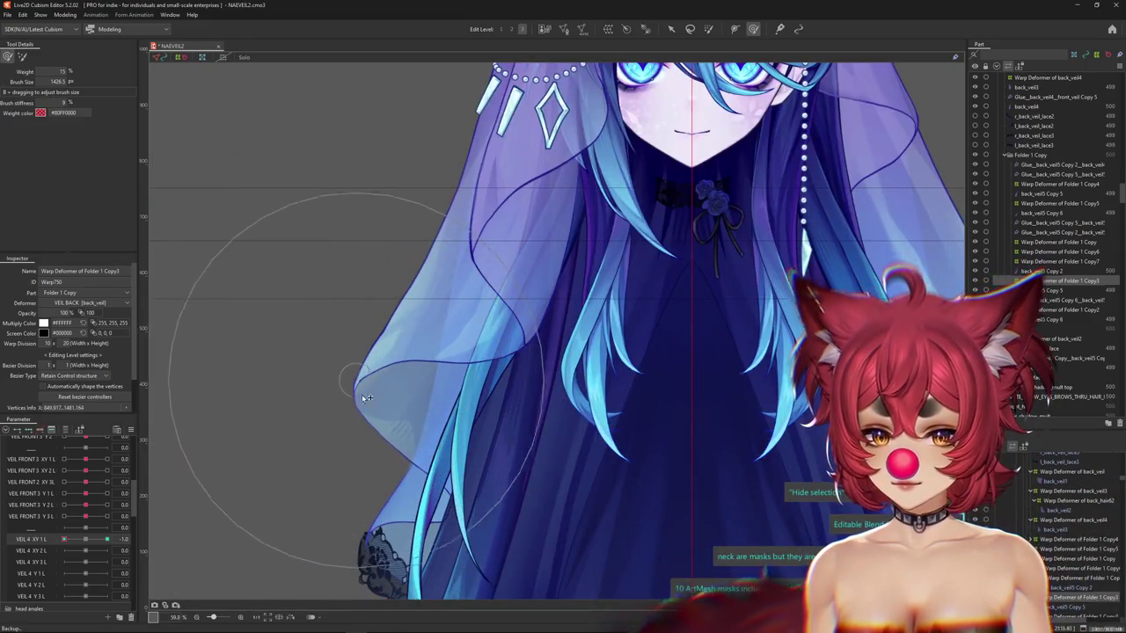
scroll(370, 429, down, 3)
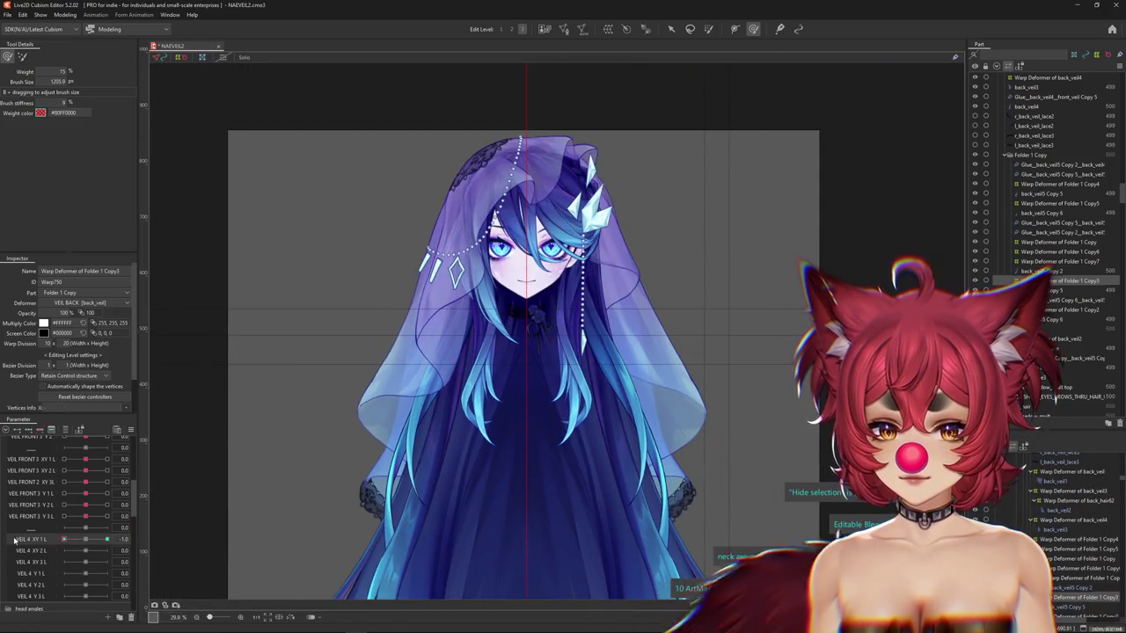
Flex VEIL 4 XY 1 L from -1.0 to 1.0 with the veil's warp deformer selected.
drag(72, 537, 103, 546)
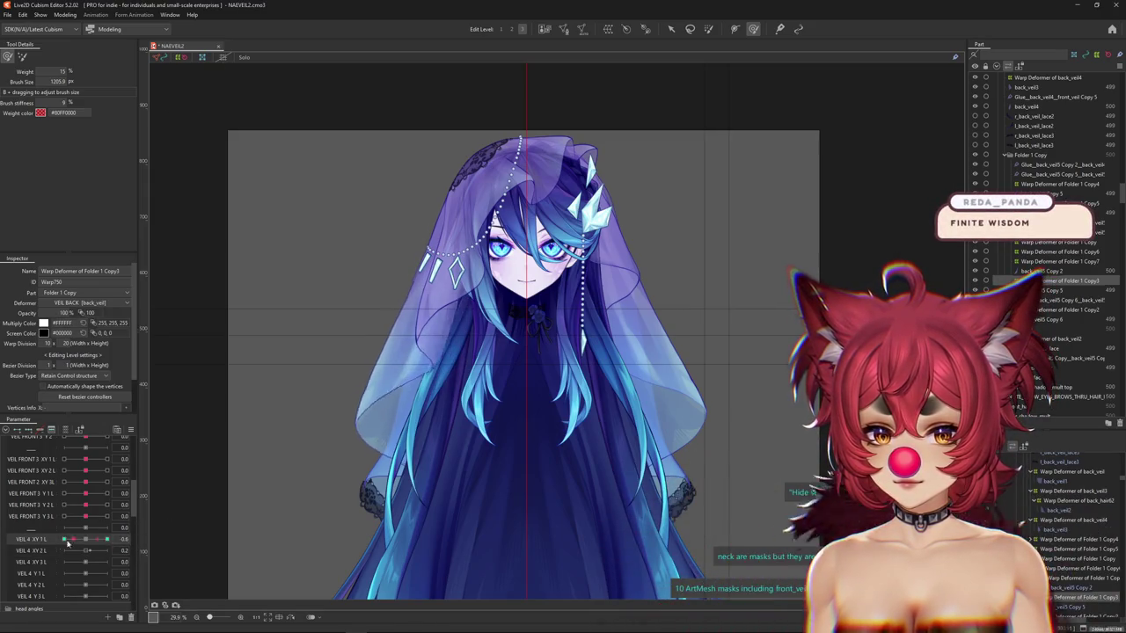
mouse_move(103, 546)
mouse_down()
mouse_move(51, 545)
mouse_move(86, 538)
mouse_up()
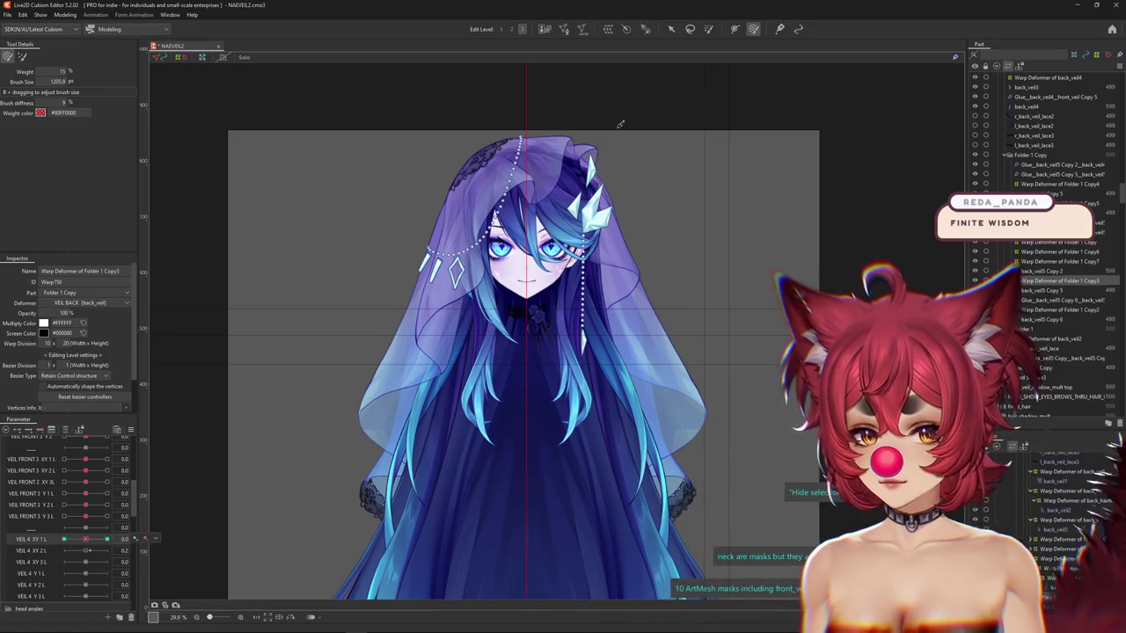
drag(264, 284, 201, 397)
click(107, 538)
Toggle VEIL 4 XY 1 L between -1.0 and 1.0 to compare the veil, leaving it at 0.2.
drag(181, 478, 277, 286)
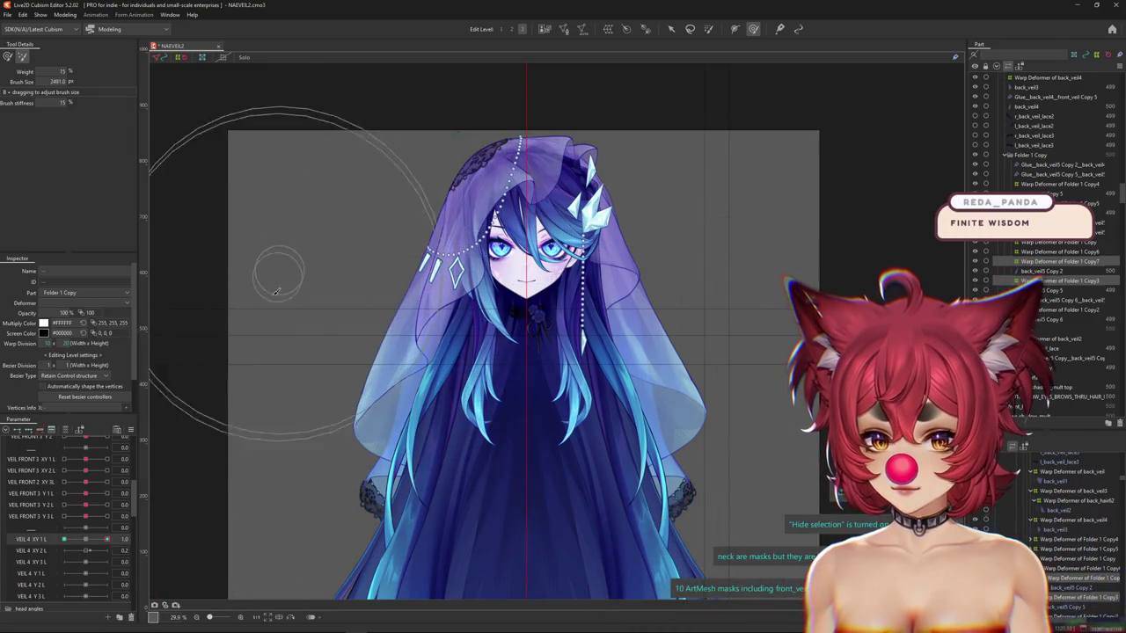
click(63, 538)
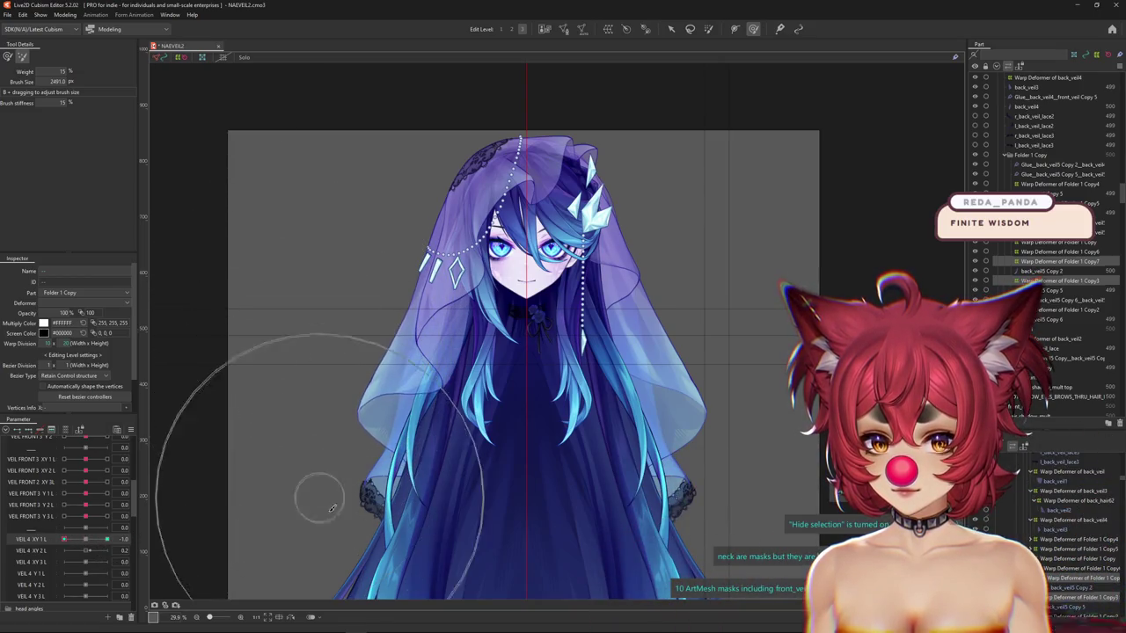
click(107, 538)
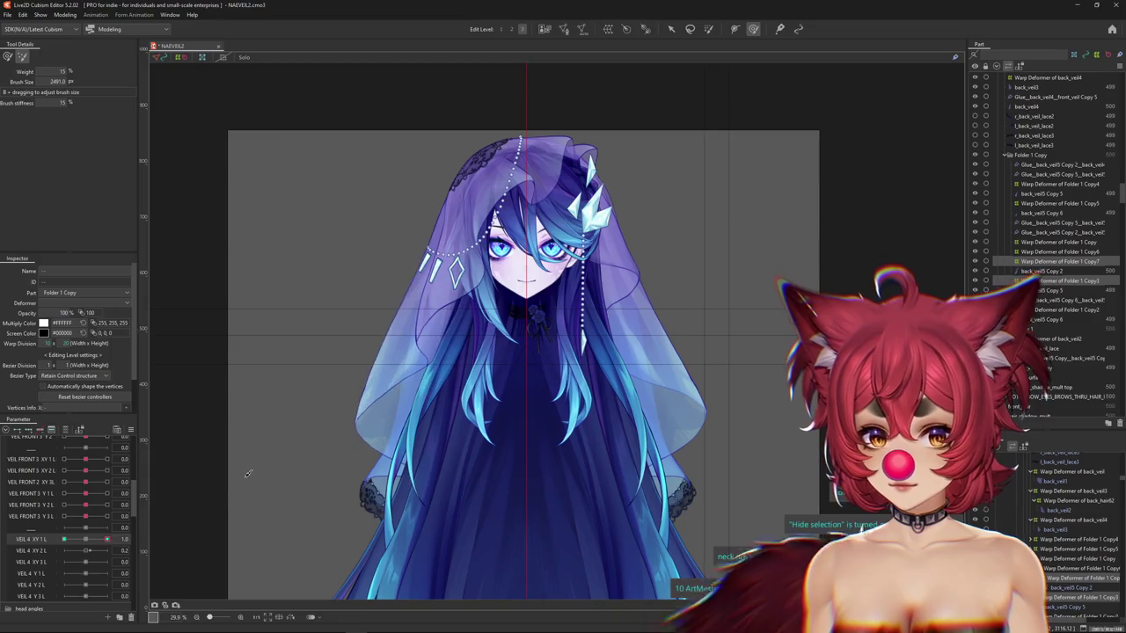
click(35, 543)
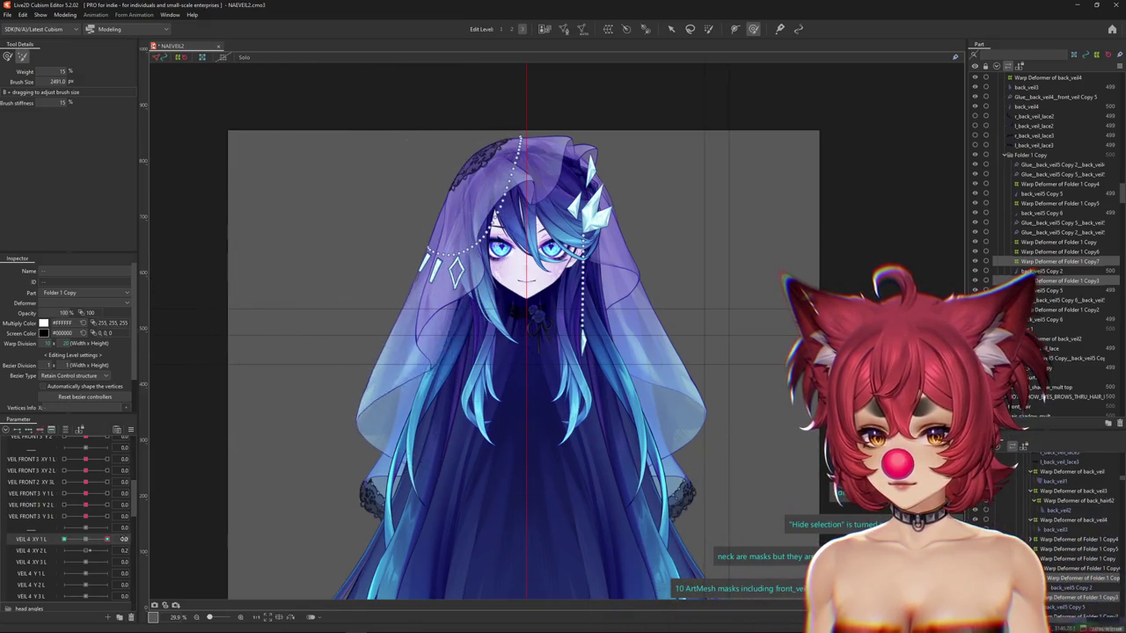
click(64, 540)
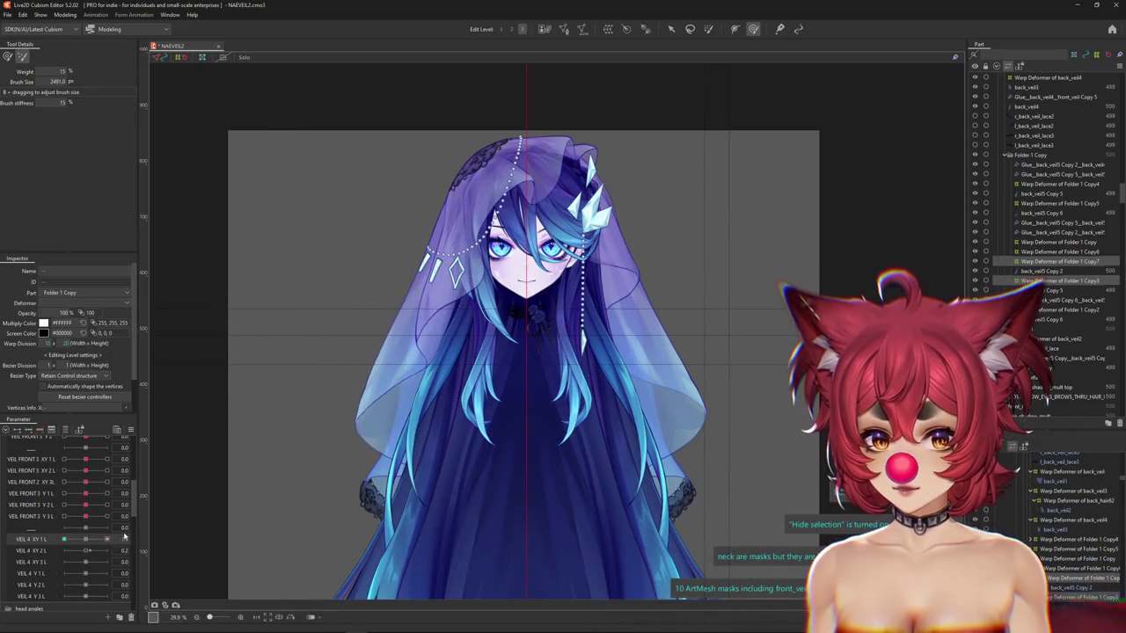
click(84, 539)
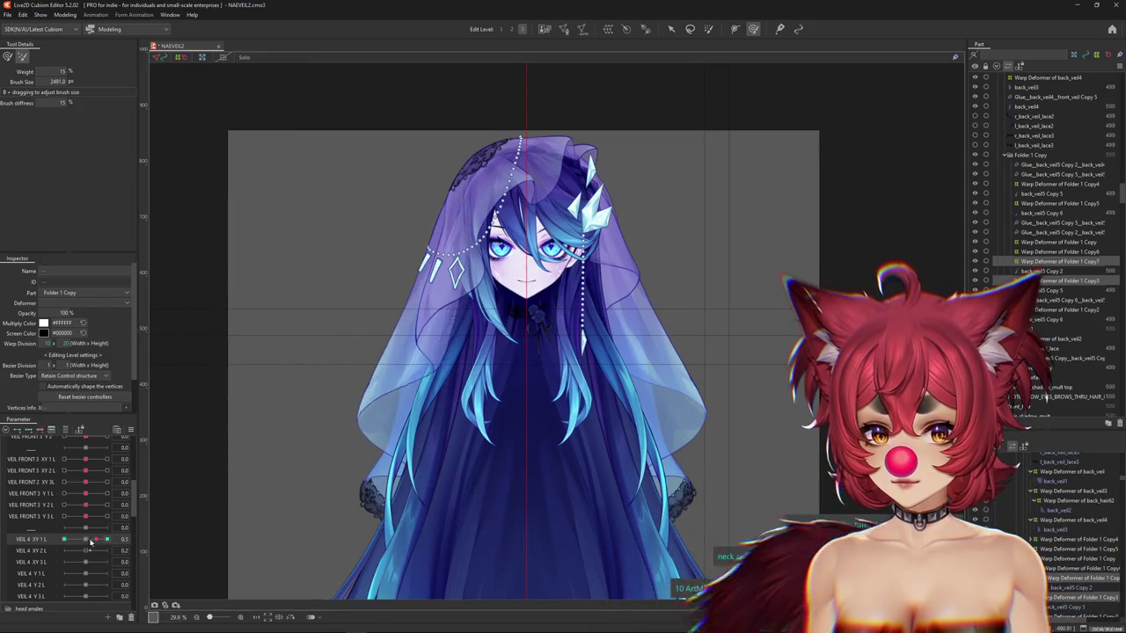
drag(98, 540, 78, 543)
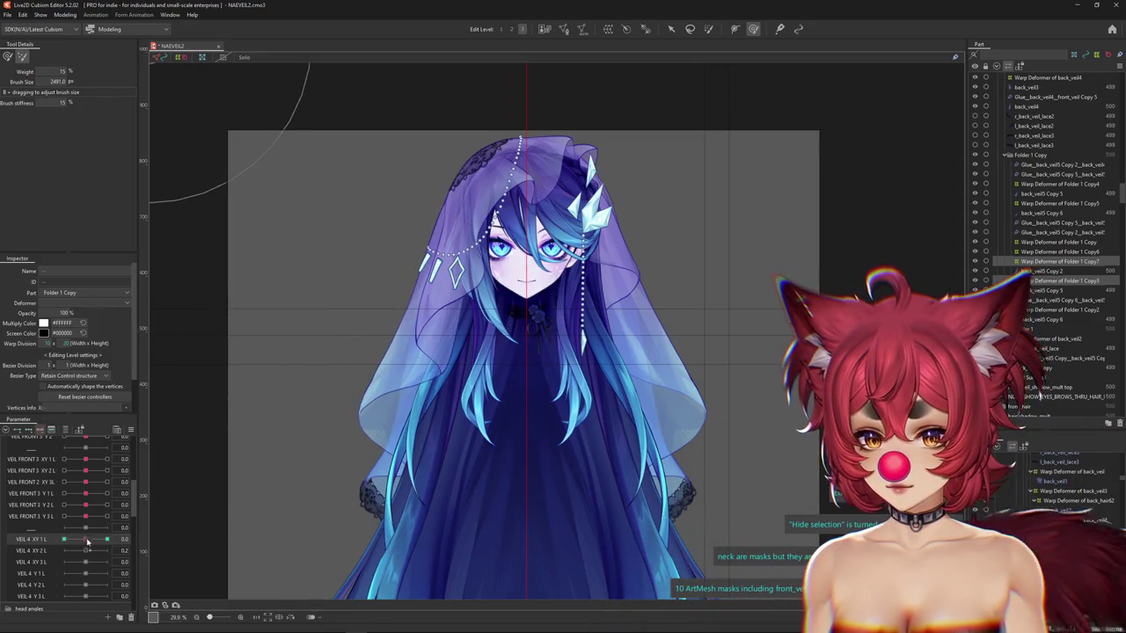
click(84, 539)
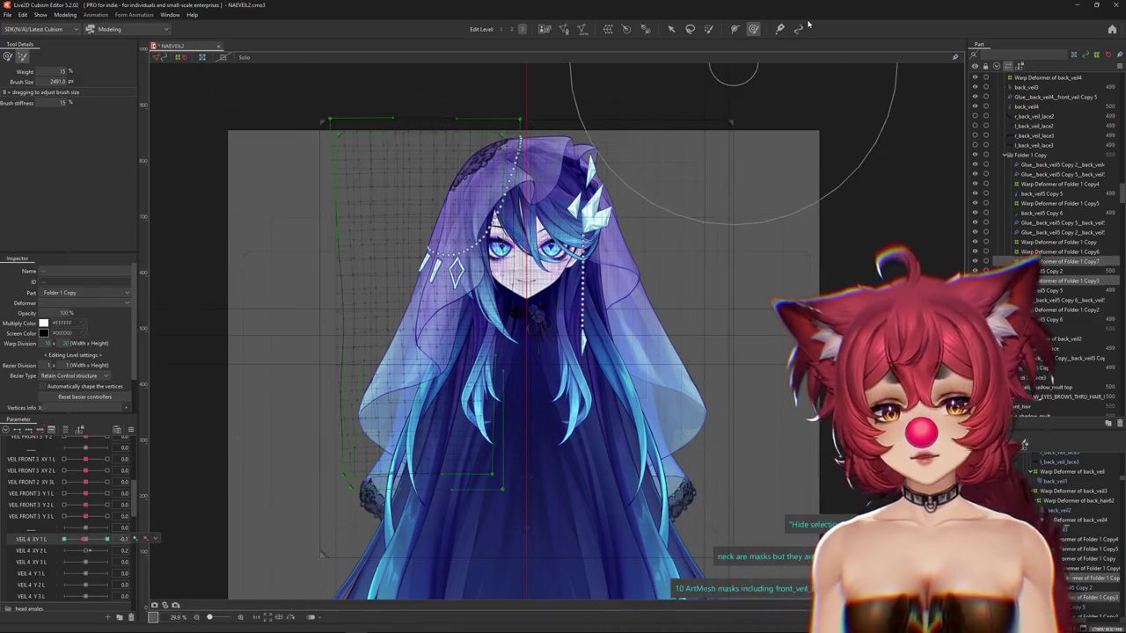
scroll(419, 430, up, 2)
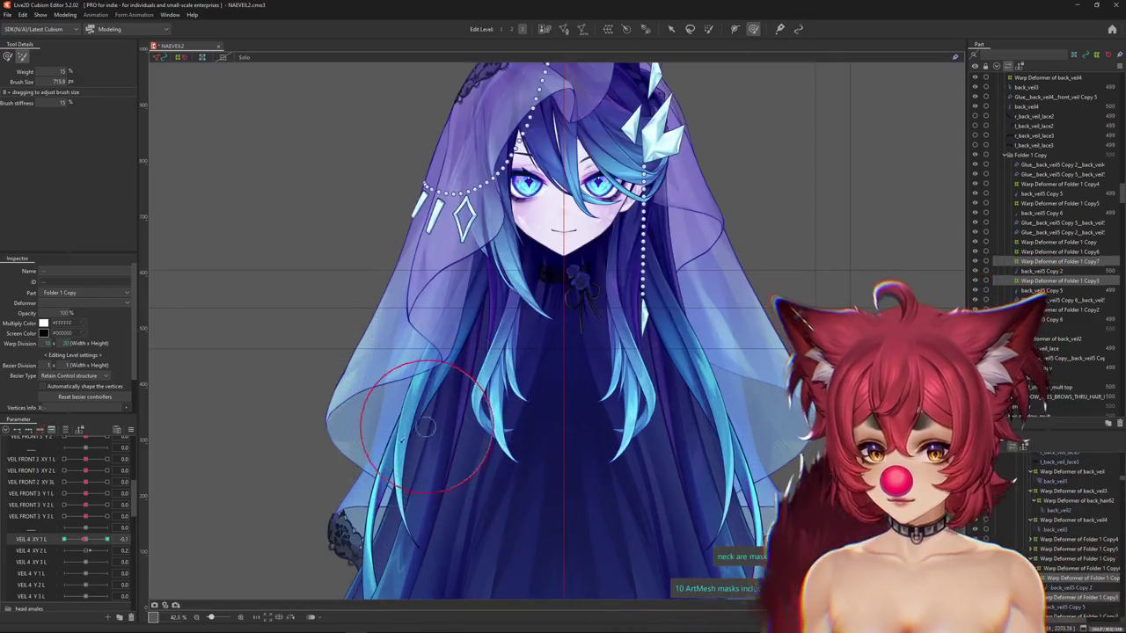
click(97, 543)
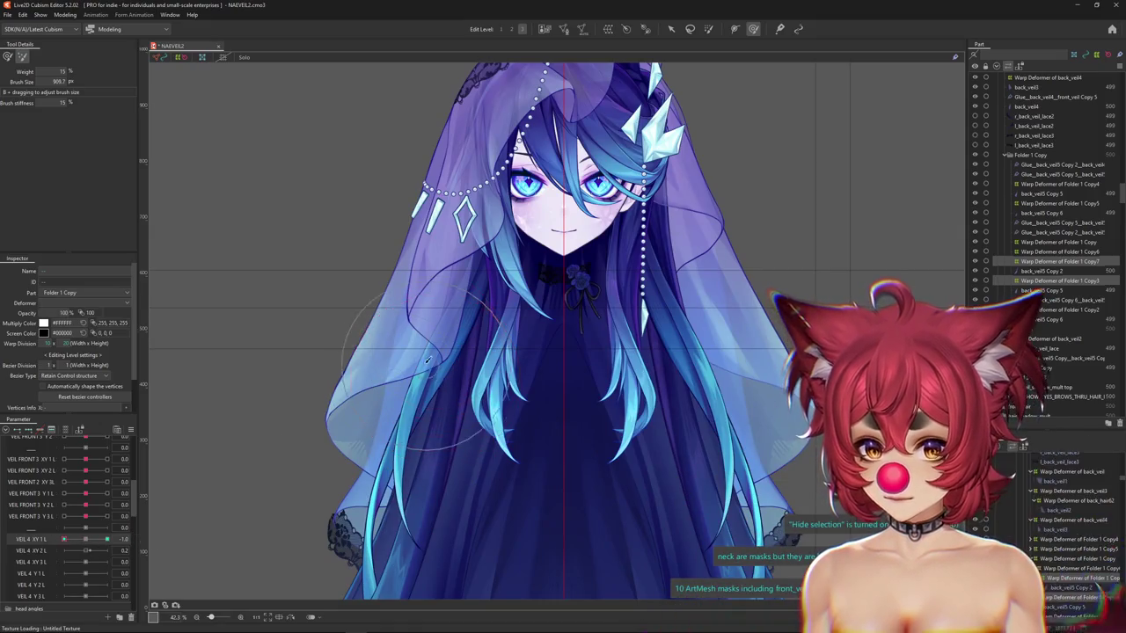
Set VEIL 4 XY 1 L to 1.0 and size the weight-colour brush over the veil's left edge.
click(7, 57)
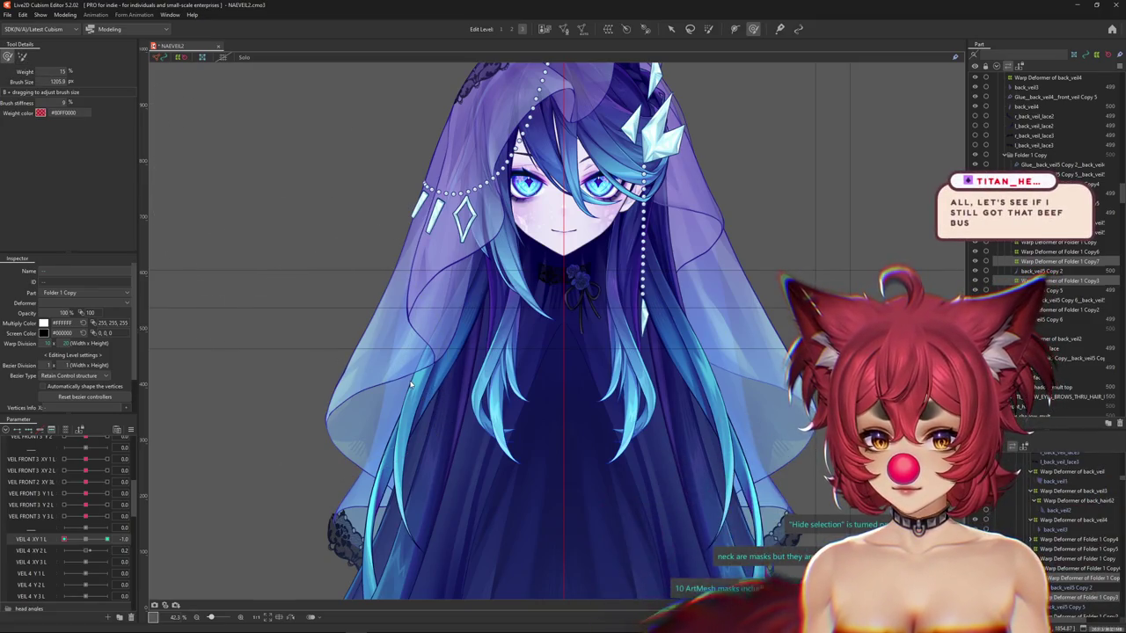
click(753, 29)
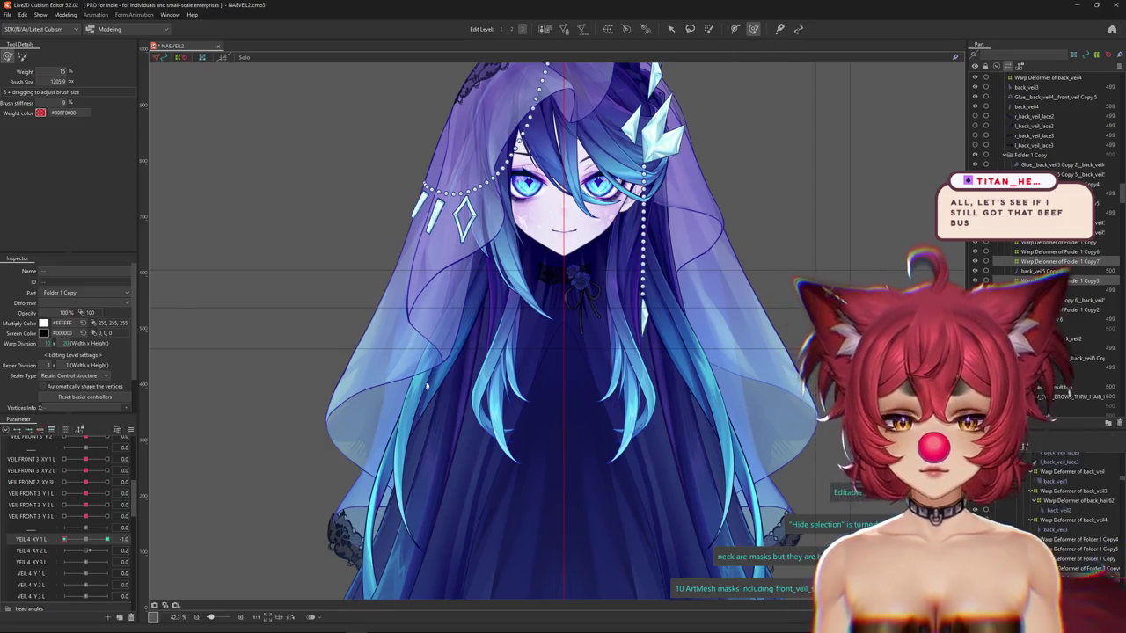
mouse_move(431, 376)
mouse_down()
mouse_move(425, 361)
mouse_move(237, 485)
mouse_up()
drag(62, 540, 106, 539)
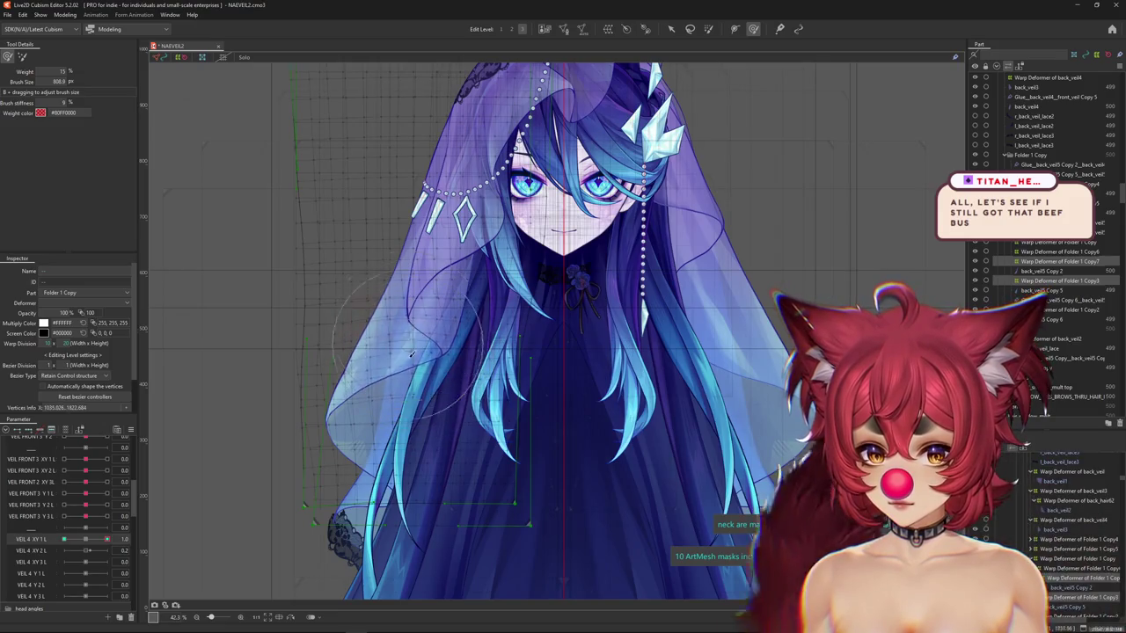
drag(411, 346, 385, 371)
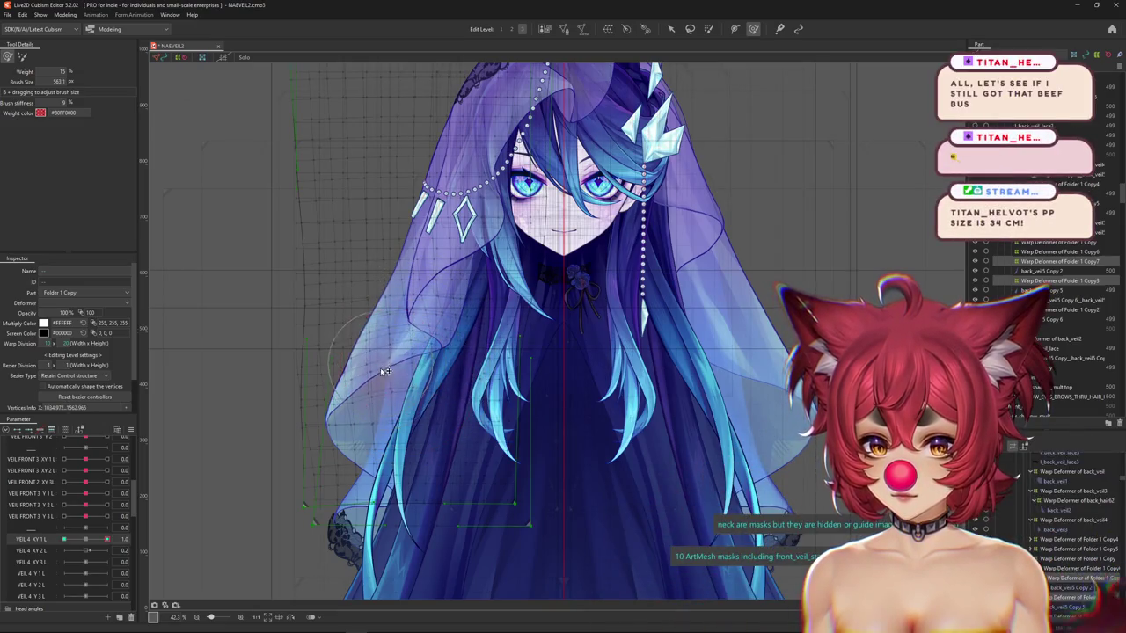
mouse_move(433, 356)
mouse_down()
mouse_move(492, 396)
mouse_move(422, 413)
mouse_up()
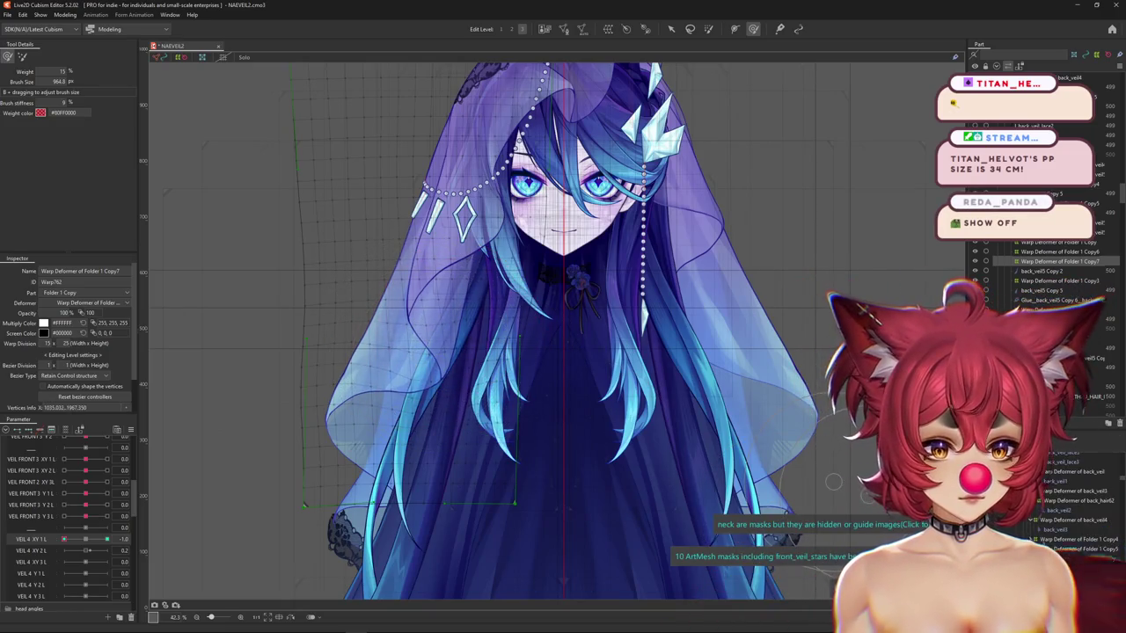
Select Warp Deformer of Folder 1 Copy7 from the folder warp deformers.
click(1060, 280)
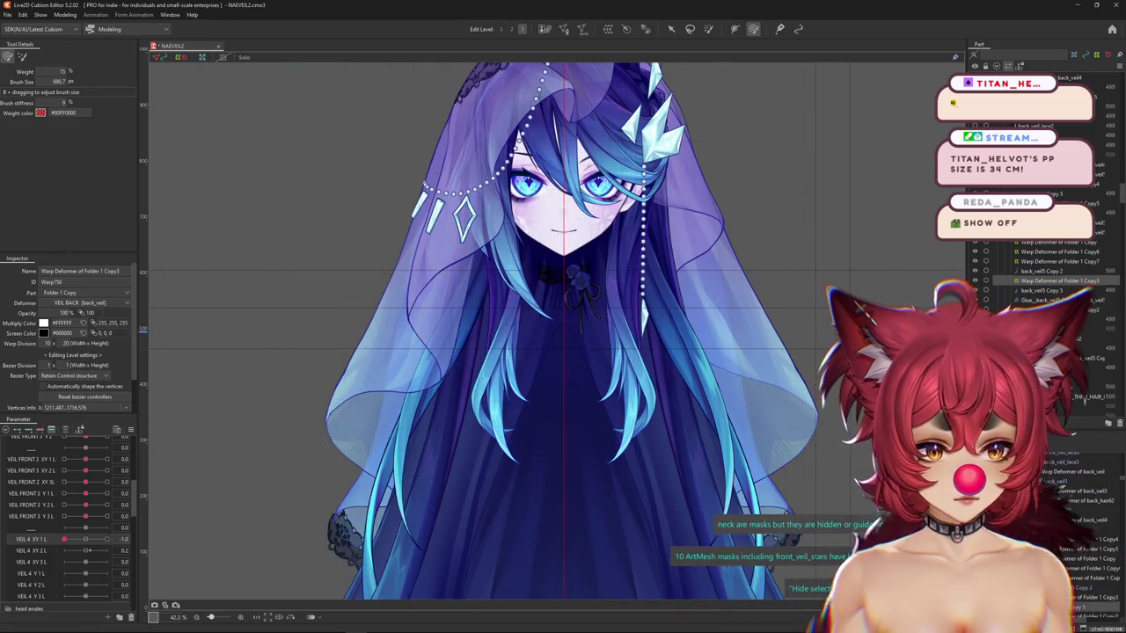
click(1042, 290)
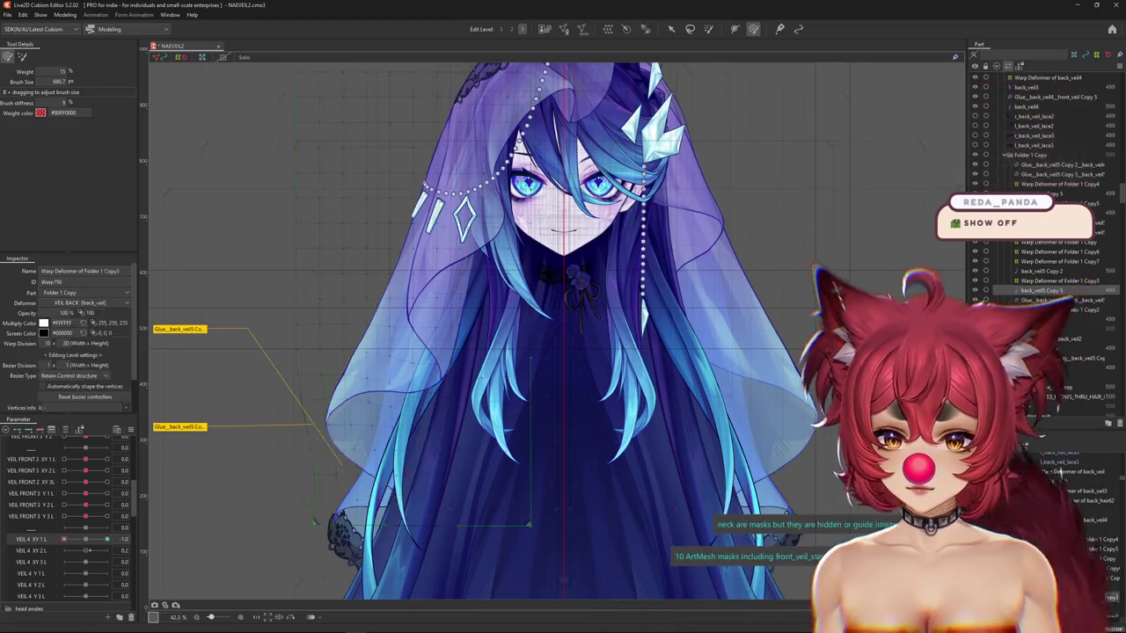
click(1060, 262)
click(1060, 252)
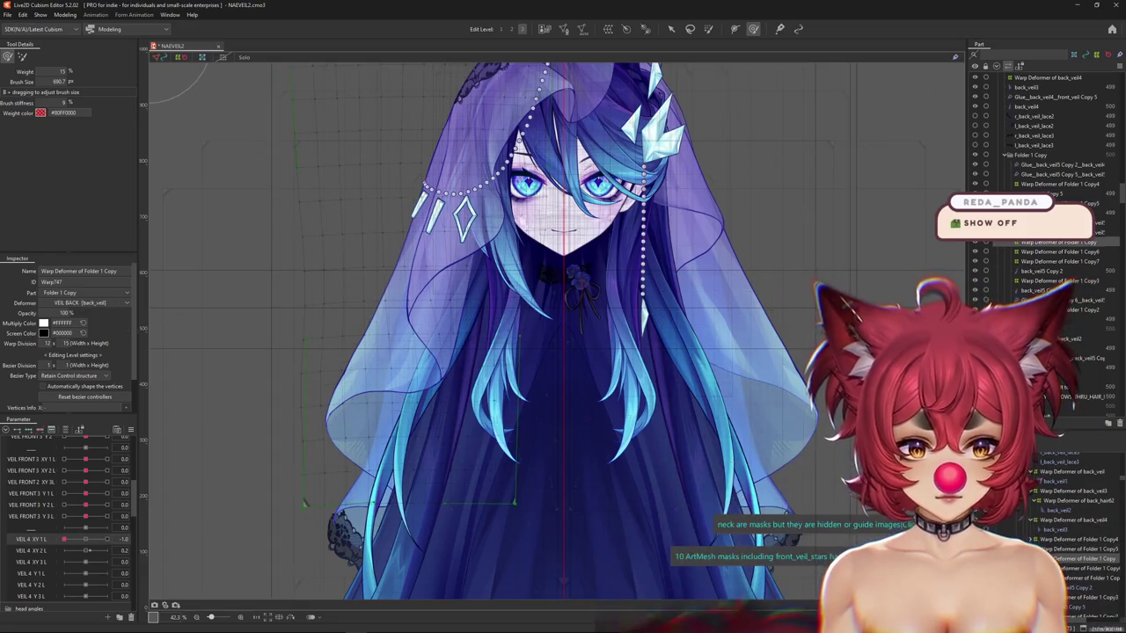
click(1060, 261)
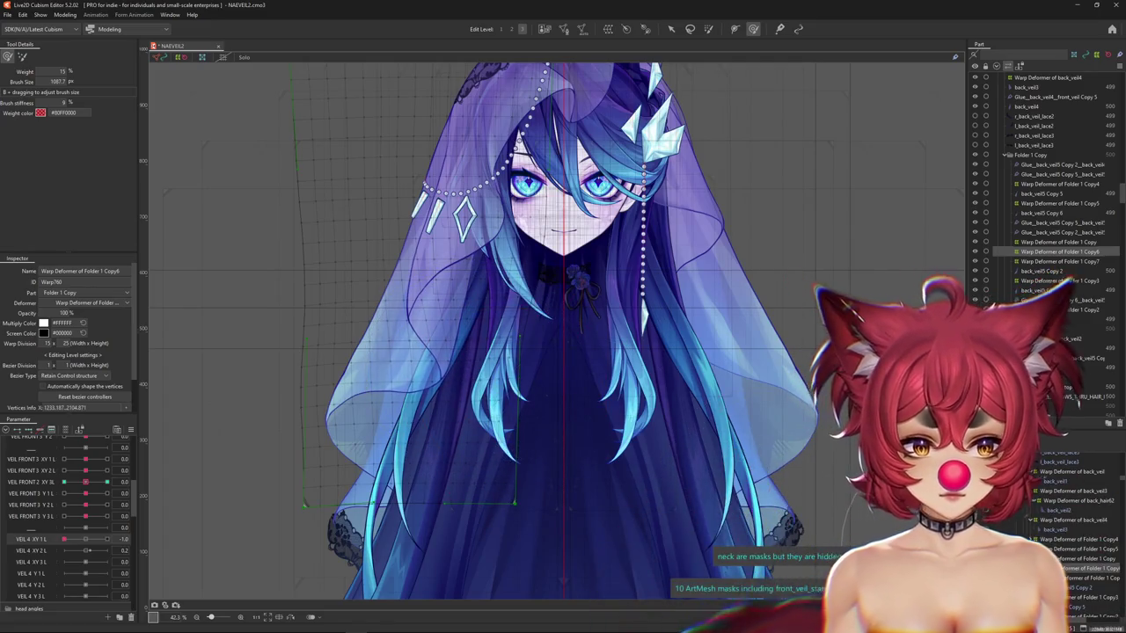
click(1060, 261)
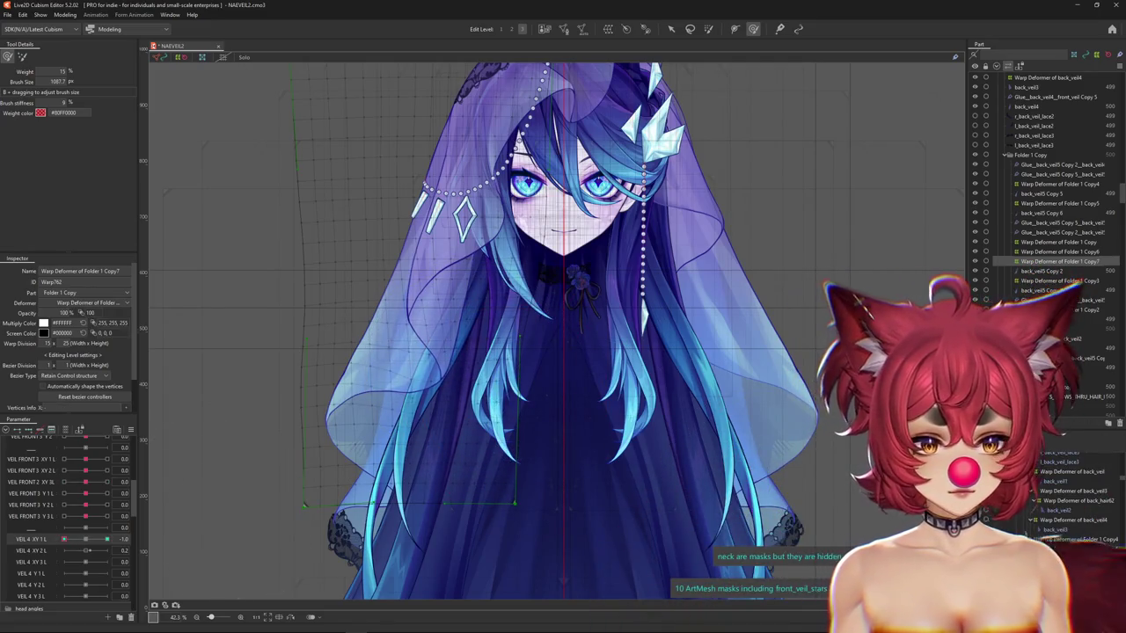
Set VEIL 4 XY 1 L and XY 2 L to 1.0 and brush the veil down and left.
click(88, 540)
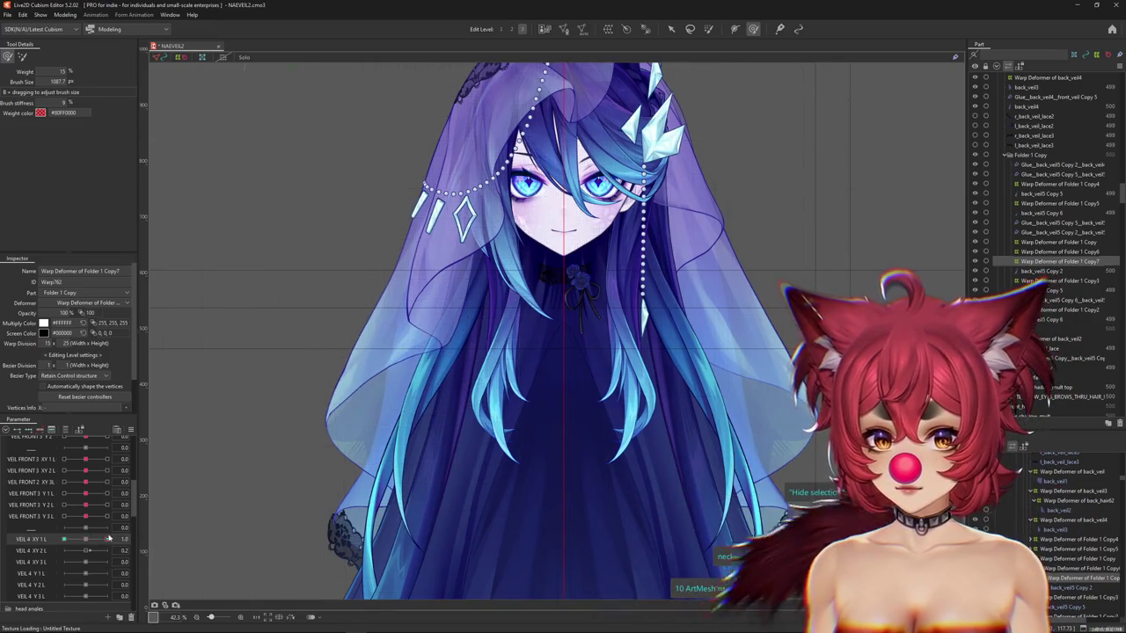
click(35, 540)
click(105, 538)
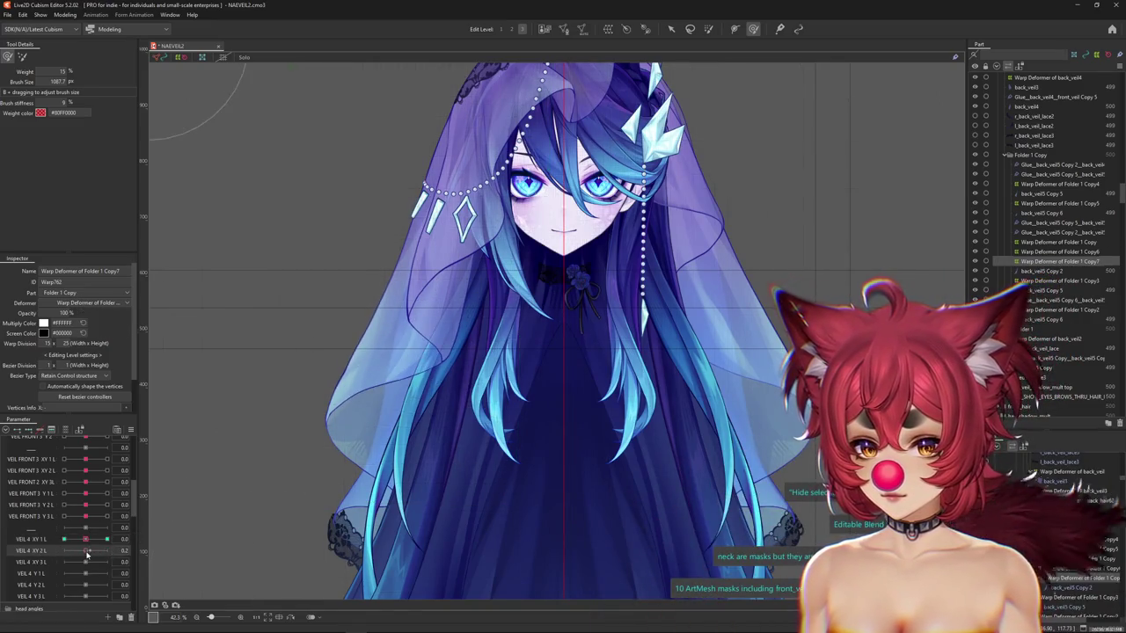
click(106, 551)
mouse_move(385, 356)
mouse_down()
mouse_move(417, 376)
mouse_move(142, 565)
mouse_up()
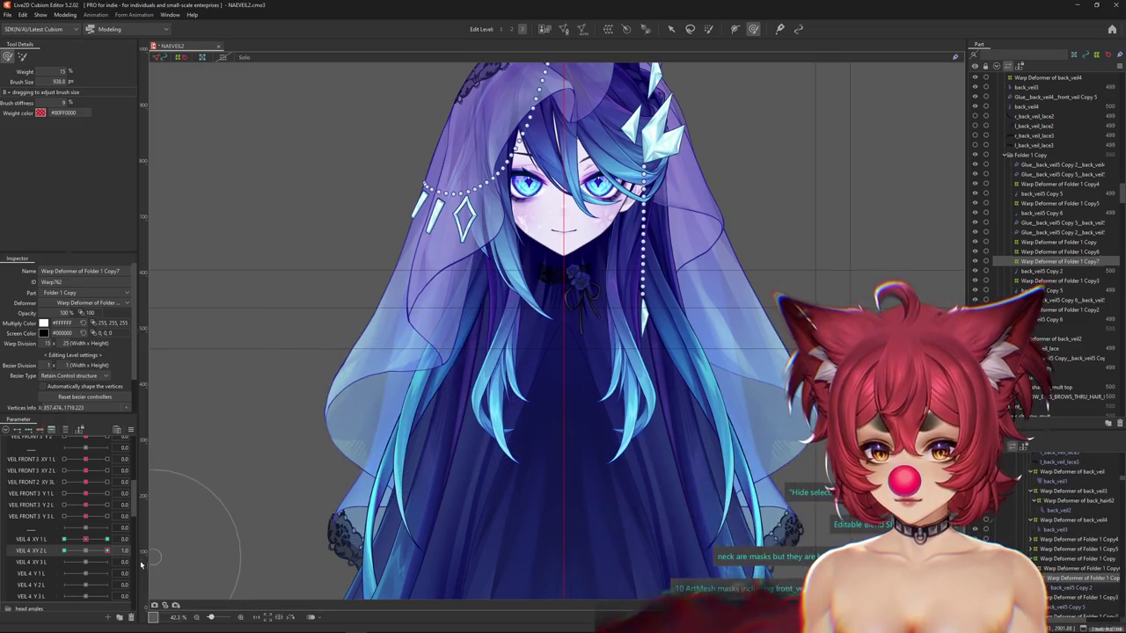
drag(399, 292, 252, 481)
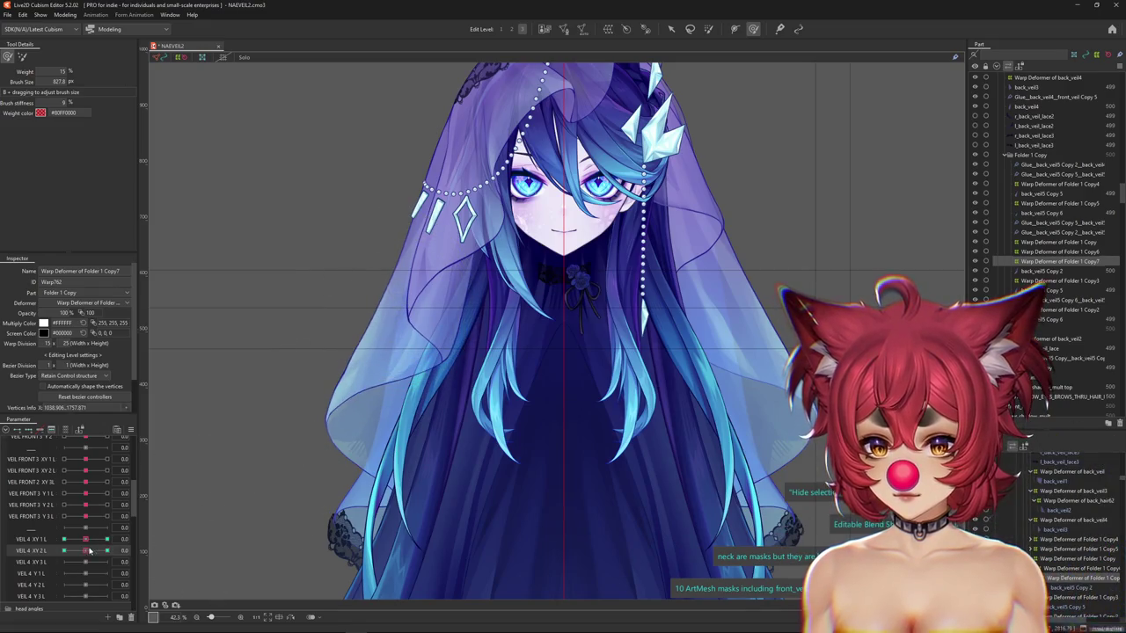
At VEIL 4 XY 2 L -1.0, reshape the lower veil and enlarge the brush.
drag(85, 551, 64, 551)
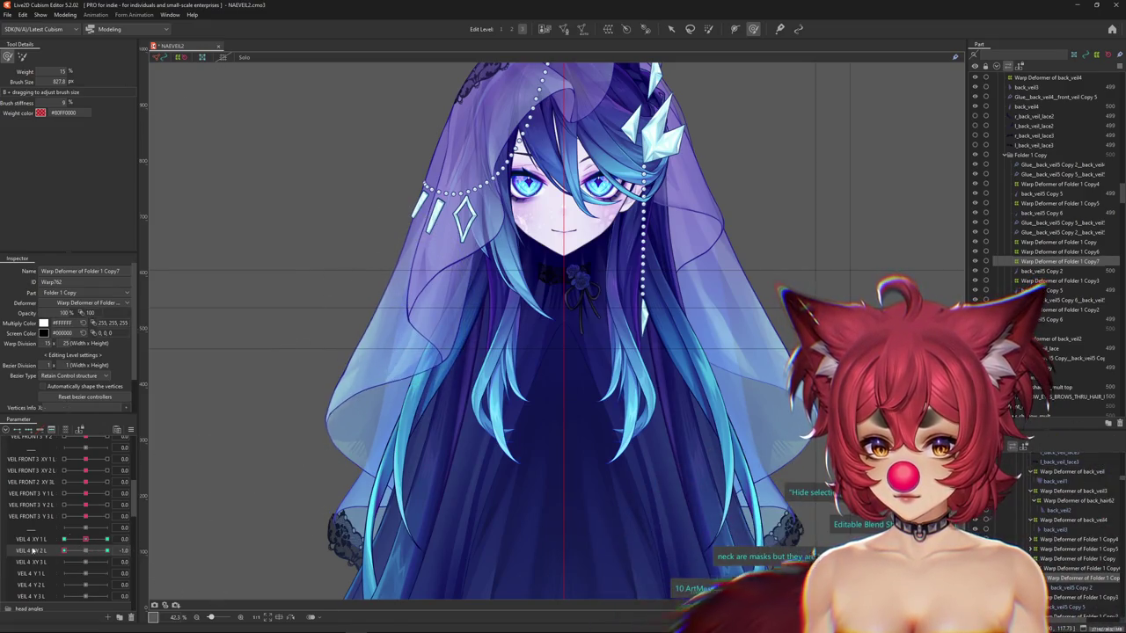
mouse_move(390, 369)
mouse_down()
mouse_move(378, 410)
mouse_move(437, 419)
mouse_move(439, 366)
mouse_up()
drag(439, 415, 433, 395)
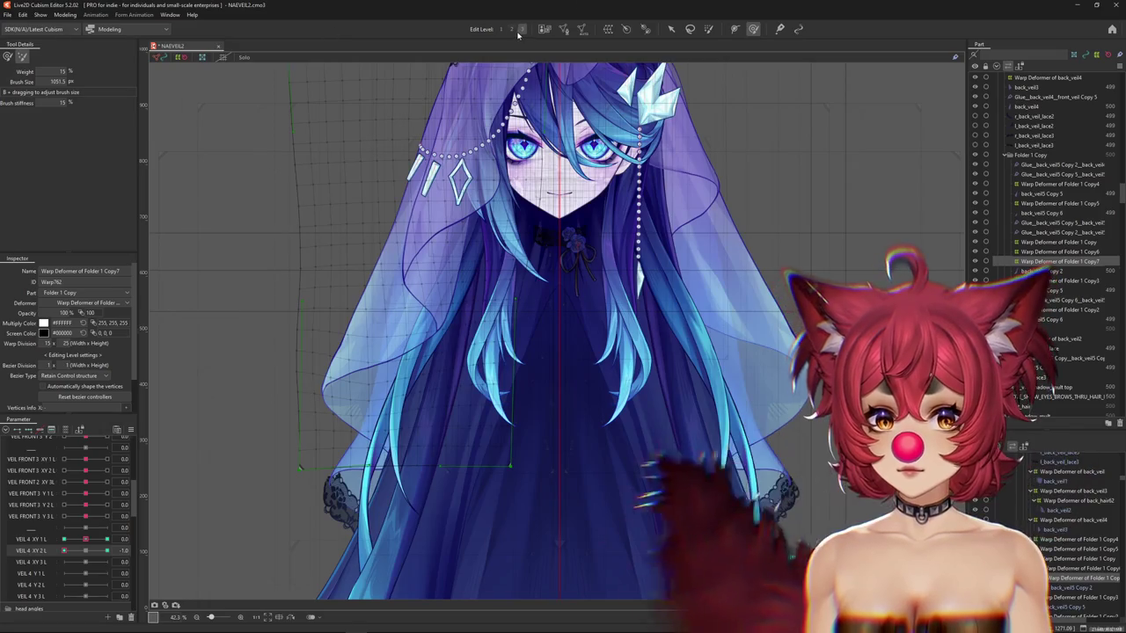
Switch to the coarser grid, reset VEIL 4 XY 2 L to 0 and resize the deform brush.
key(2)
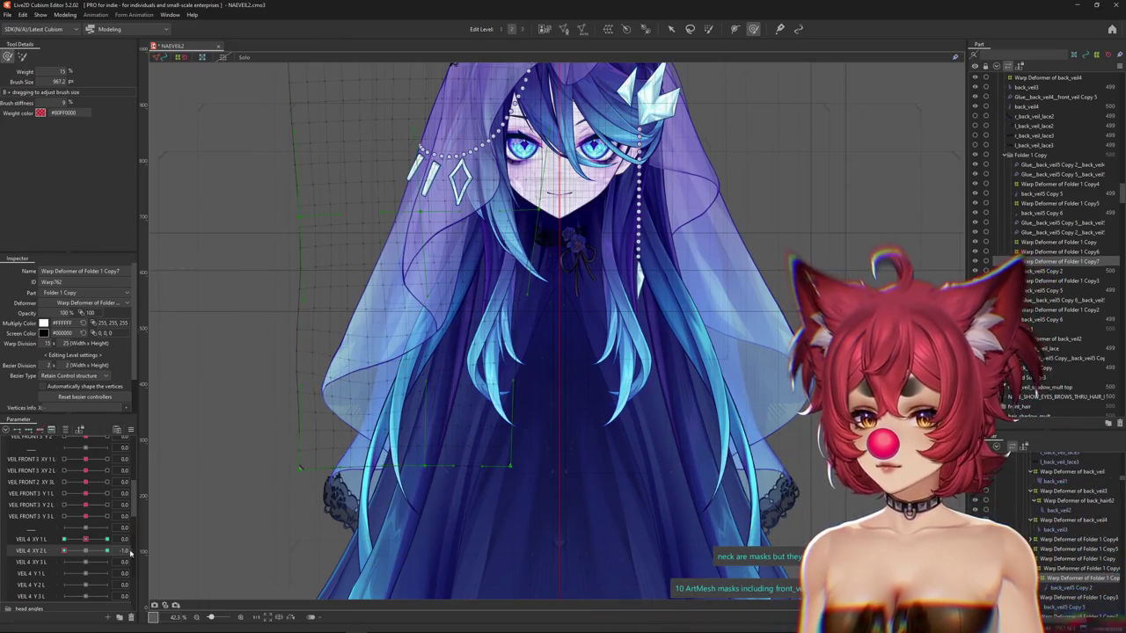
click(86, 551)
drag(458, 352, 433, 363)
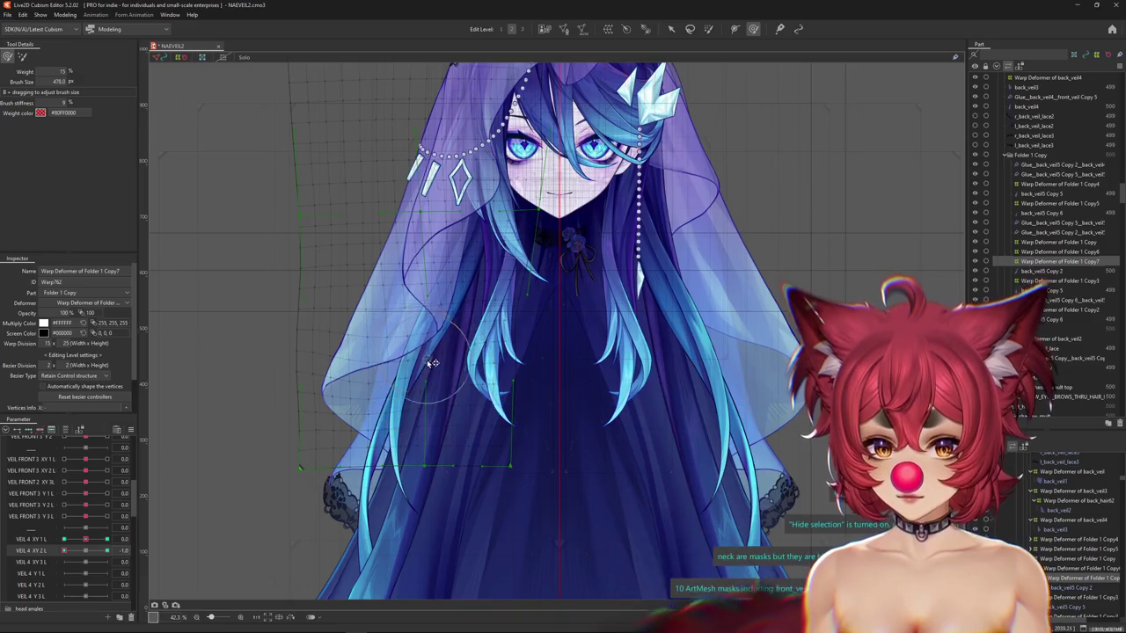
key(ctrl+h)
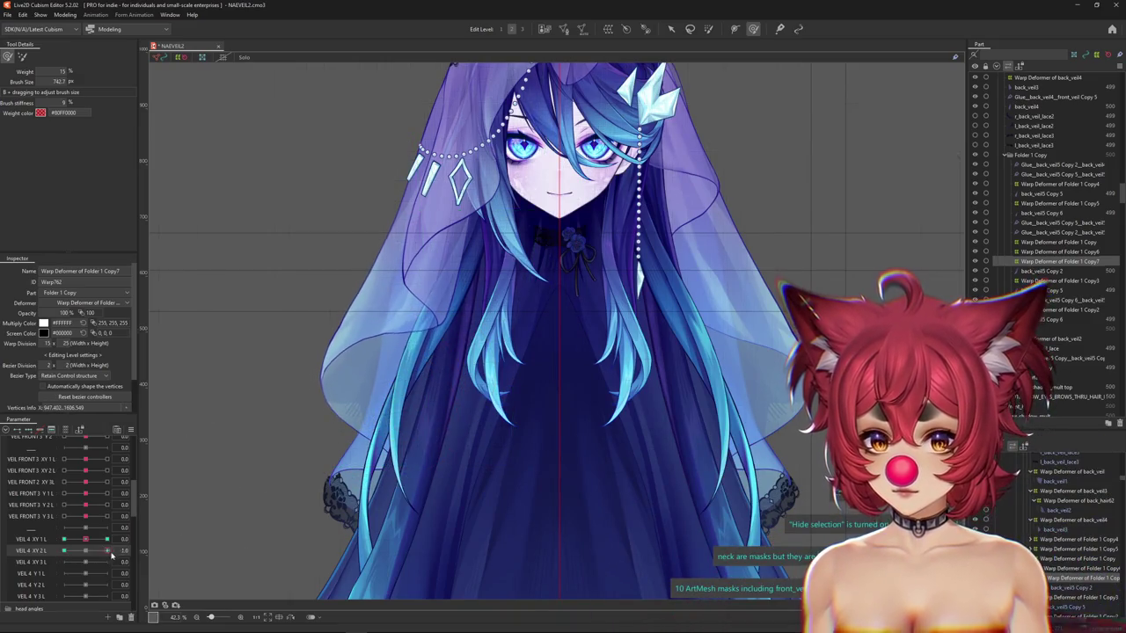
drag(274, 449, 330, 342)
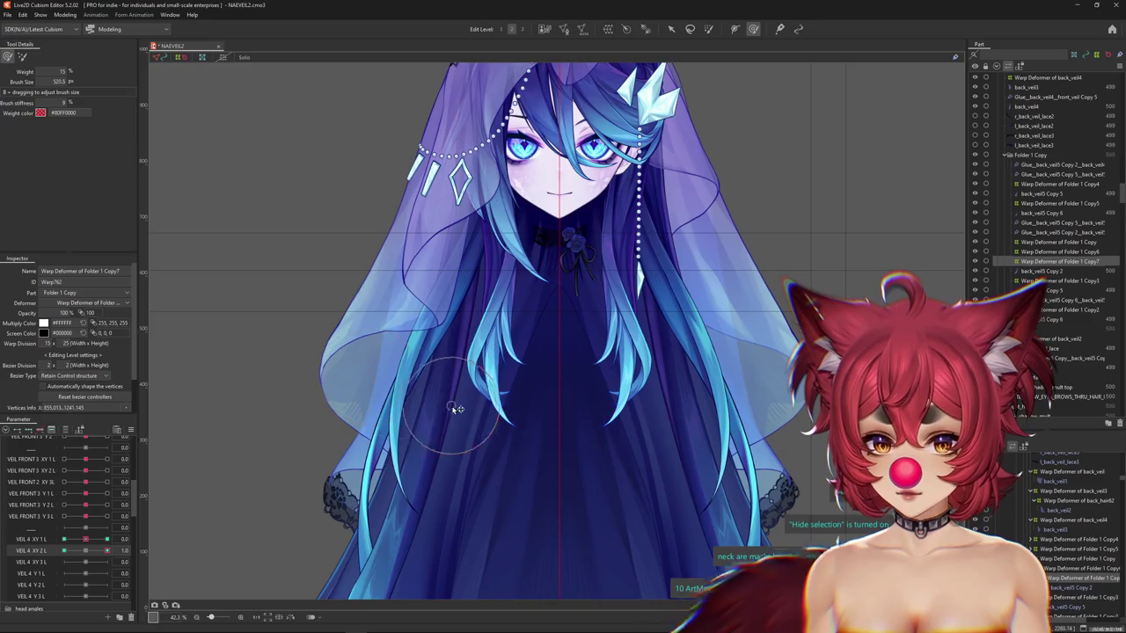
key(ctrl+h)
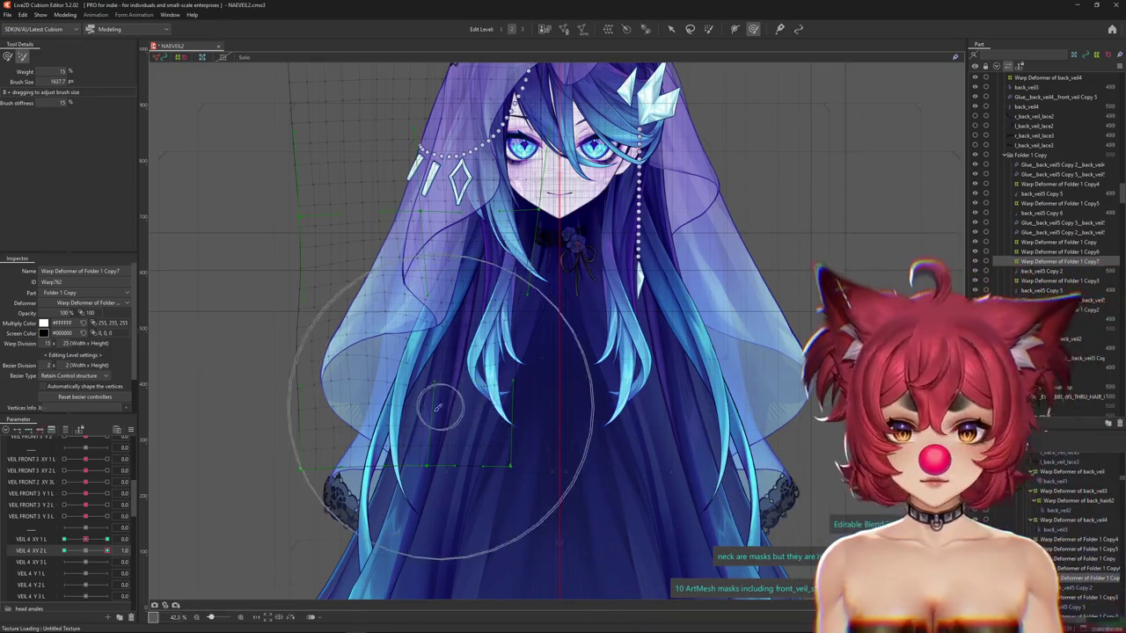
Scrub VEIL 4 XY 2 L from -1.0 toward its maximum and change the brush setting.
drag(76, 556, 45, 558)
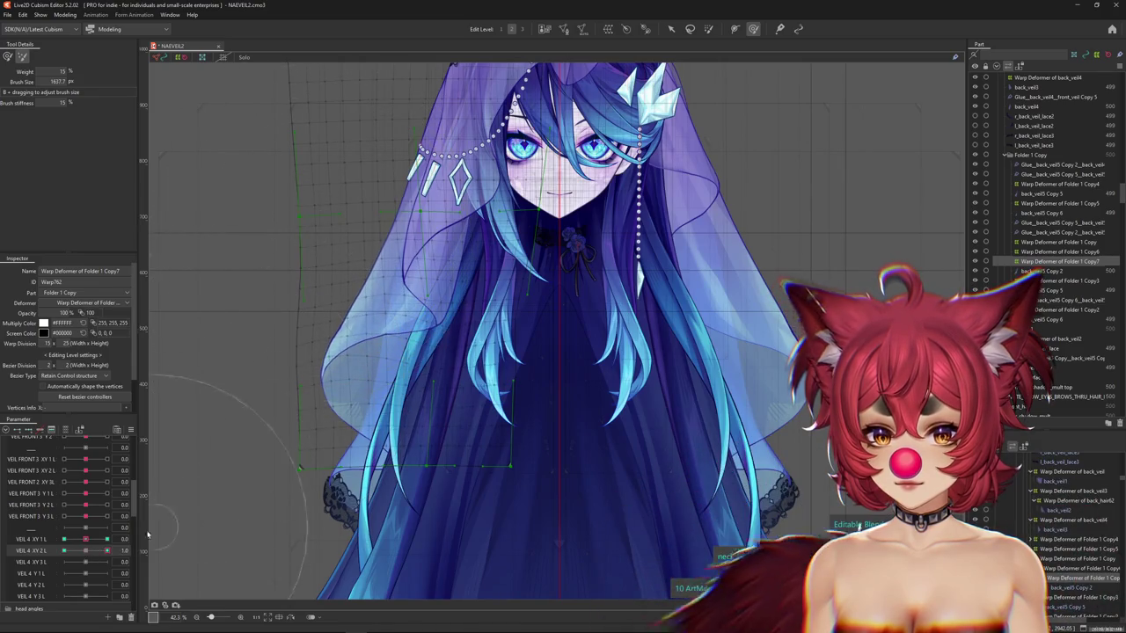
click(94, 552)
drag(94, 552, 97, 552)
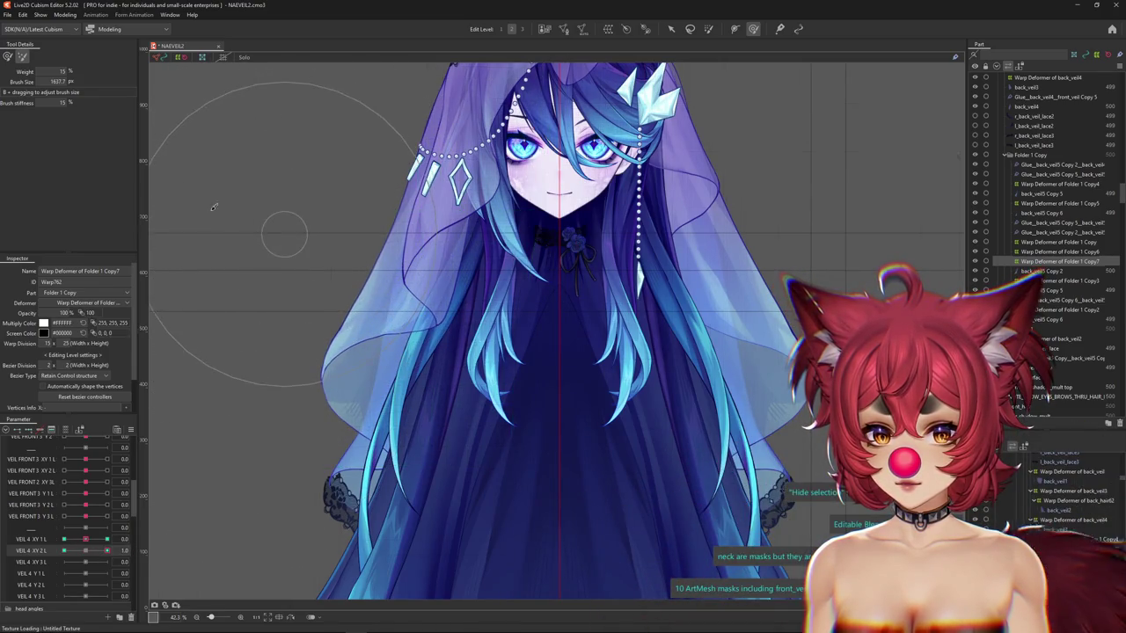
click(22, 79)
drag(96, 553, 121, 552)
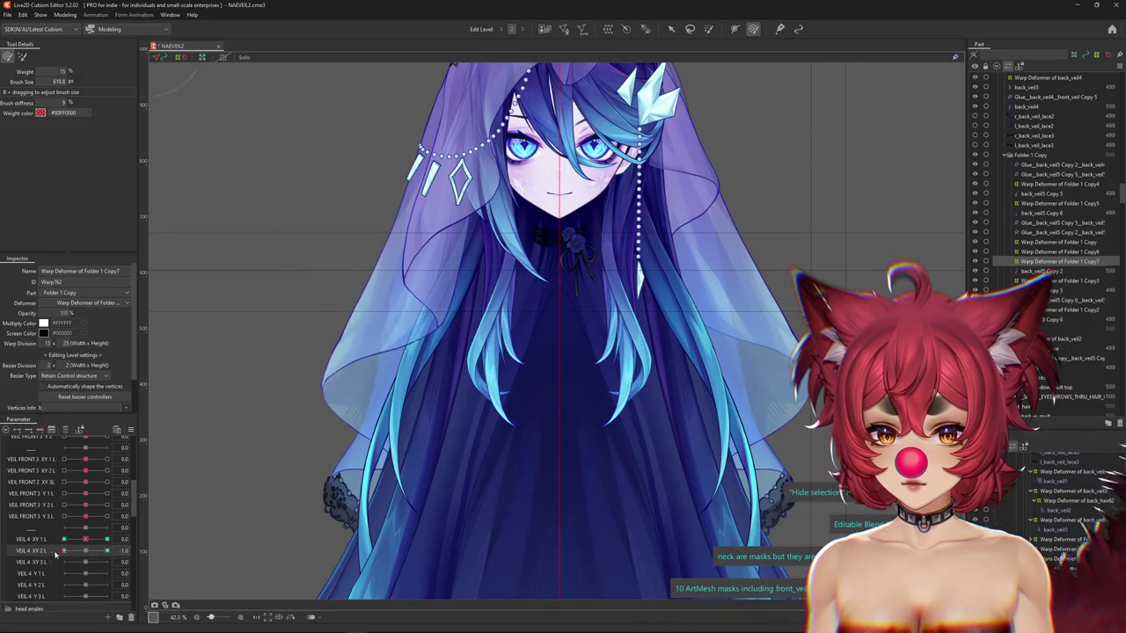
click(32, 552)
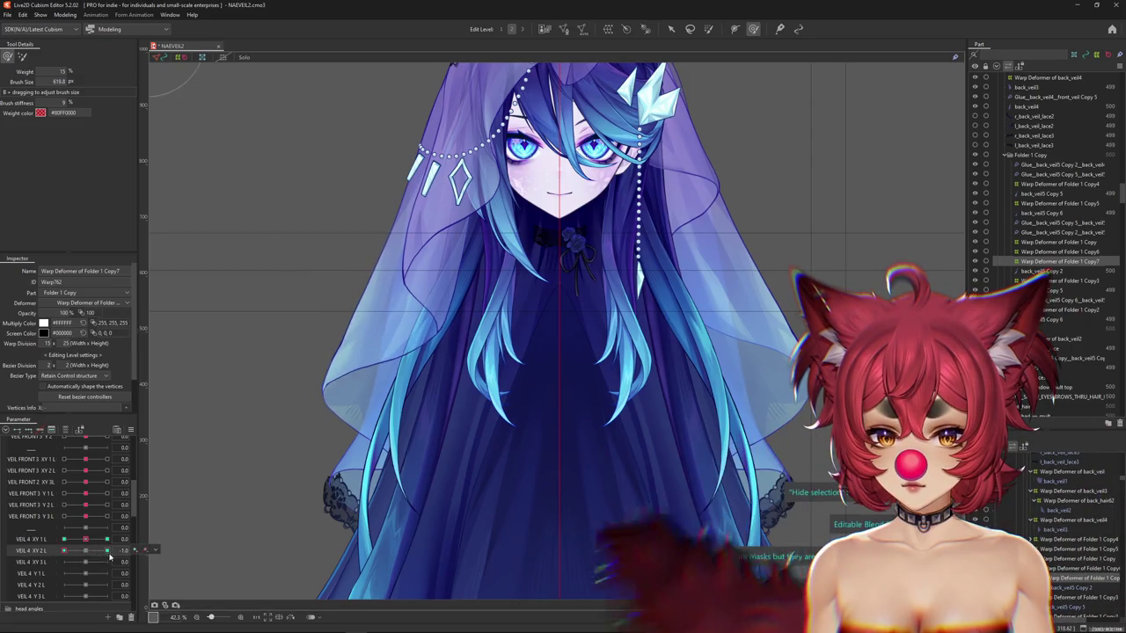
Sculpt the veil at VEIL 4 XY 2 L 1.0, undoing the last stroke.
drag(372, 346, 380, 399)
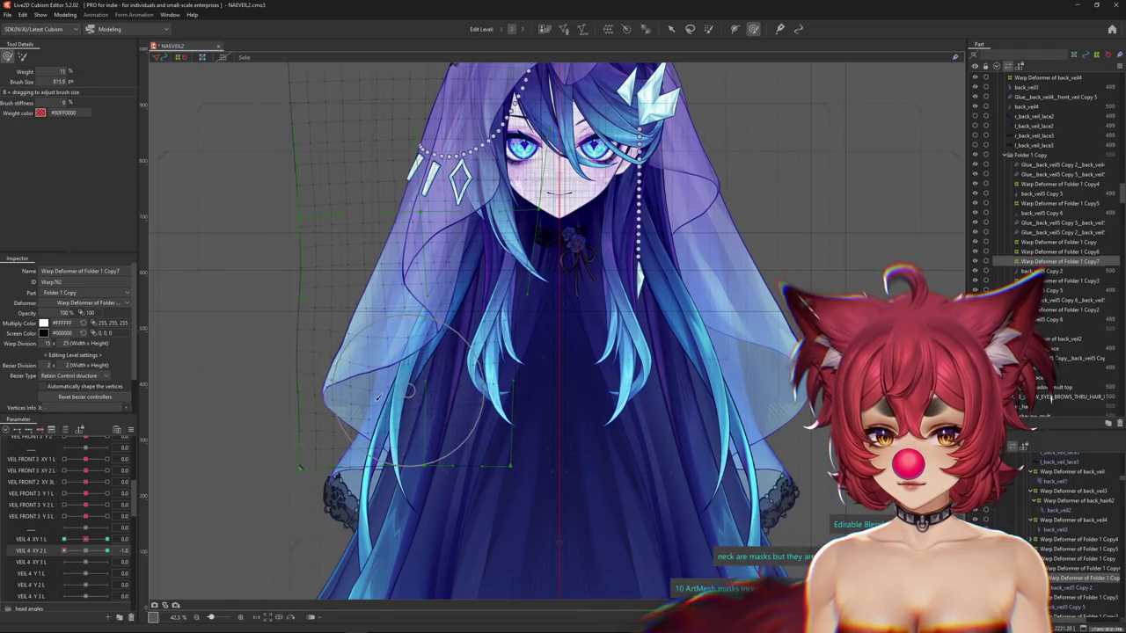
drag(226, 478, 180, 522)
drag(88, 553, 263, 475)
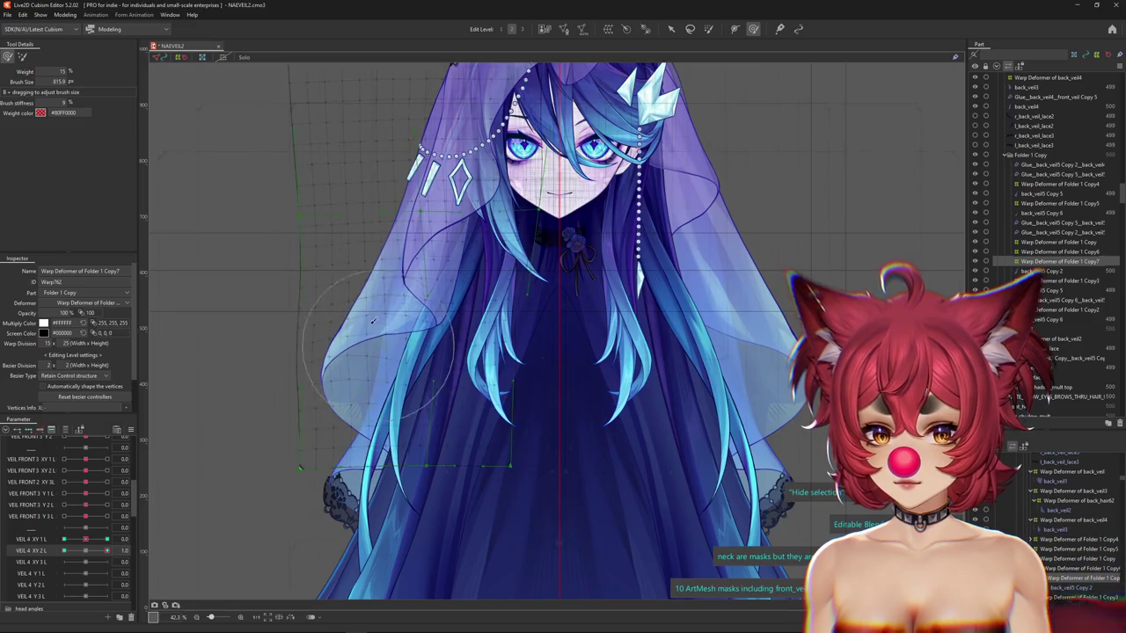
drag(353, 329, 327, 327)
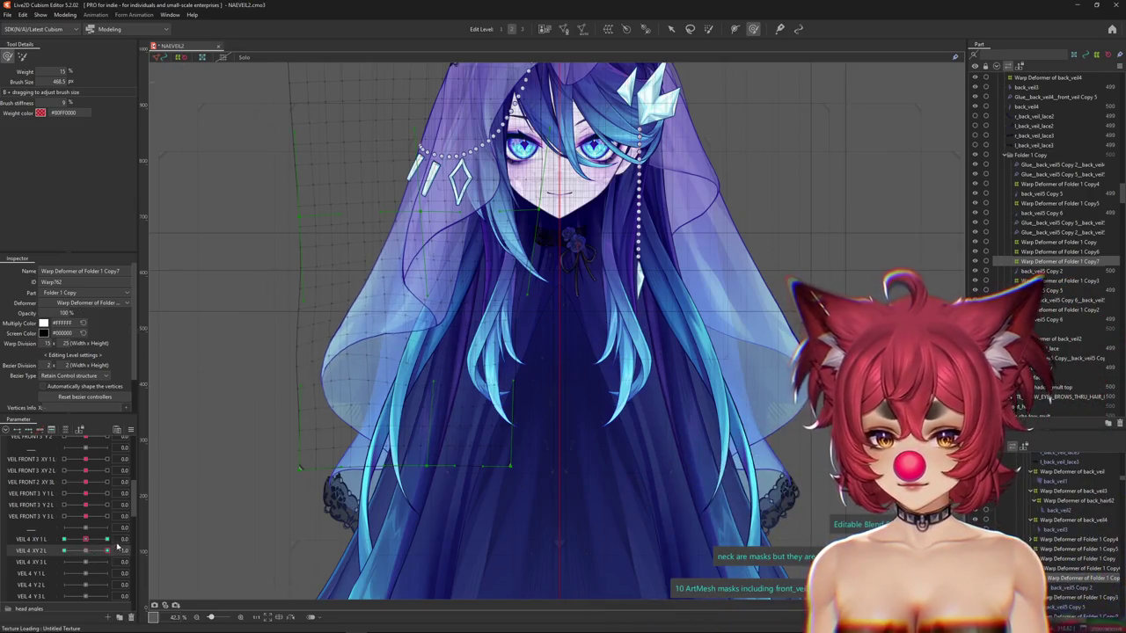
drag(332, 352, 334, 302)
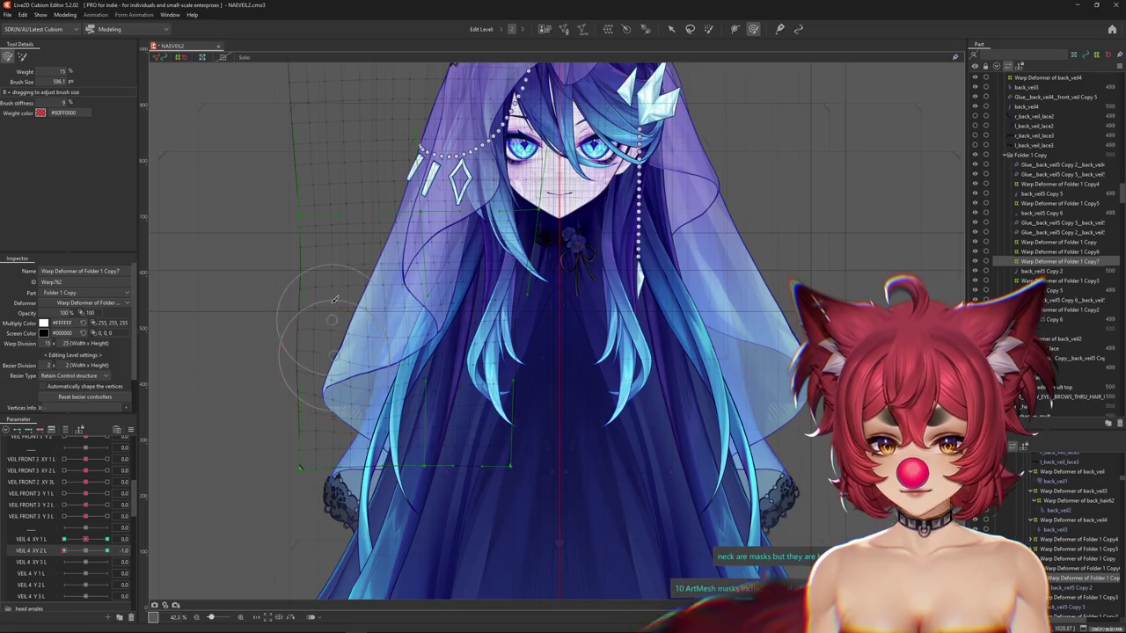
scroll(176, 176, up, 1)
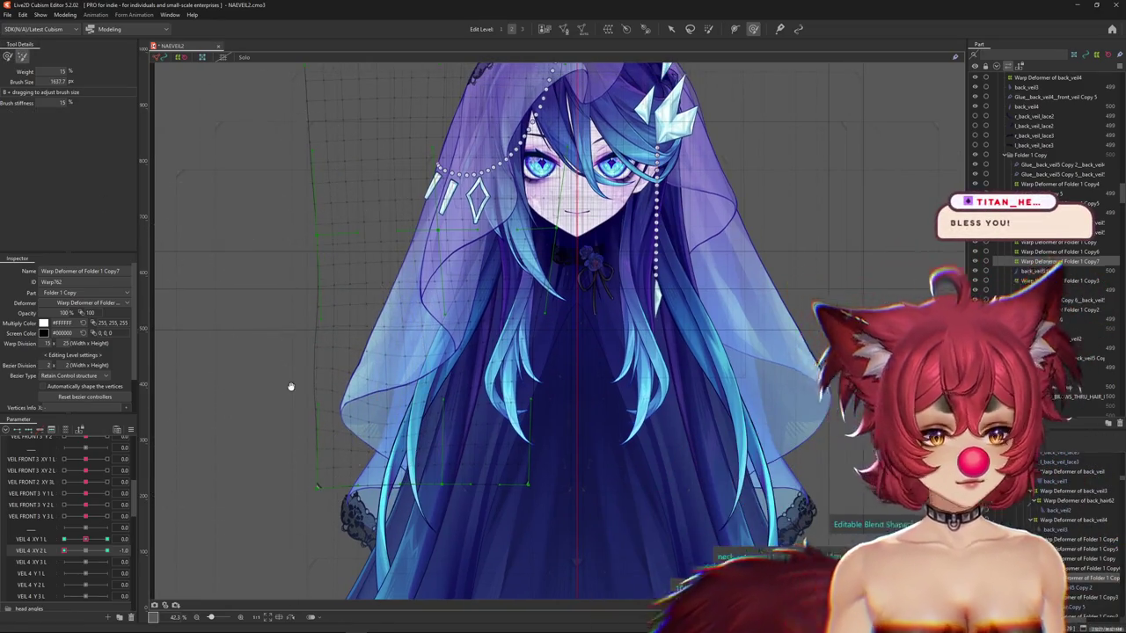
key(ctrl+z)
Hide the deformer grid and scrub VEIL 4 XY 2 L from 0 to 1.0 to preview the veil.
key(ctrl+h)
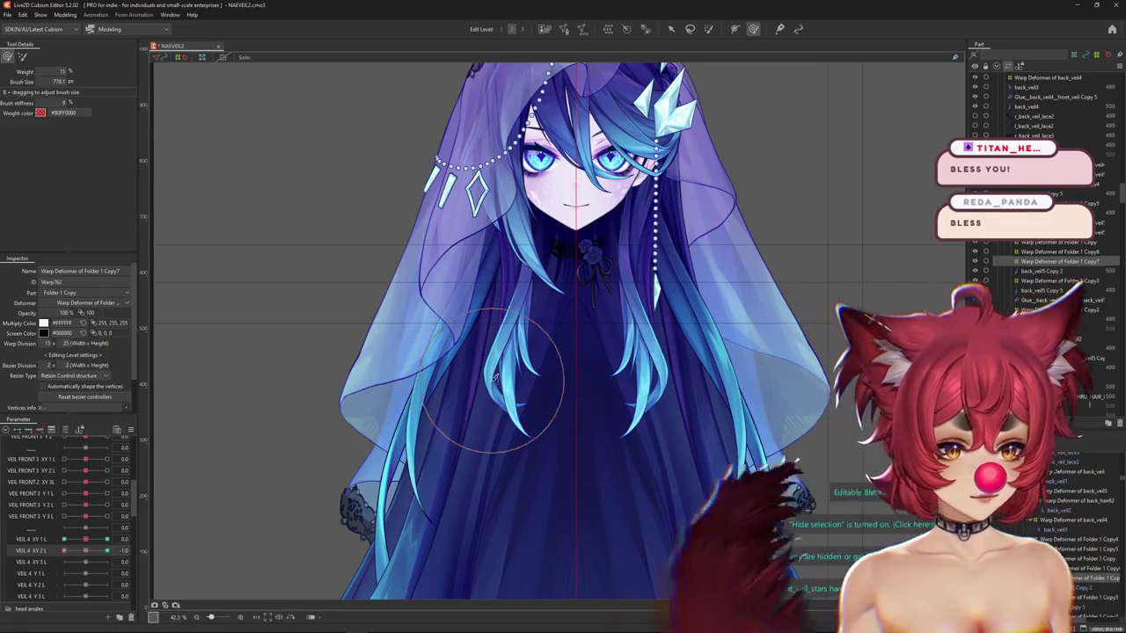
click(85, 550)
drag(86, 551, 104, 550)
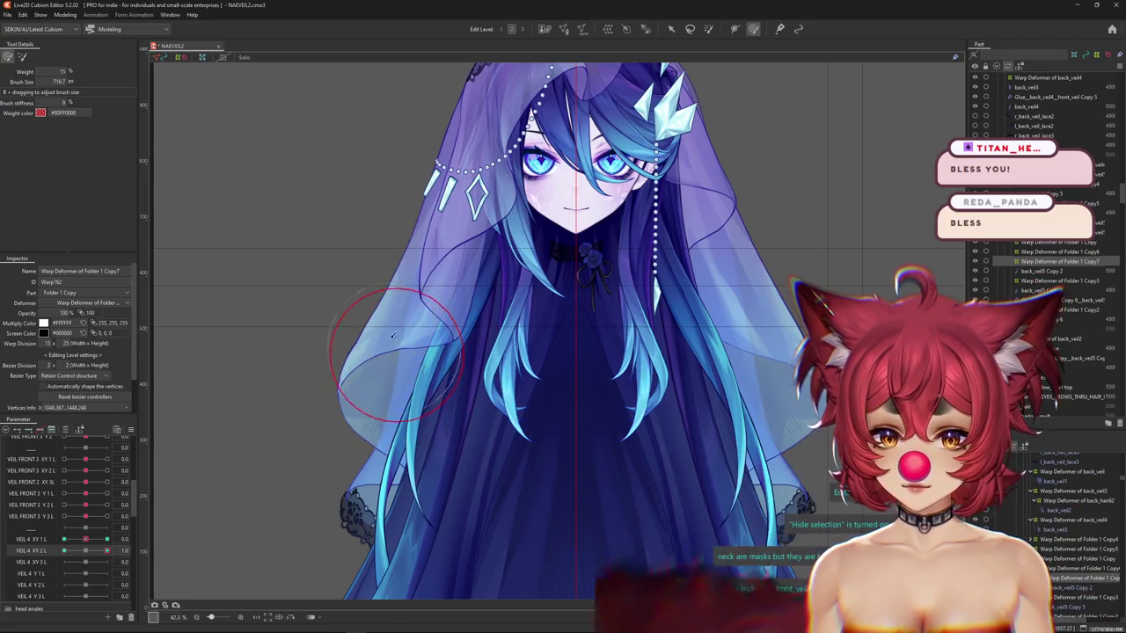
drag(394, 326, 406, 309)
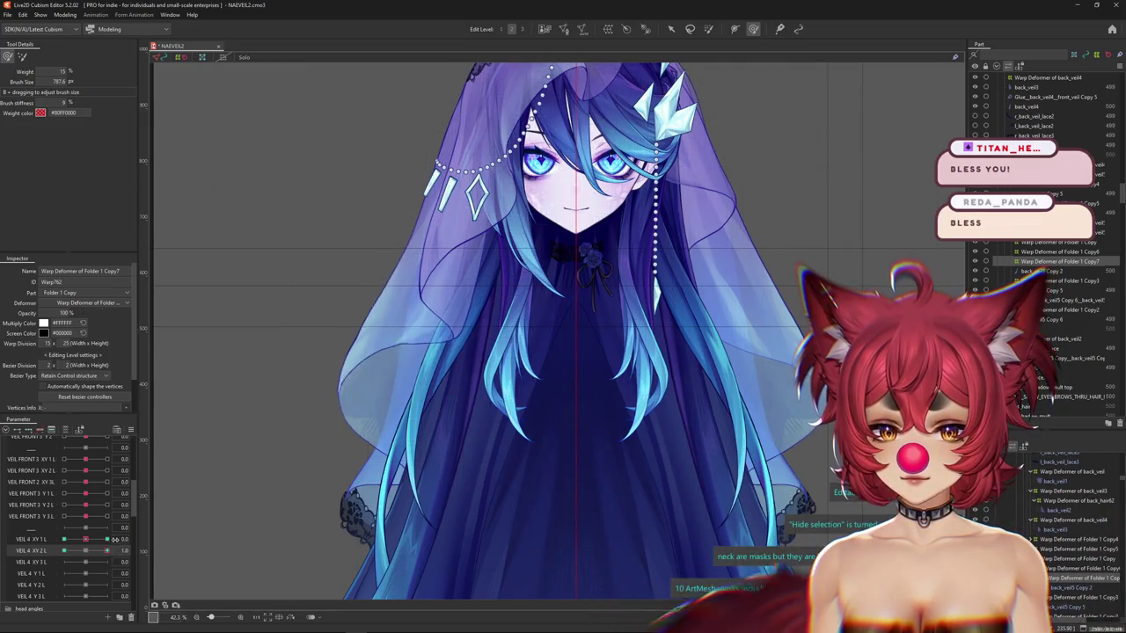
click(101, 548)
Set VEIL 4 XY 3 L to 1.0 and size the deform brush over the veil.
click(35, 562)
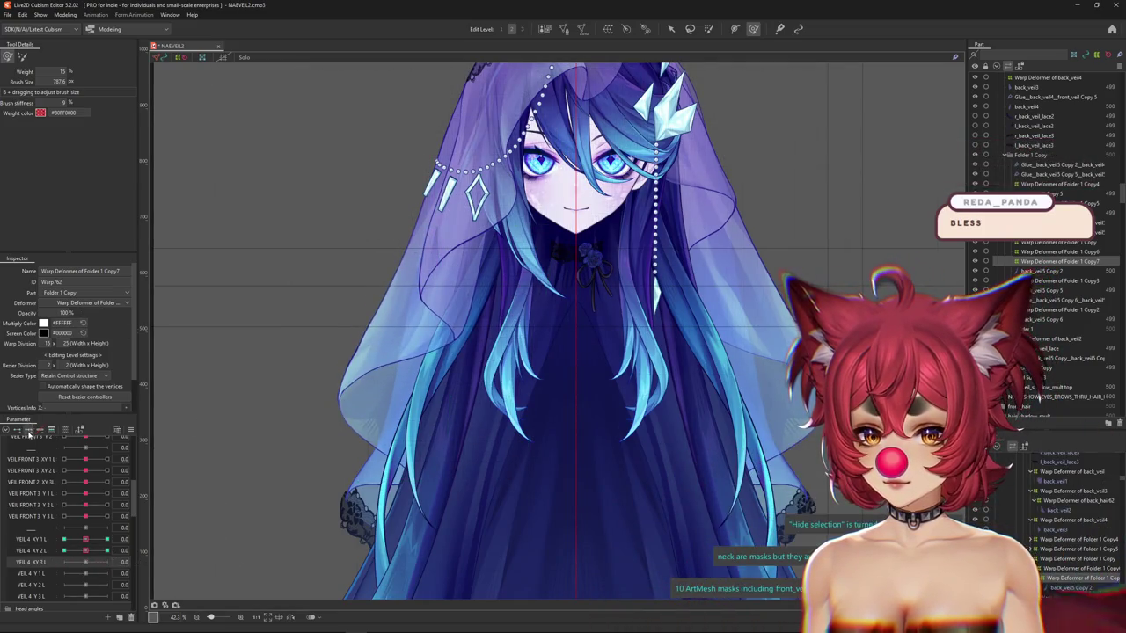
click(106, 562)
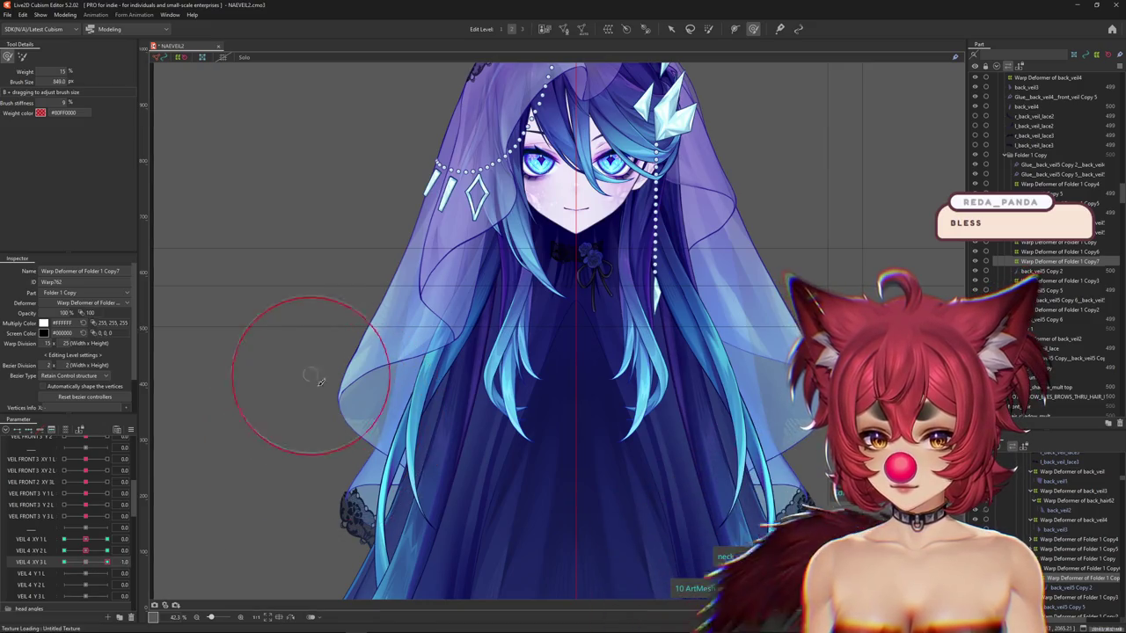
drag(309, 372, 332, 406)
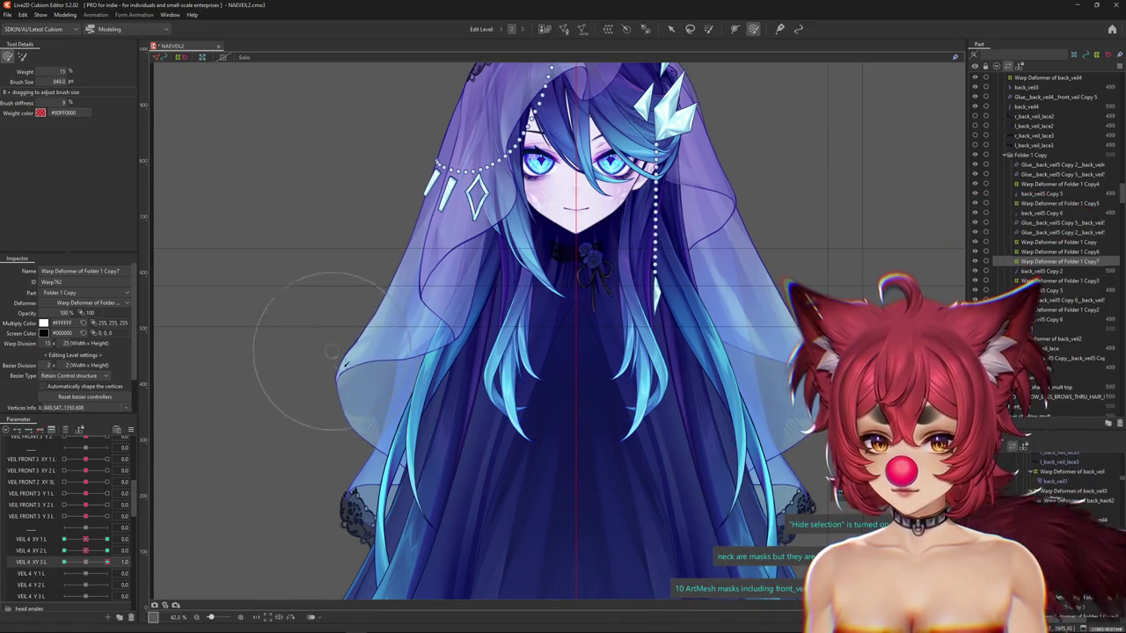
mouse_move(342, 356)
mouse_down()
mouse_move(378, 349)
mouse_move(400, 367)
mouse_up()
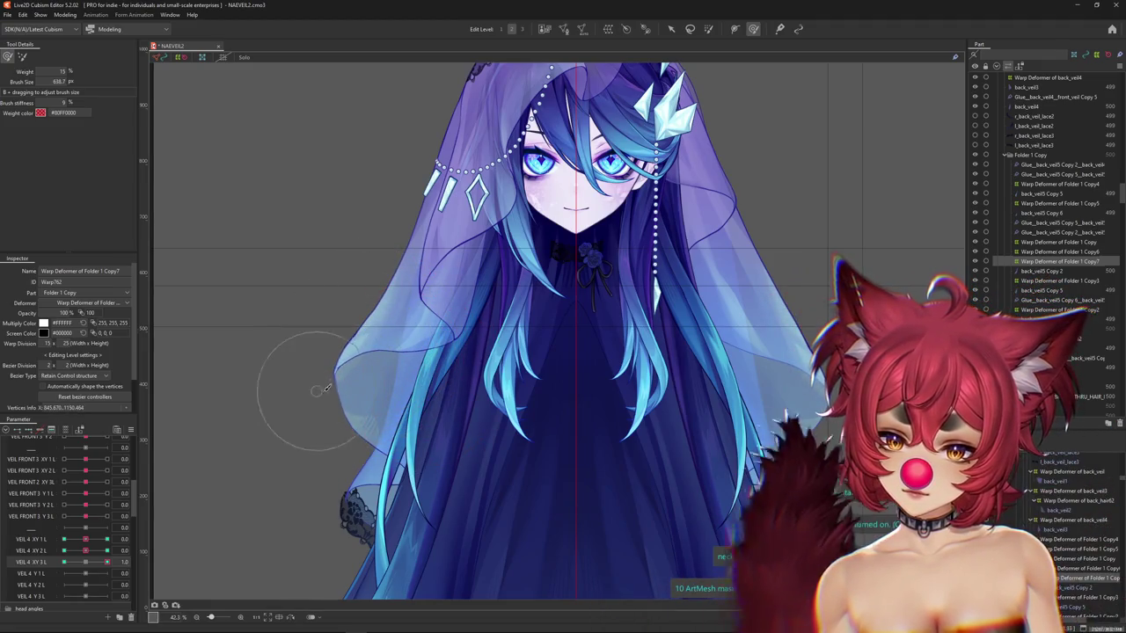
drag(325, 405, 348, 368)
Brush the veil at VEIL 4 XY 3 L -1.0, then return to 1.0 with the deform brush.
drag(85, 561, 58, 573)
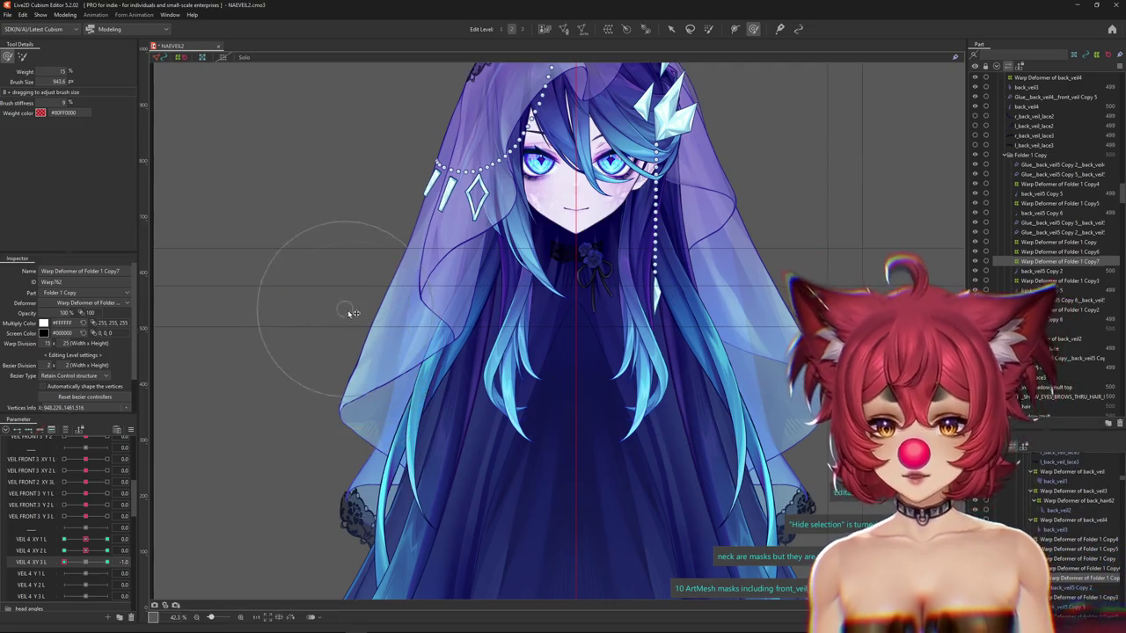
drag(369, 383, 317, 379)
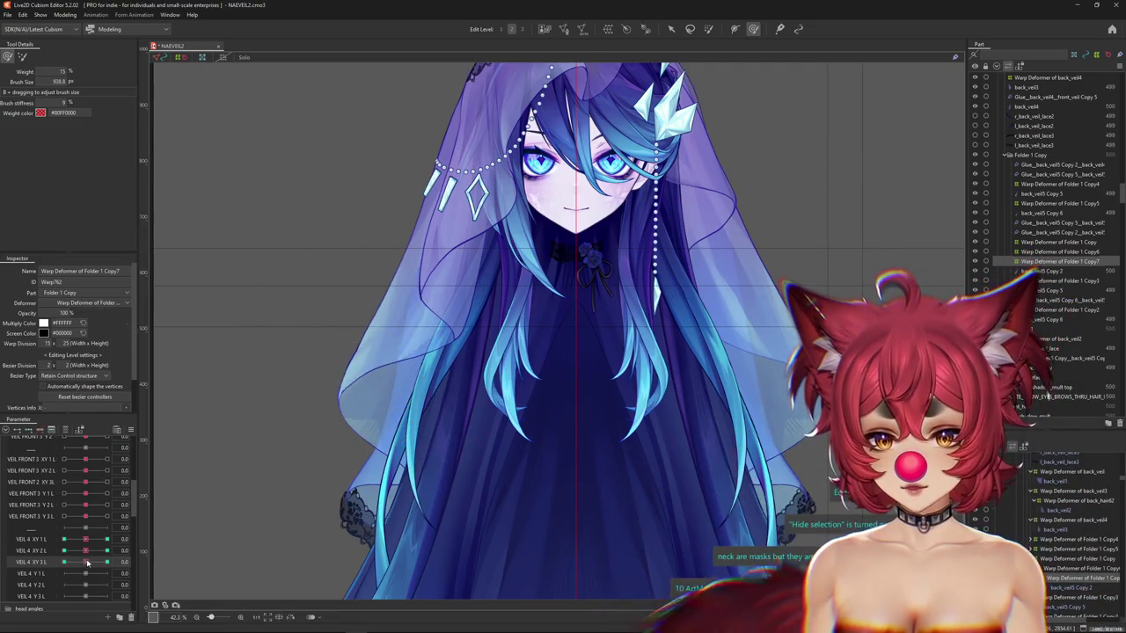
click(106, 561)
mouse_move(306, 338)
mouse_down()
mouse_move(325, 380)
mouse_move(304, 378)
mouse_up()
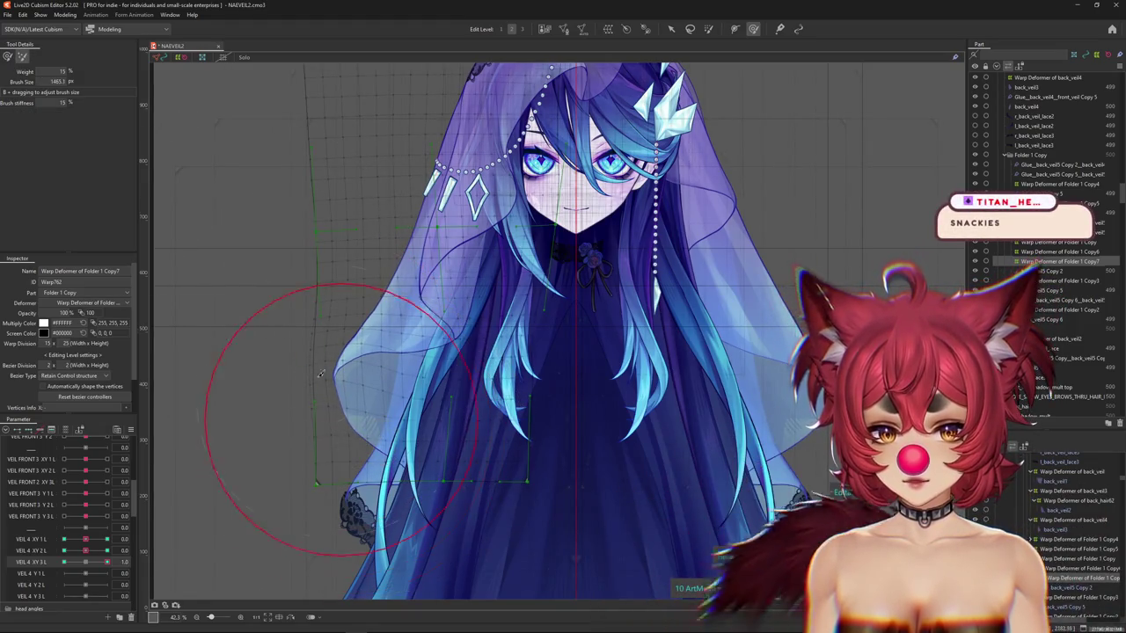
click(9, 56)
mouse_move(400, 400)
mouse_down()
mouse_move(387, 323)
mouse_move(399, 312)
mouse_up()
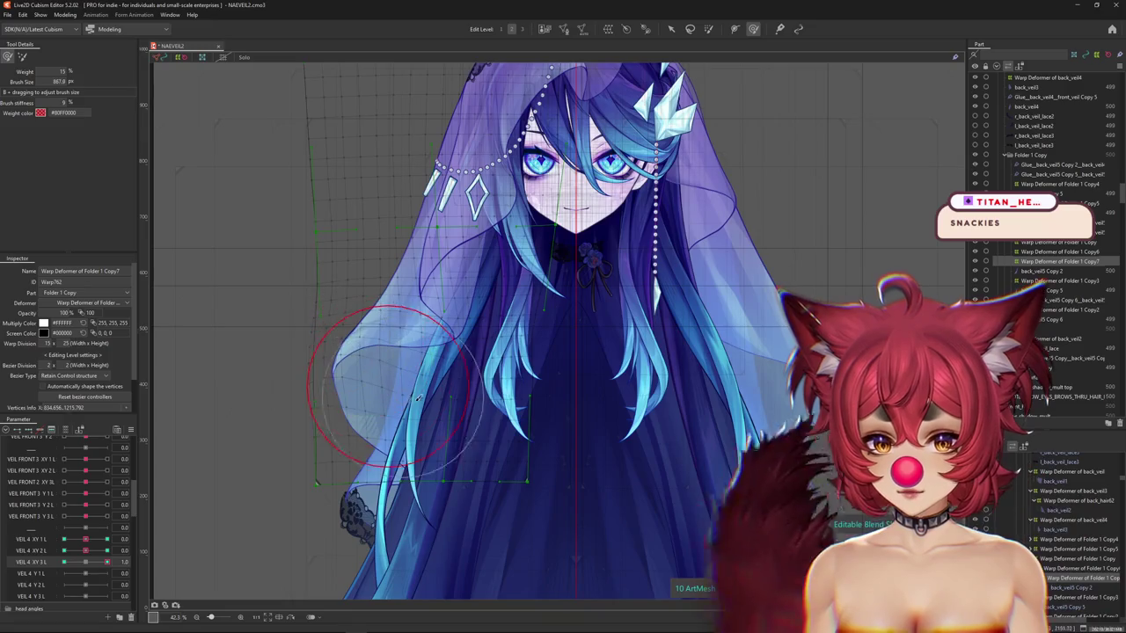
Hide the deformer grid and brush-shape the left veil at the 1.0 key.
click(86, 568)
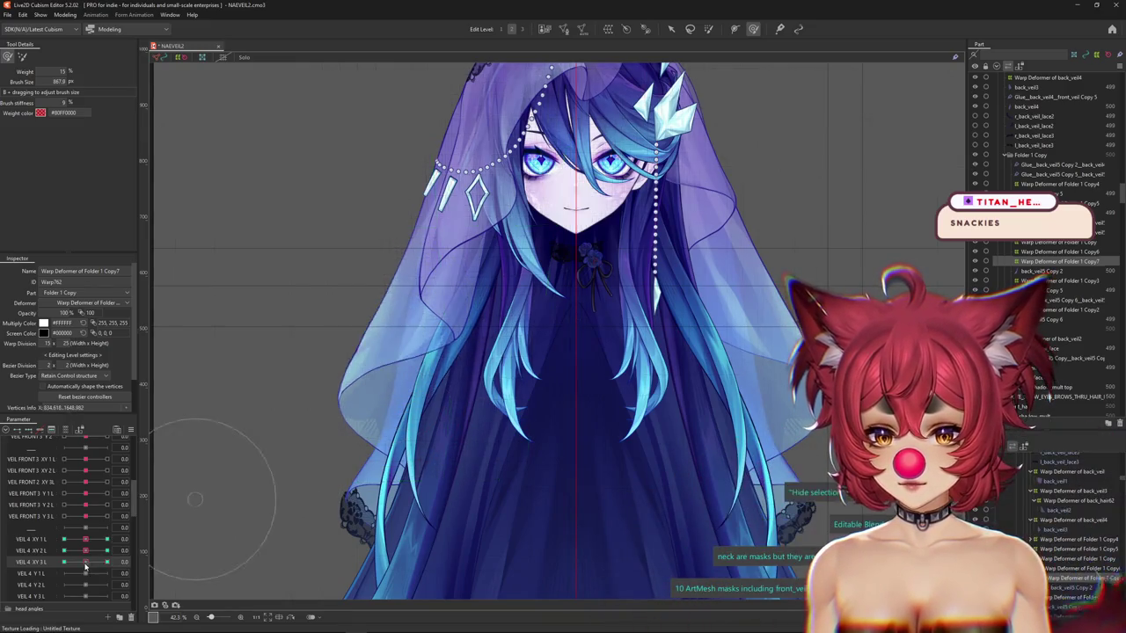
drag(388, 388, 406, 399)
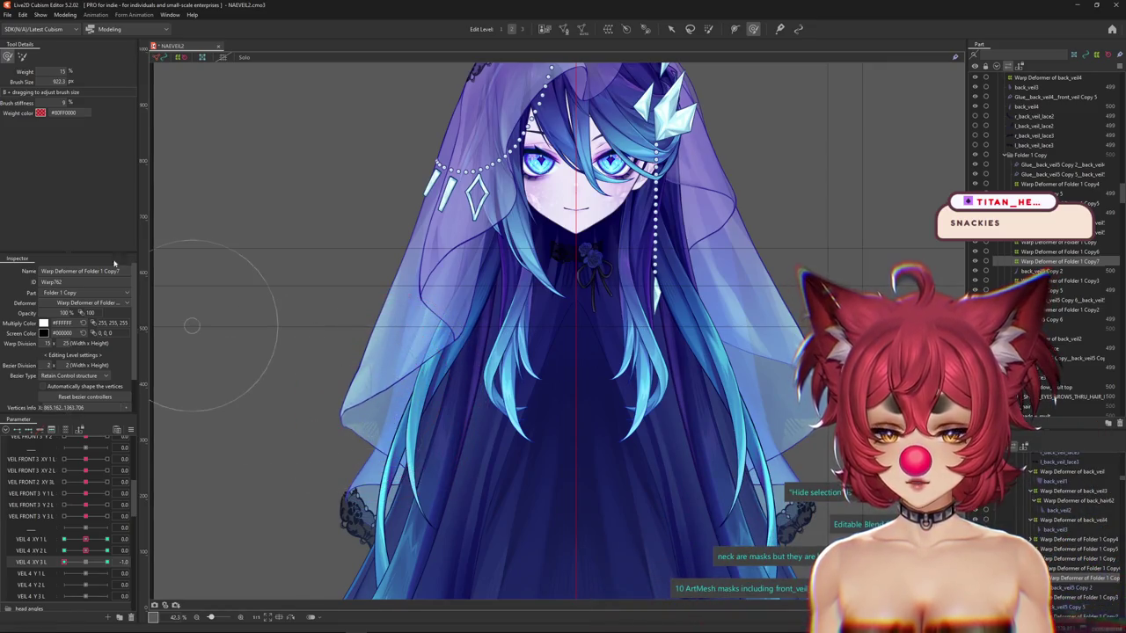
mouse_move(171, 449)
mouse_down()
mouse_move(73, 563)
mouse_move(107, 561)
mouse_up()
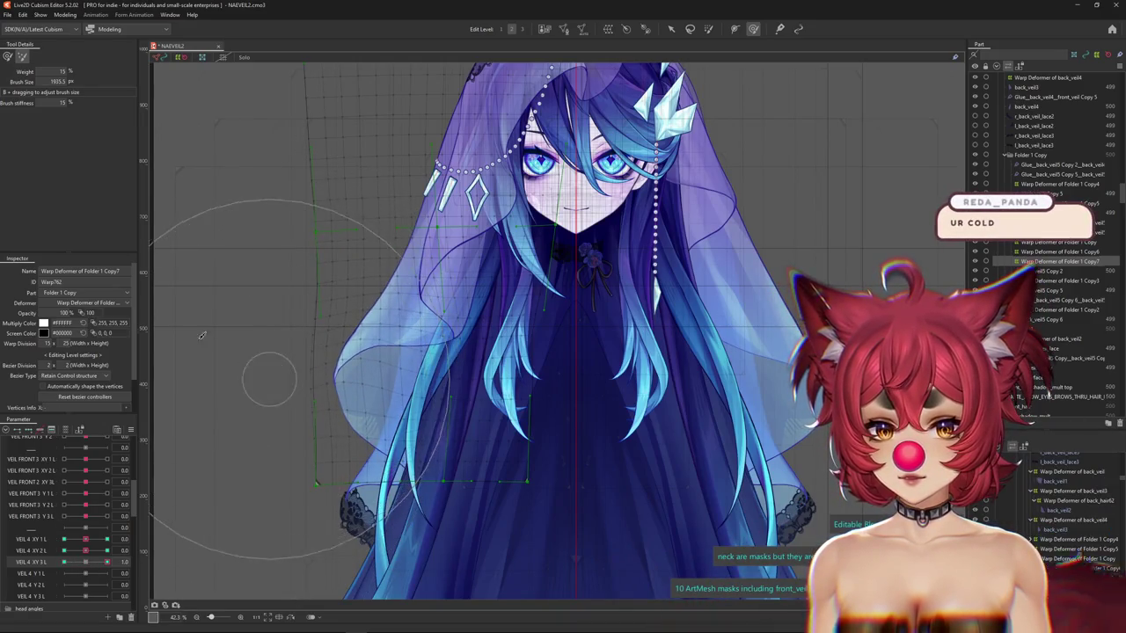
drag(264, 308, 348, 384)
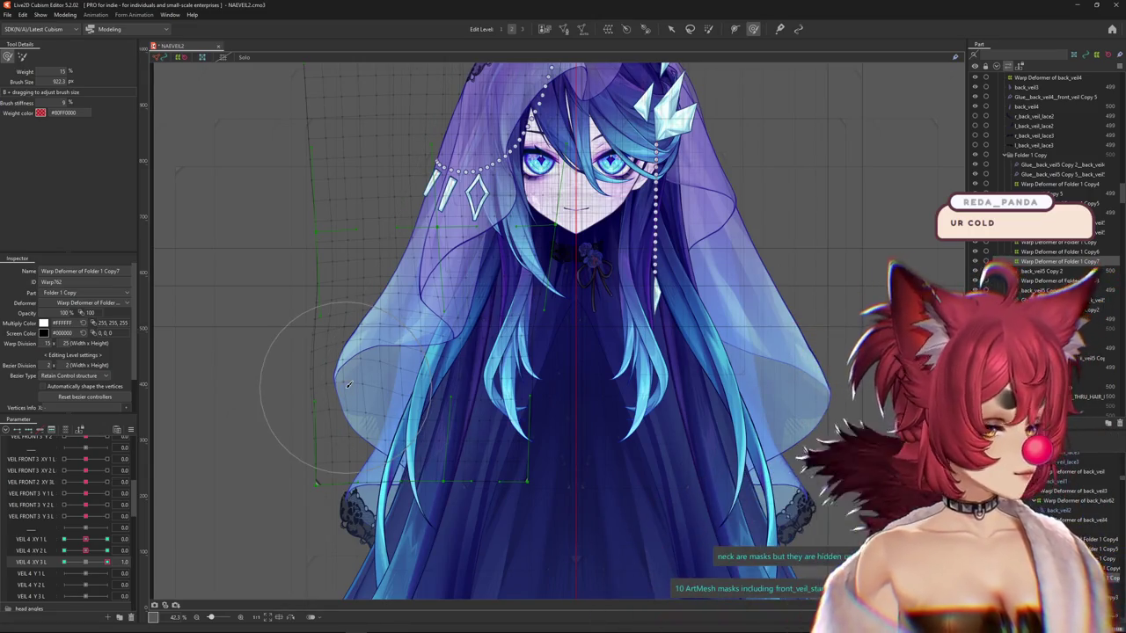
Reshape the veil at VEIL 4 XY 3 L -1.0, compare at 1.0, then select the back_veil3 mesh.
click(64, 561)
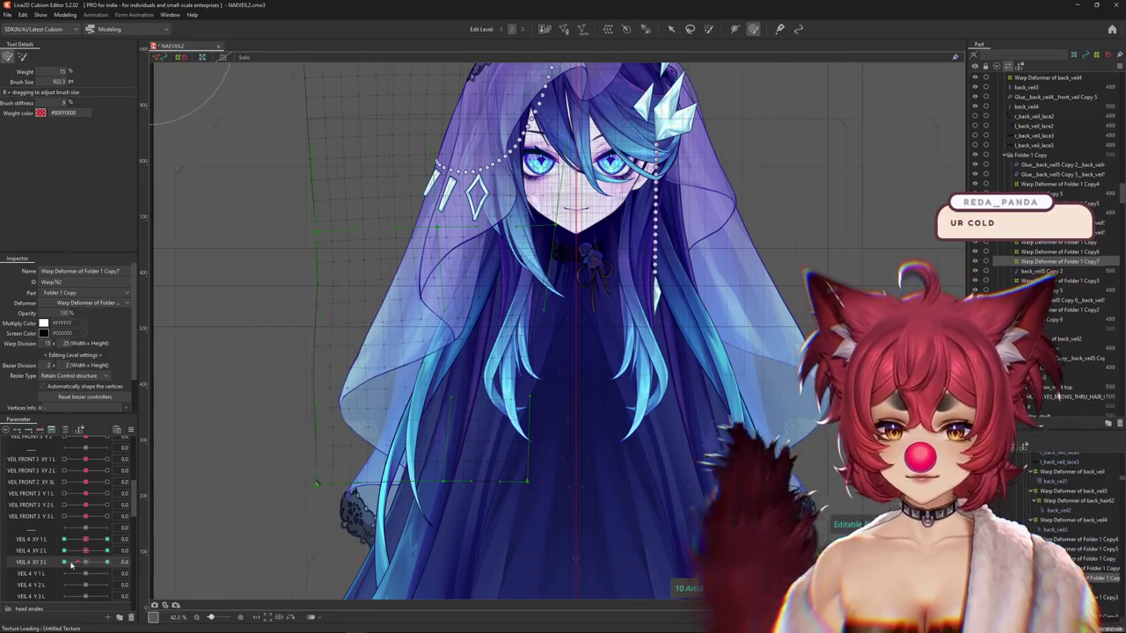
drag(456, 361, 422, 373)
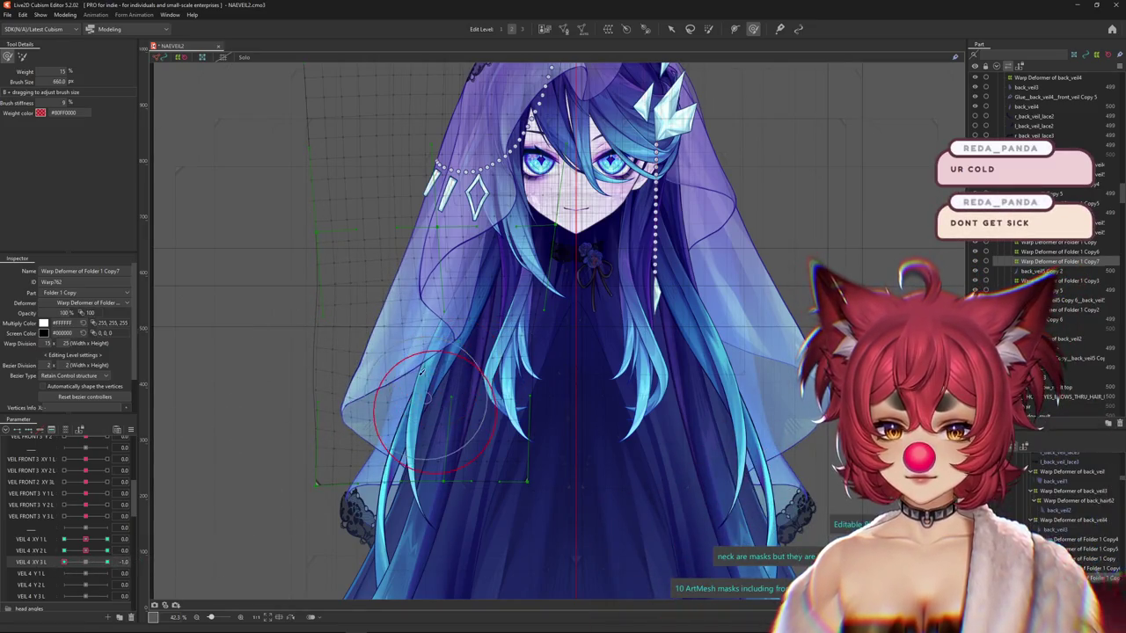
drag(374, 321, 335, 381)
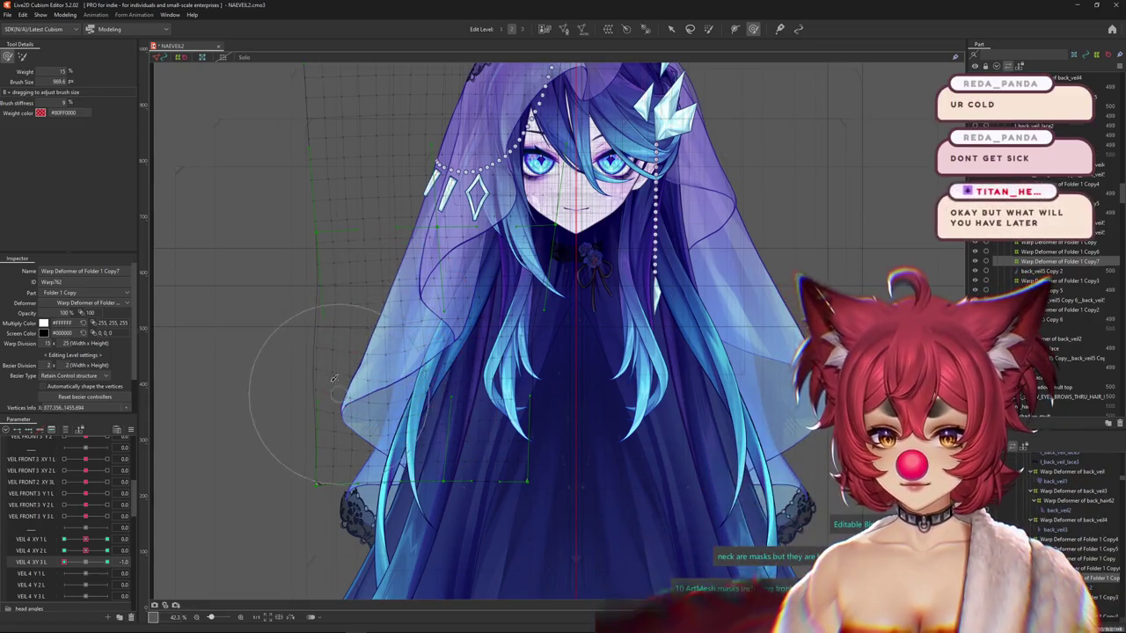
drag(91, 555, 119, 563)
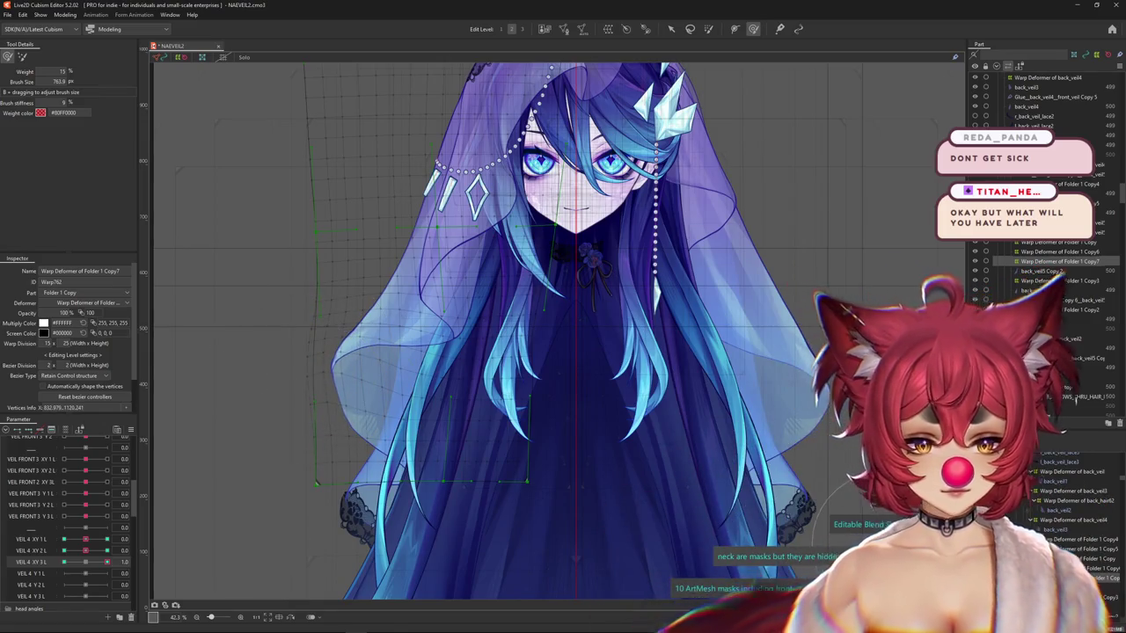
click(1047, 530)
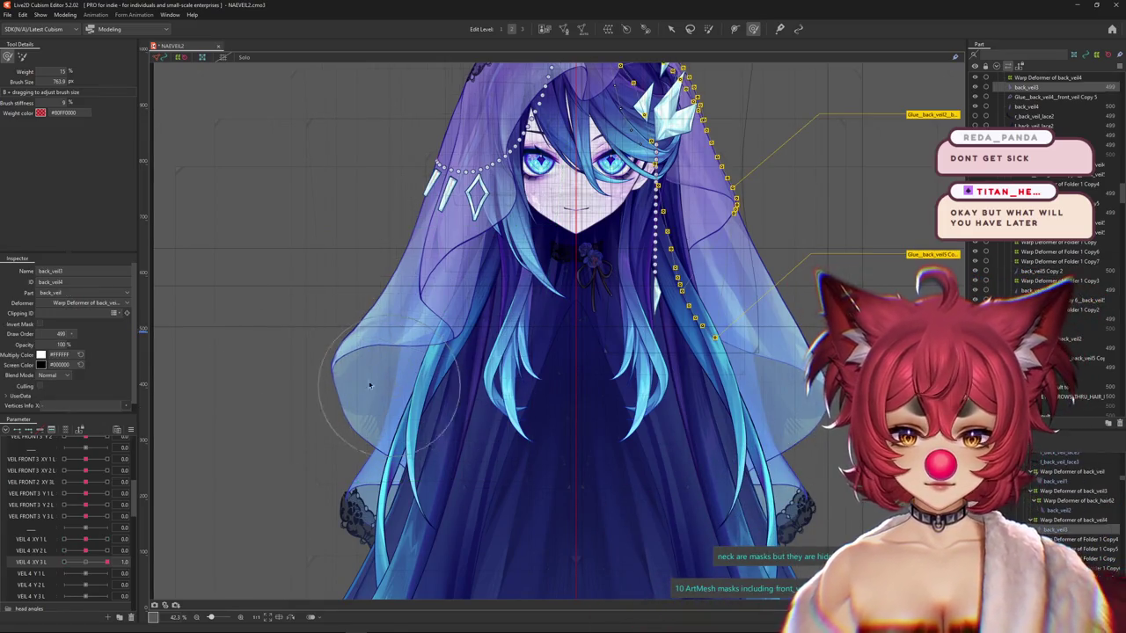
Select Warp Deformer of Folder 1 Copy3 and push the lower left veil outward at VEIL 4 XY 3 L 1.0.
click(718, 459)
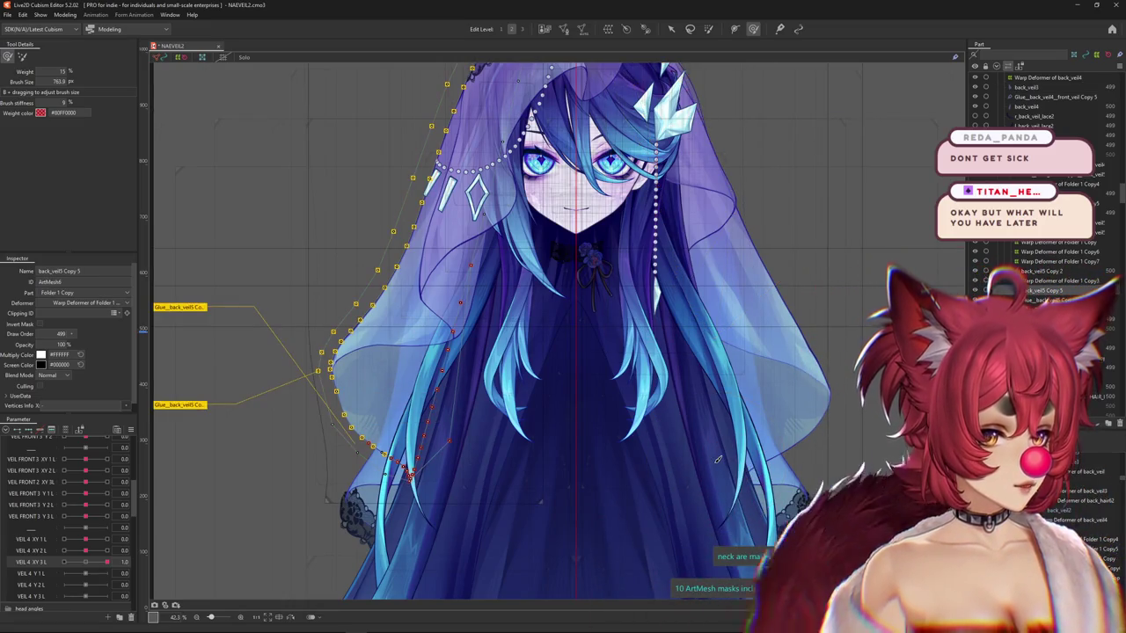
click(578, 478)
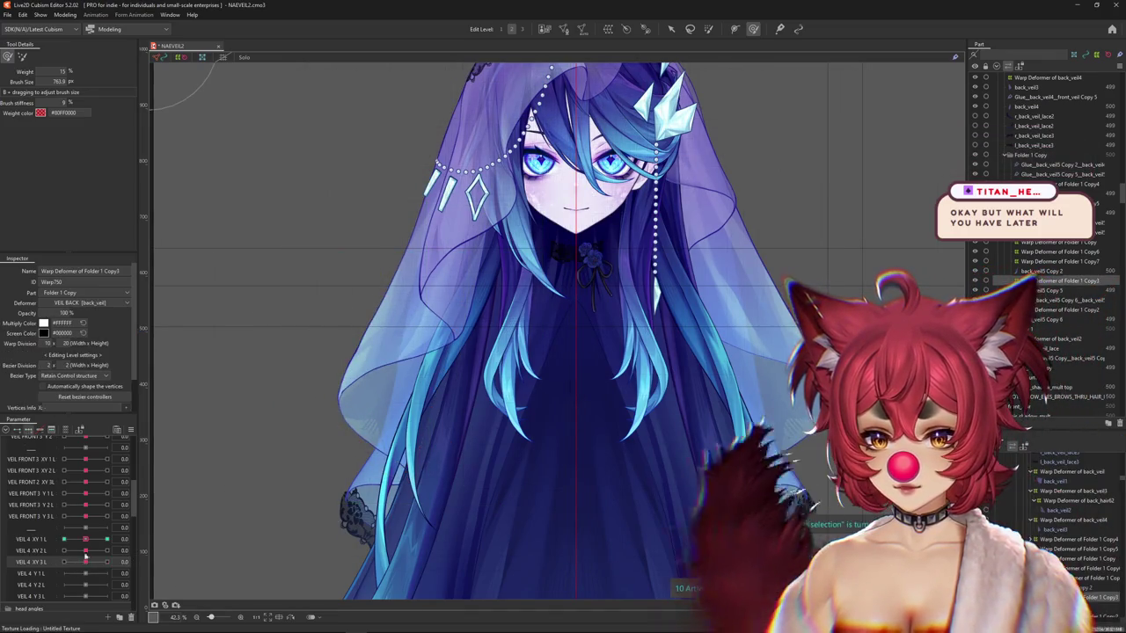
click(106, 562)
drag(308, 444, 326, 466)
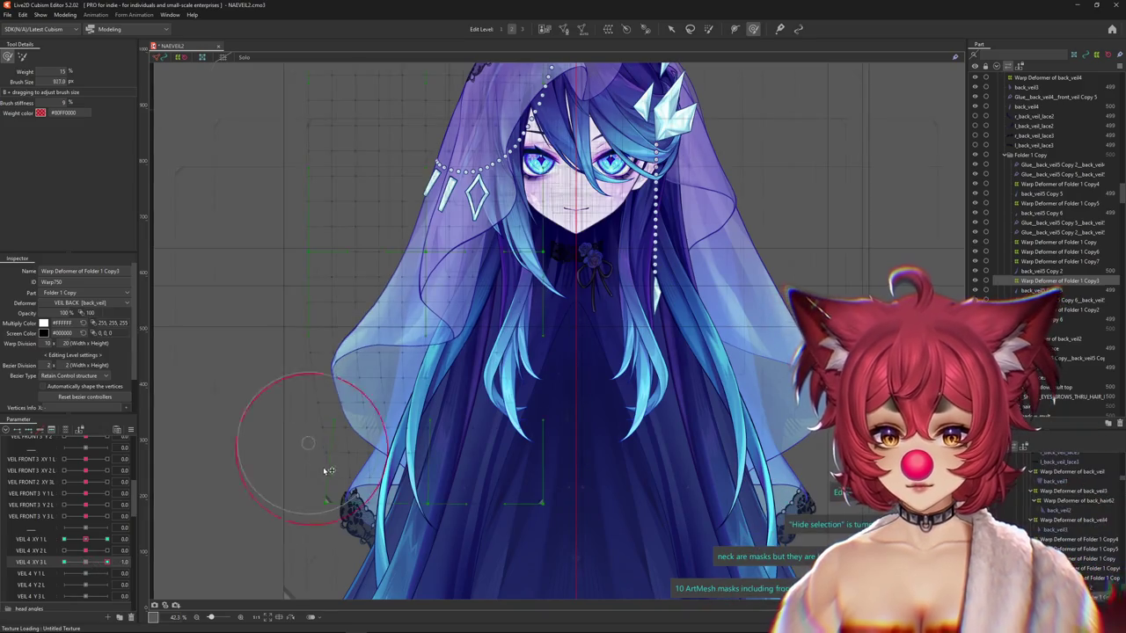
drag(307, 414, 317, 403)
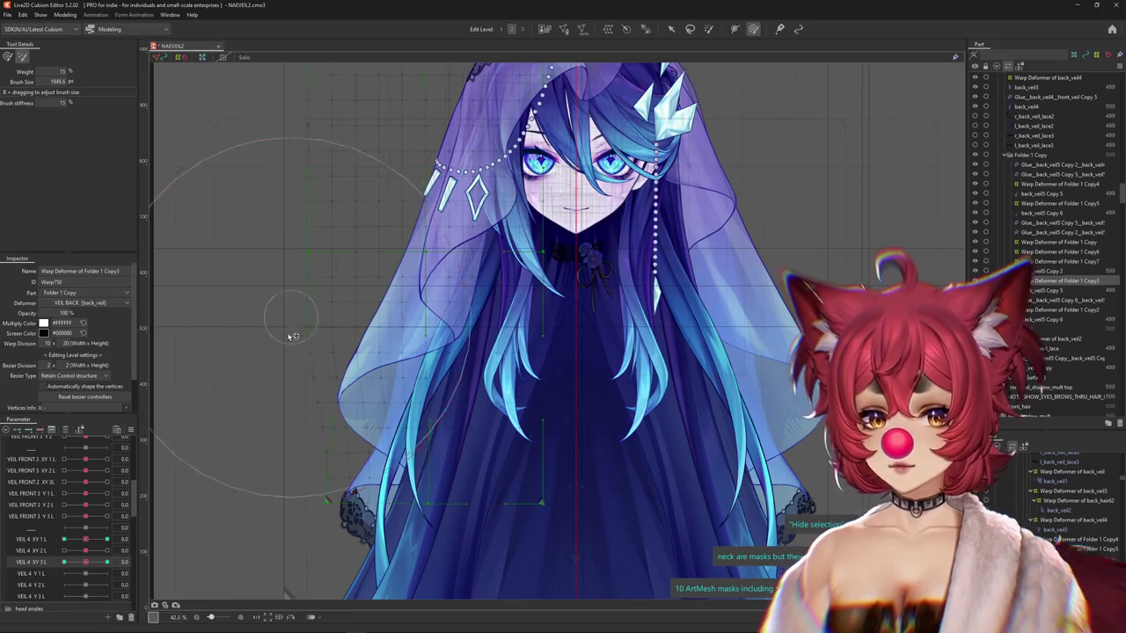
drag(202, 519, 259, 437)
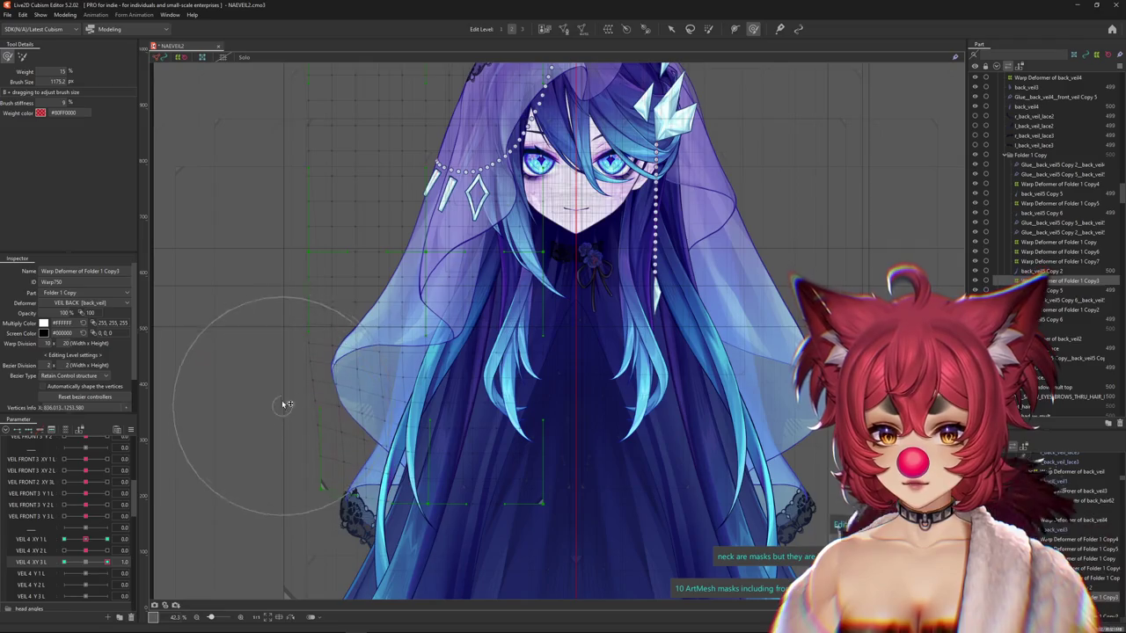
Hide the overlay and reshape the lower veil at VEIL 4 XY 3 L -1.0.
key(ctrl+h)
click(64, 562)
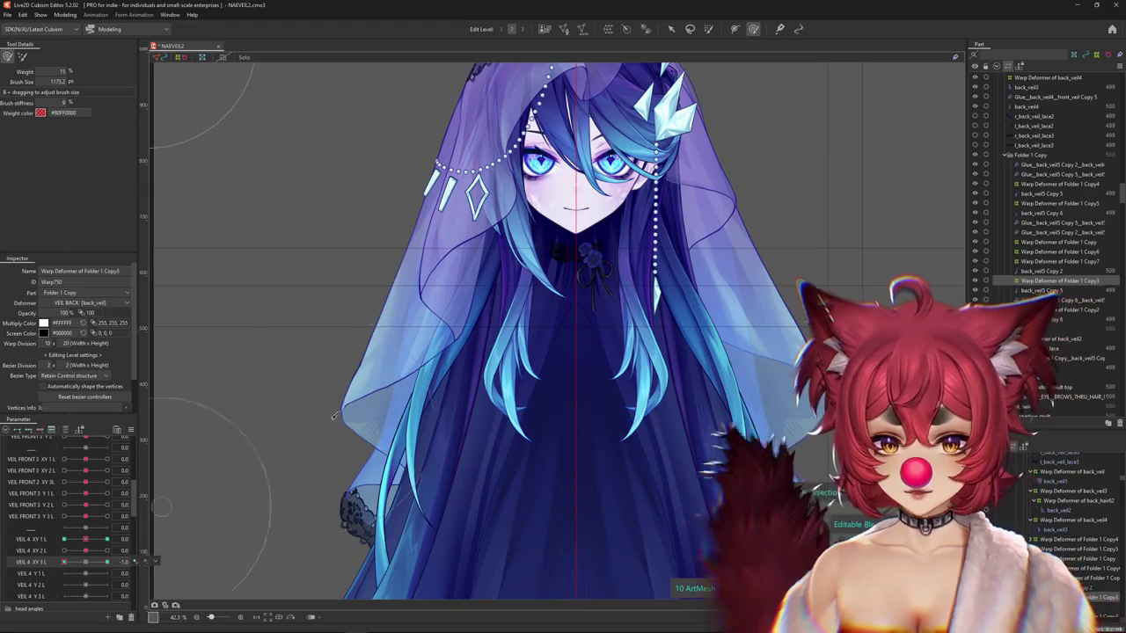
drag(332, 417, 302, 440)
drag(330, 485, 497, 543)
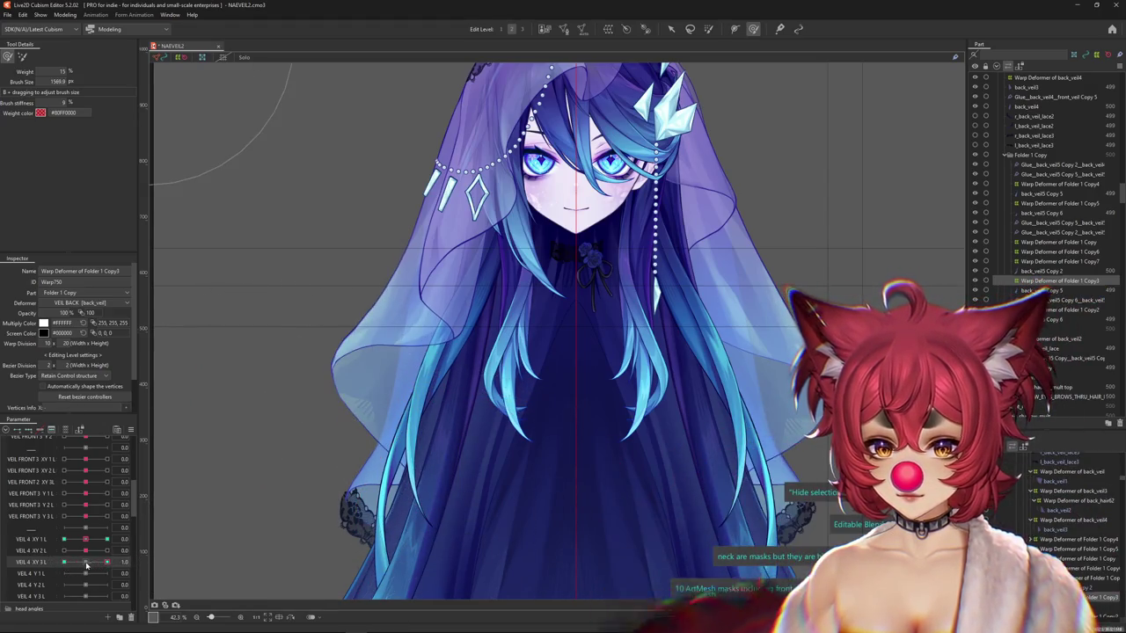
Check VEIL 4 XY 2 L poses by flipping it between -1.0, 0 and 1.0.
drag(107, 550, 57, 552)
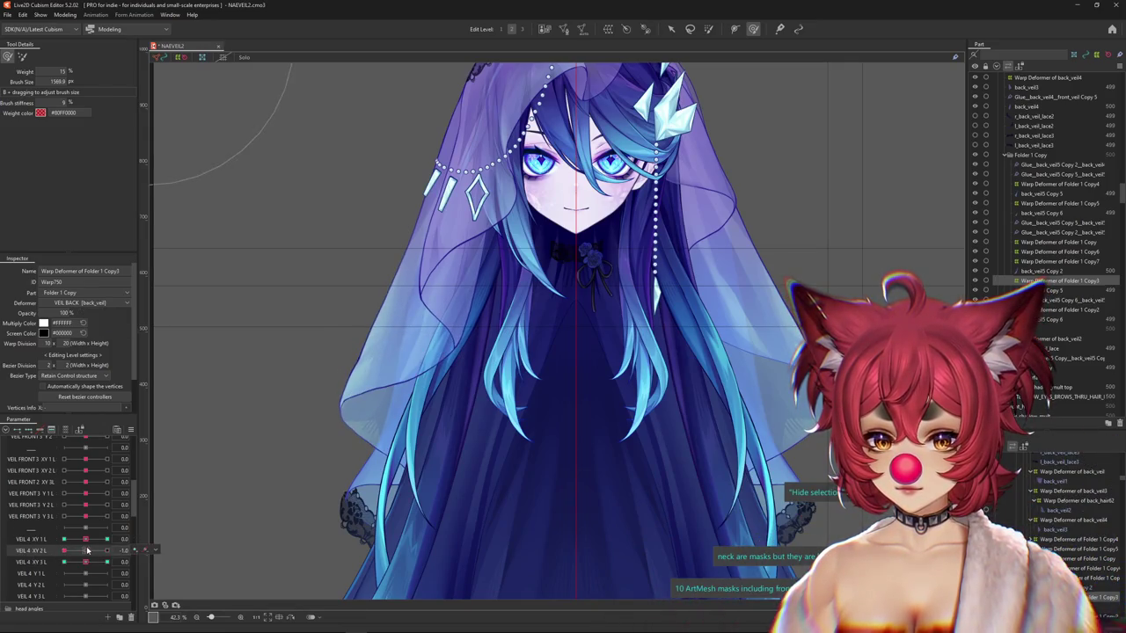
click(87, 552)
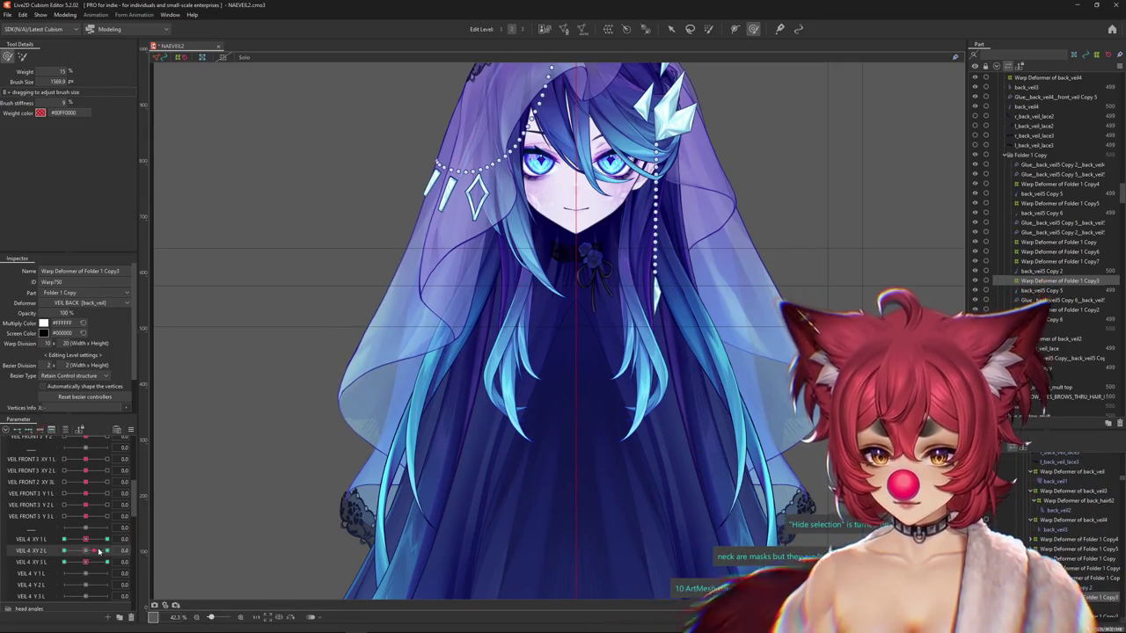
click(106, 551)
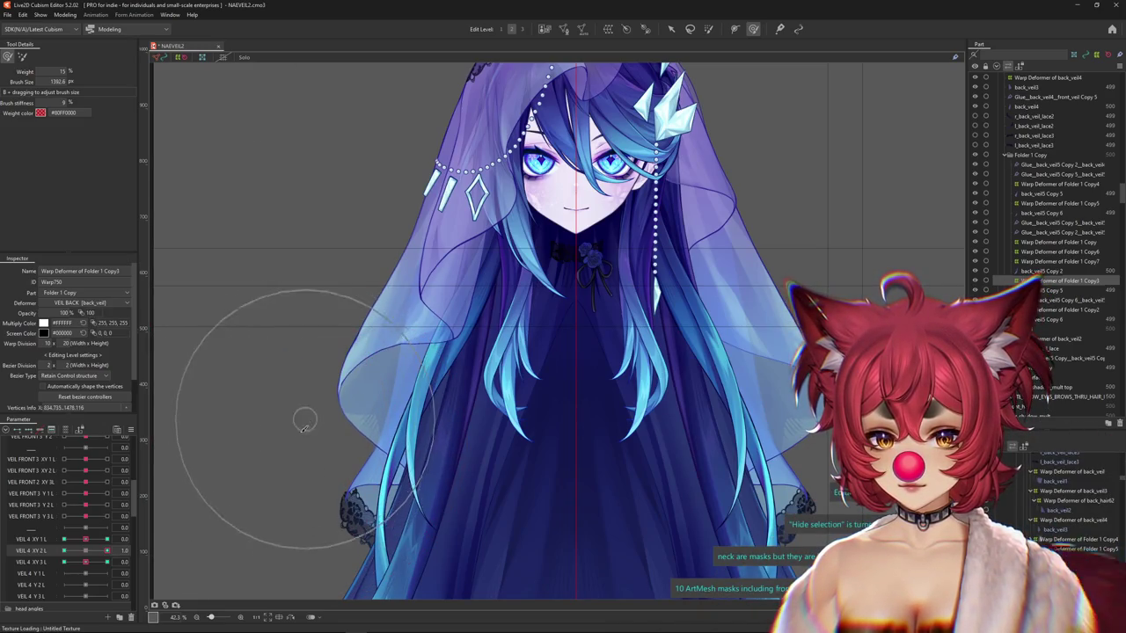
click(63, 551)
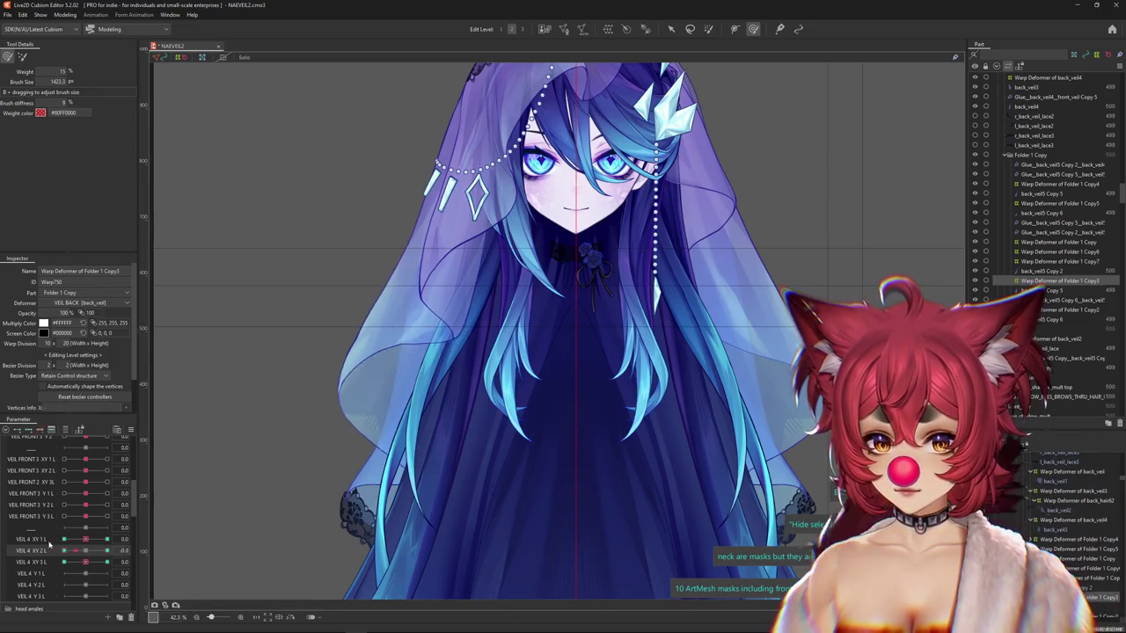
click(107, 551)
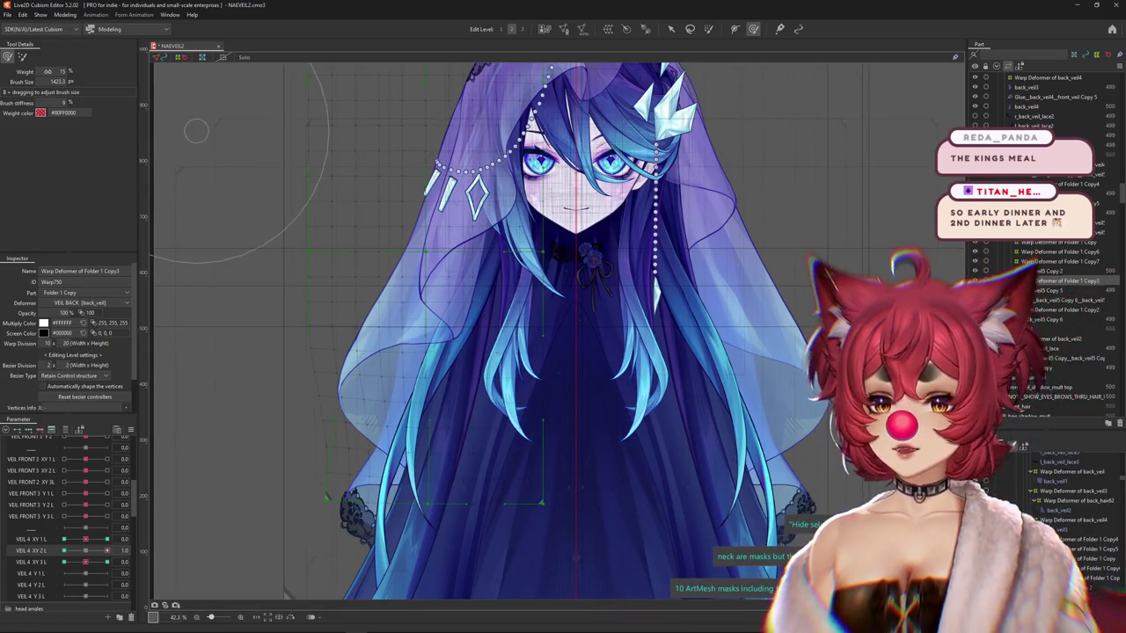
click(64, 15)
Open the physics settings and swing the preview model to test the veil.
click(88, 212)
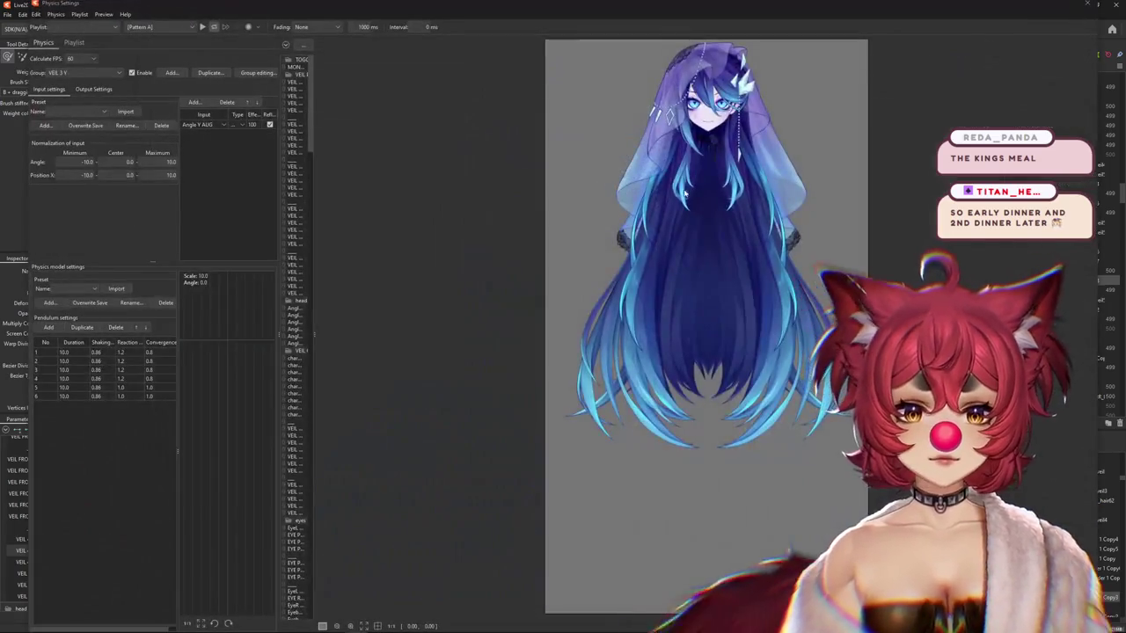
scroll(435, 392, up, 5)
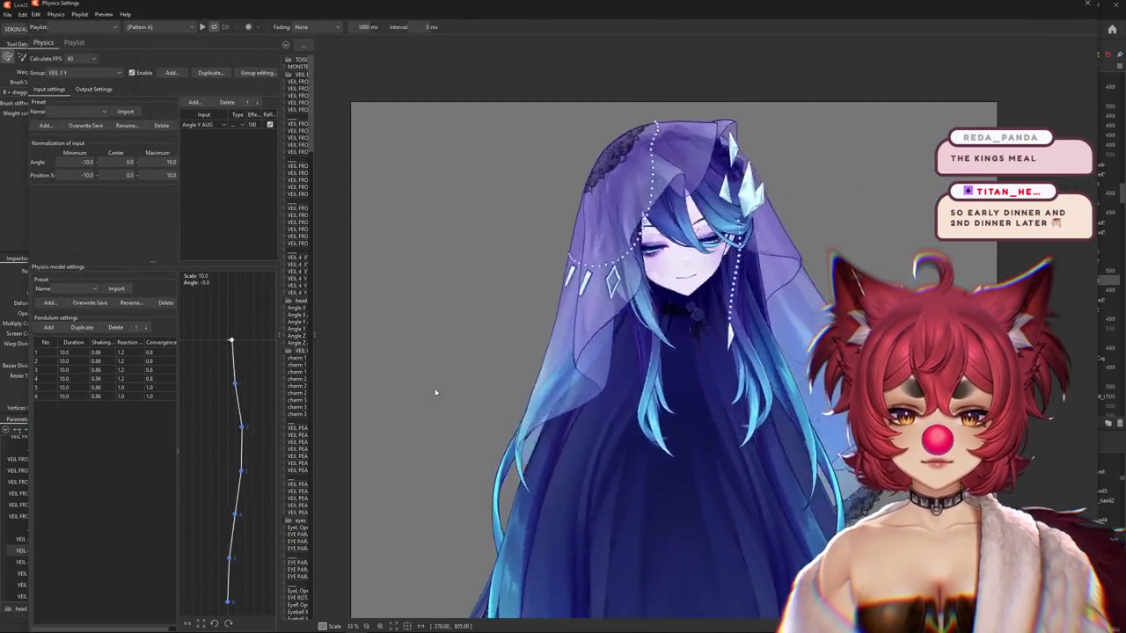
drag(434, 392, 617, 463)
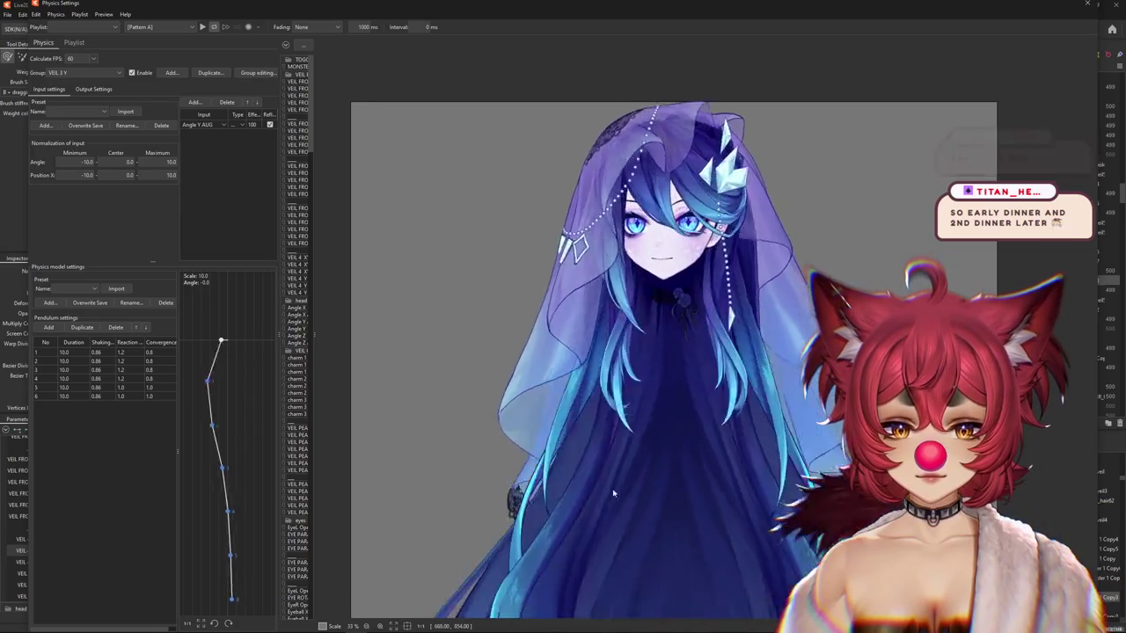
Duplicate the VEIL 3 XY L physics group and rename it to VEIL 4 XY L.
click(66, 73)
click(81, 177)
click(209, 72)
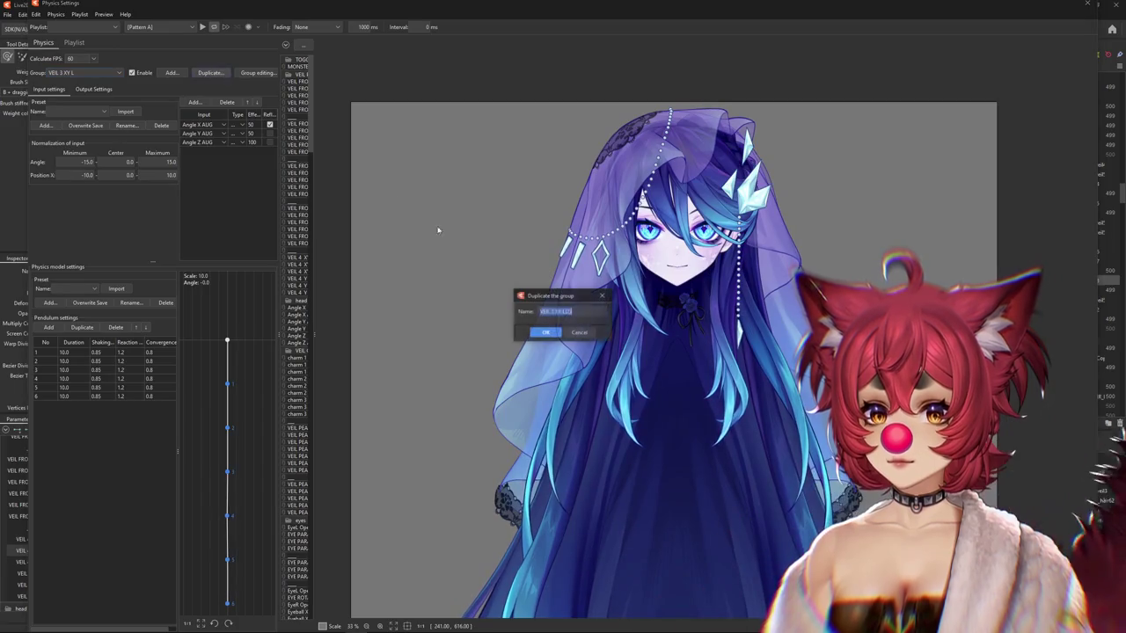
click(552, 311)
key(BackSpace)
key(BackSpace)
key(BackSpace)
click(93, 89)
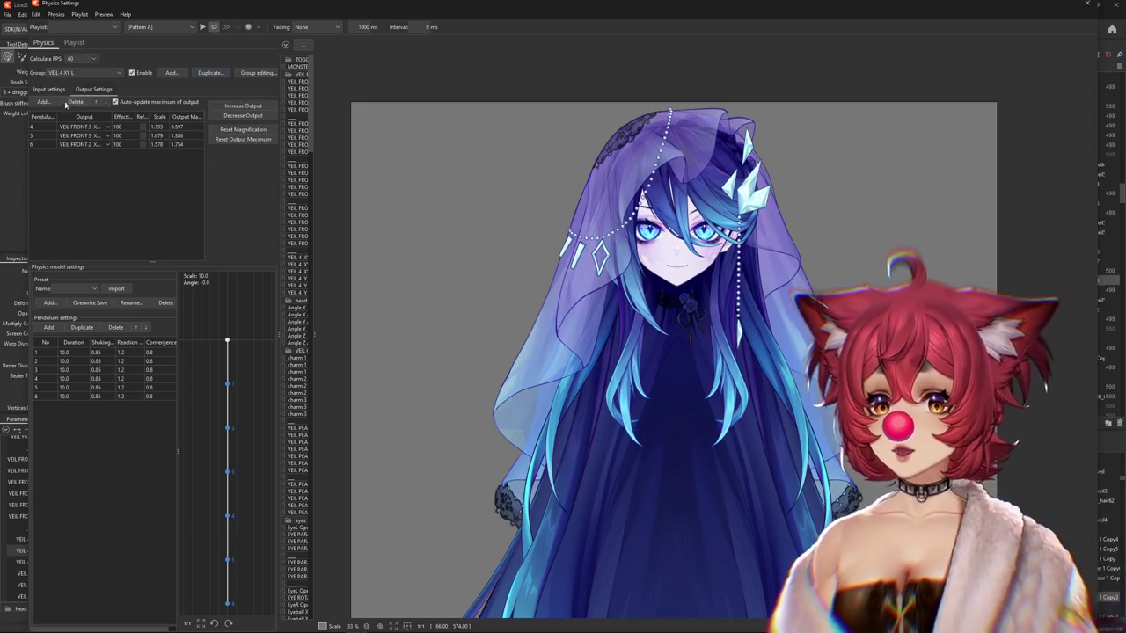
Add pendulums and set every column value to 0.85, 1.2 and 0.8.
click(49, 328)
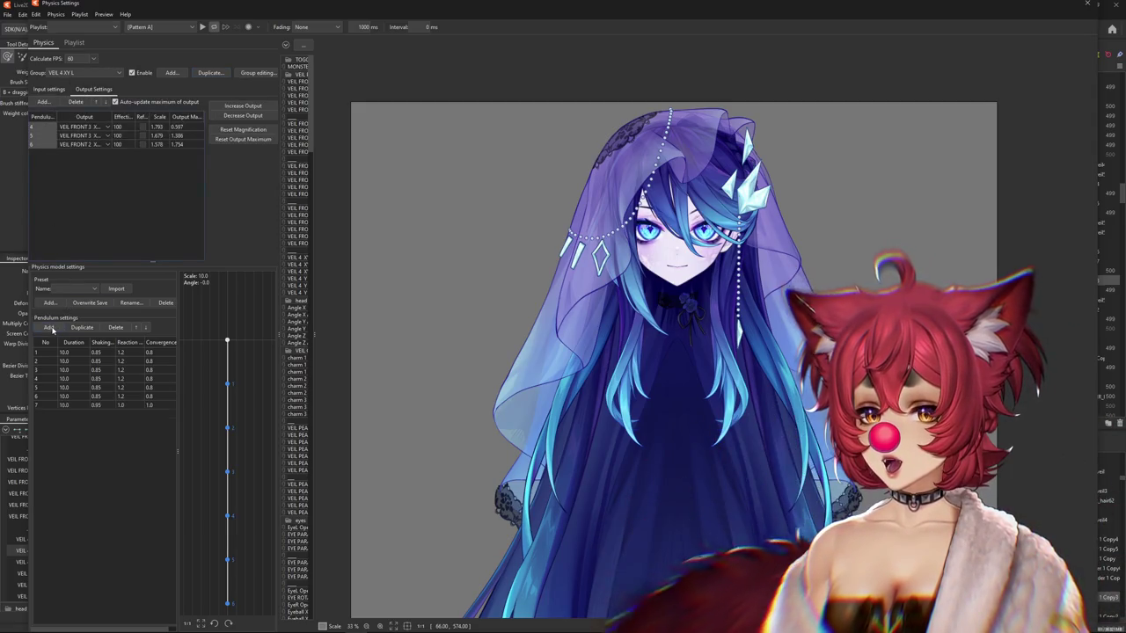
click(126, 353)
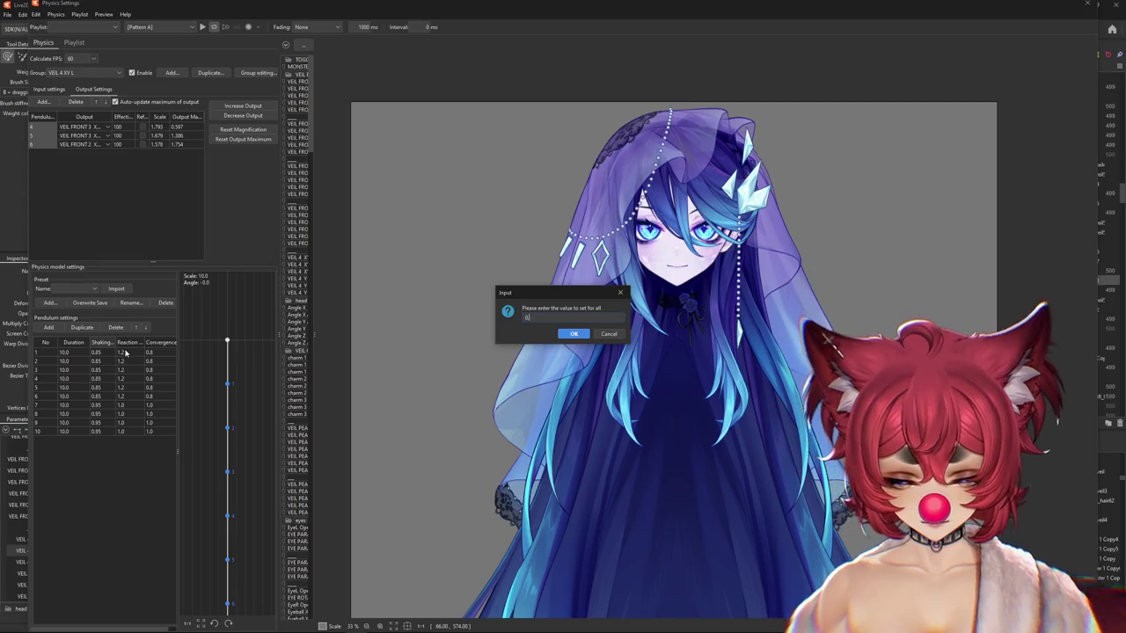
key(Return)
right_click(135, 341)
click(138, 349)
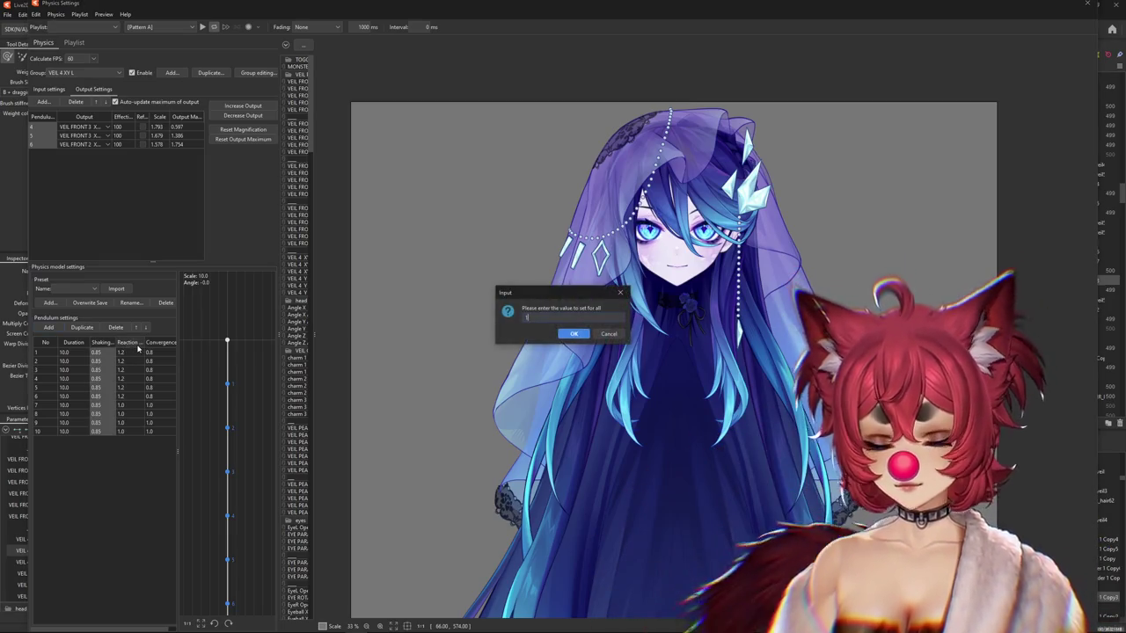
key(Return)
click(179, 348)
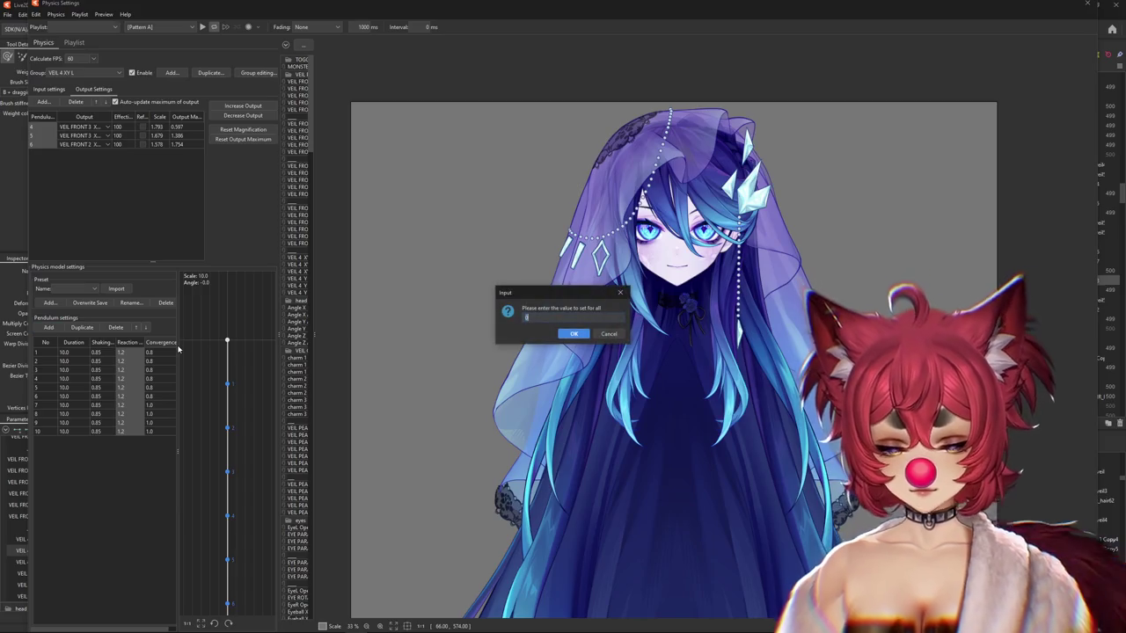
text(0.8)
key(Return)
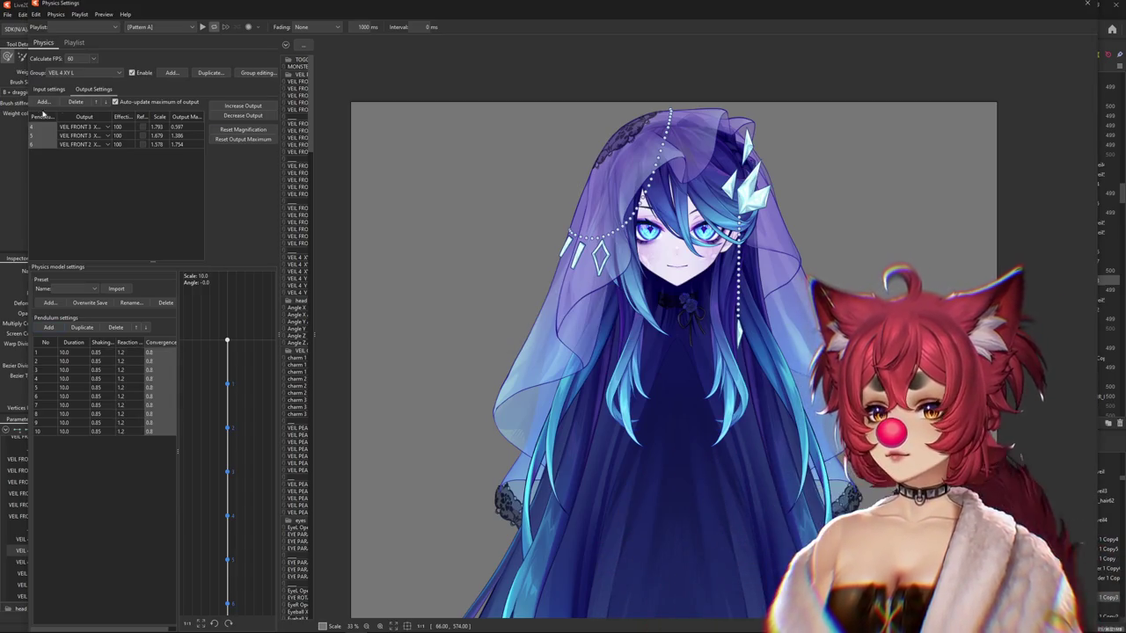
Replace the outputs with VEIL 4 XY 1–3 L and swing the model to test.
click(75, 102)
click(42, 102)
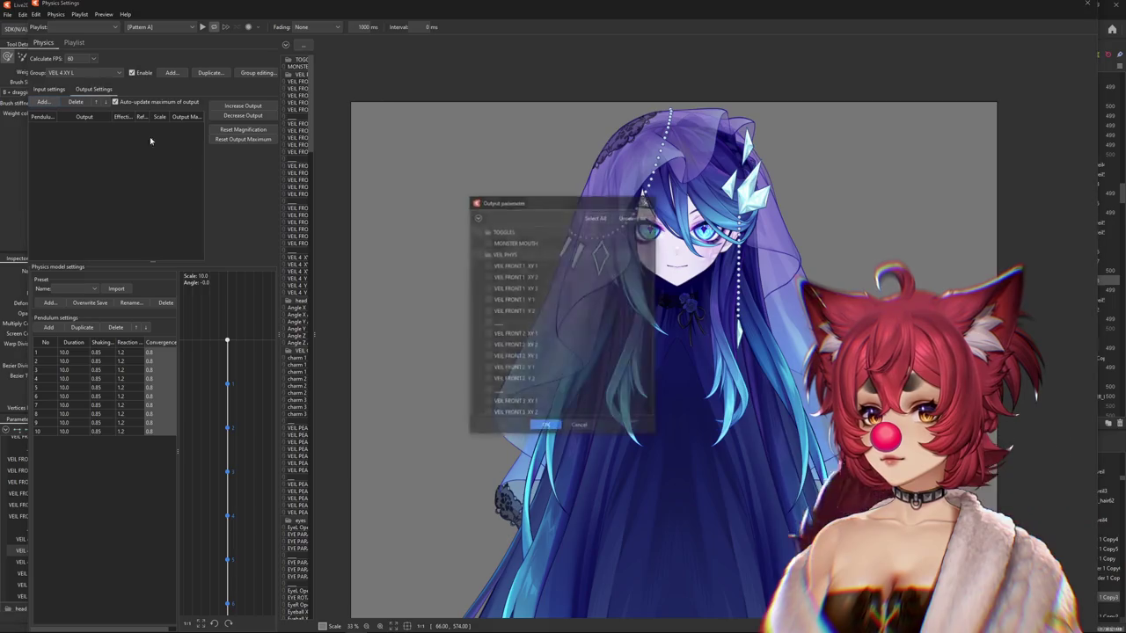
scroll(545, 312, down, 2)
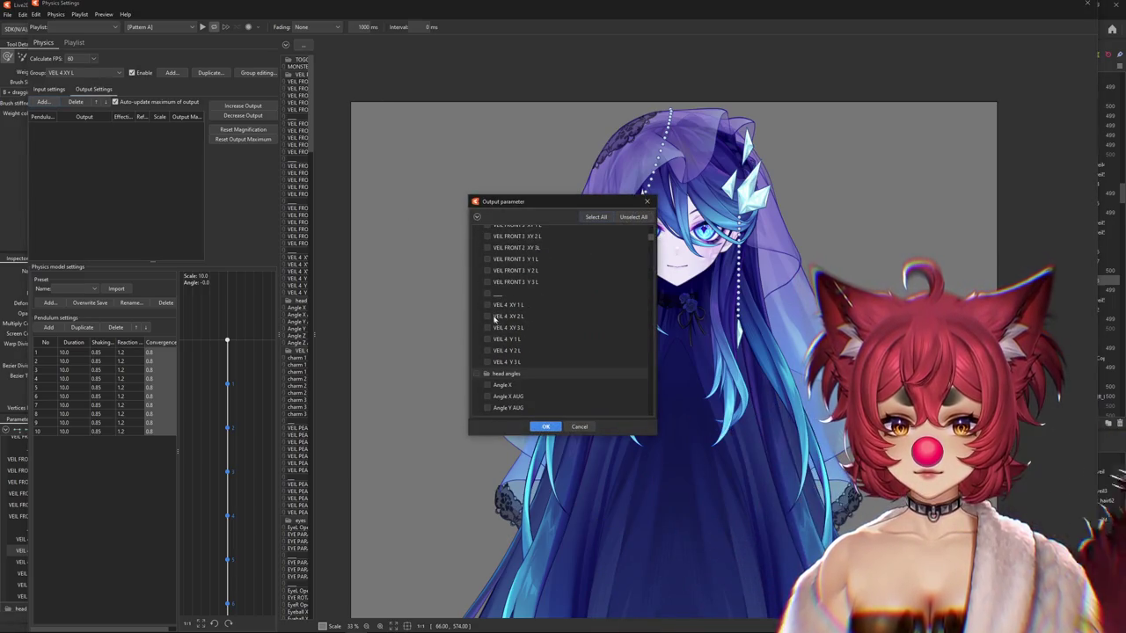
click(545, 427)
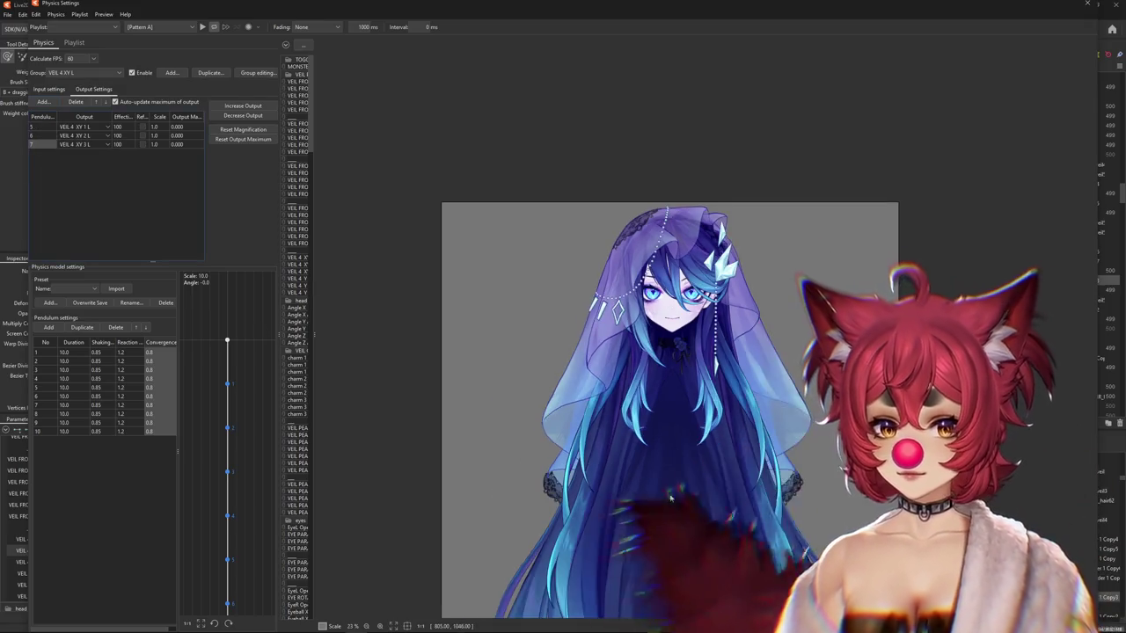
mouse_move(616, 378)
mouse_down()
mouse_move(658, 373)
mouse_move(620, 369)
mouse_move(775, 475)
mouse_up()
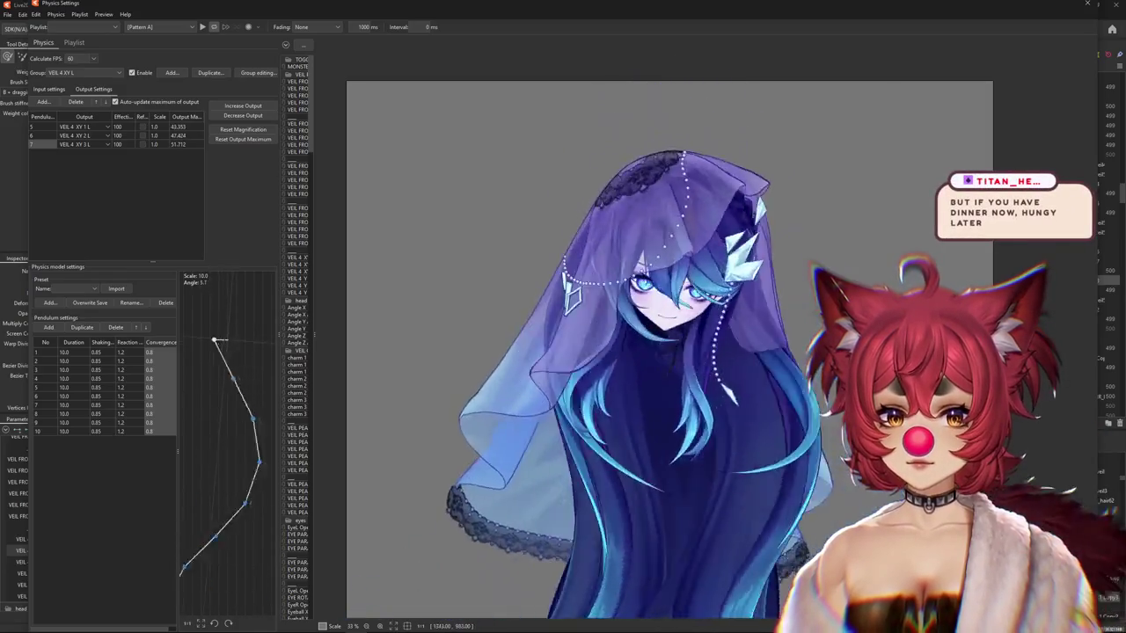
drag(774, 475, 287, 94)
Fit all output magnifications to the parameter range and test the veil sway.
click(243, 129)
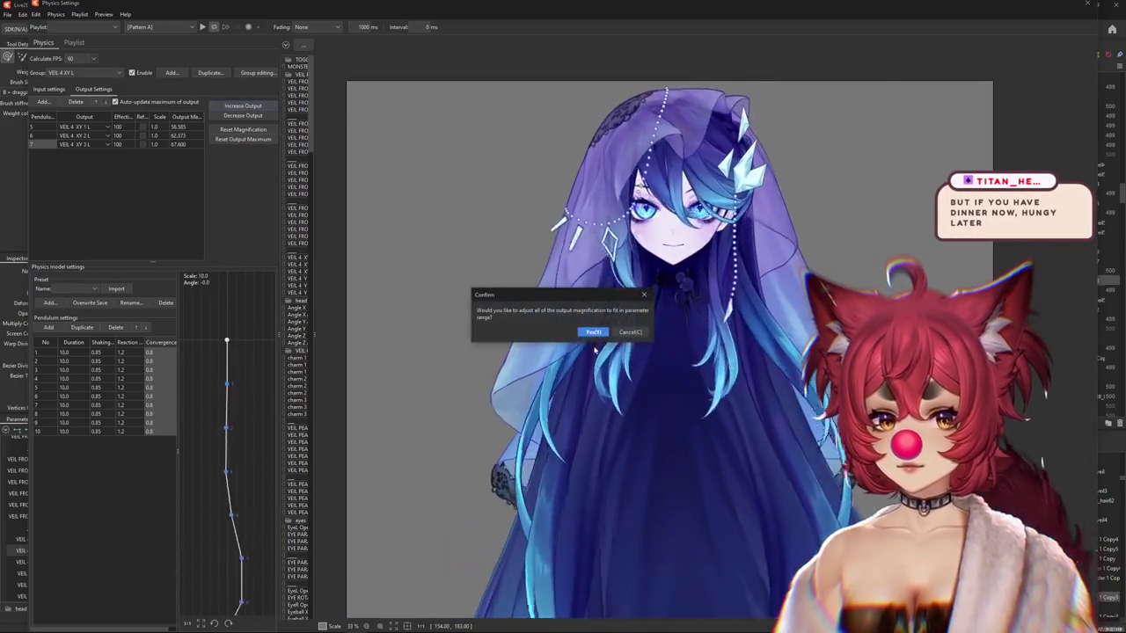
click(588, 329)
drag(513, 322, 766, 319)
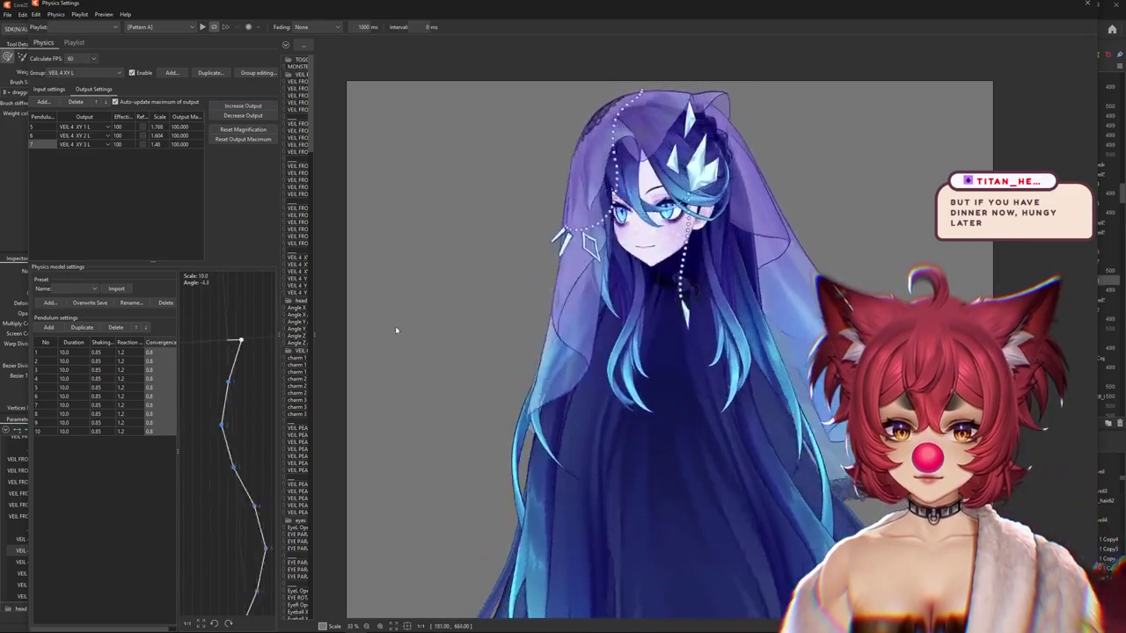
mouse_move(766, 317)
mouse_down()
mouse_move(643, 362)
mouse_move(874, 364)
mouse_up()
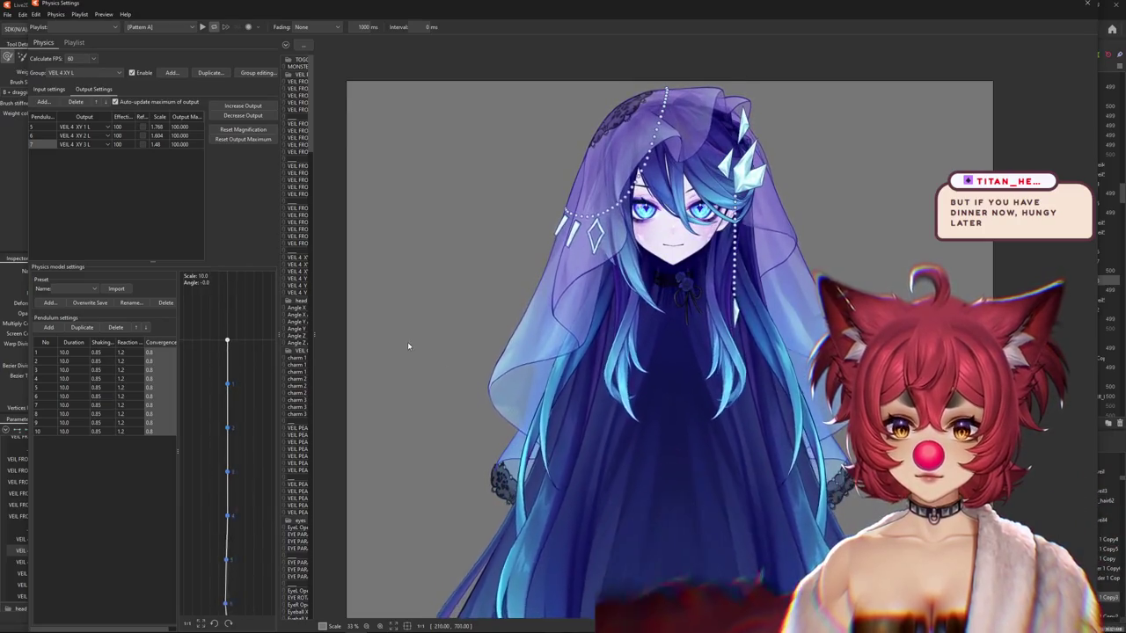
drag(788, 363, 398, 370)
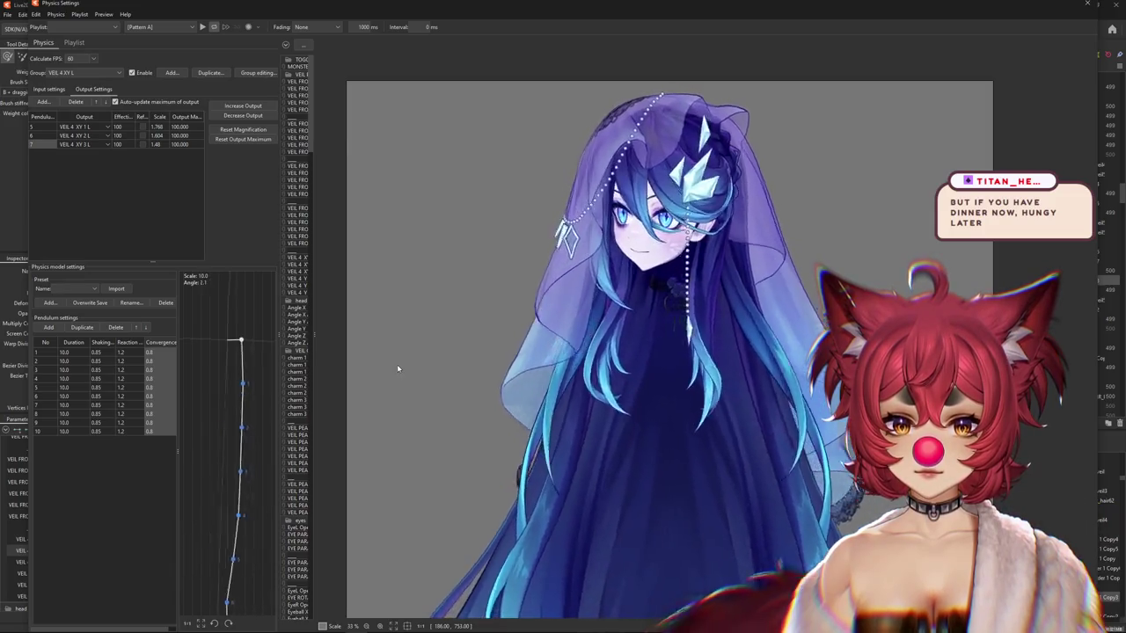
click(79, 73)
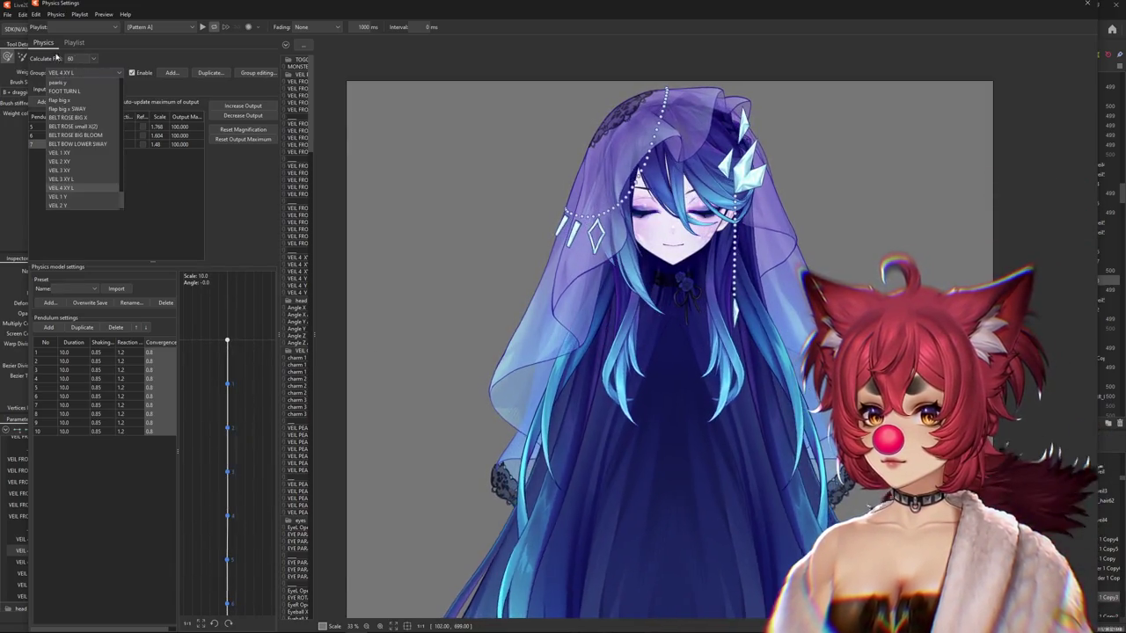
Fit the VEIL 3 XY L outputs to a maximum of 100 and reflect its Angle Y input.
click(75, 180)
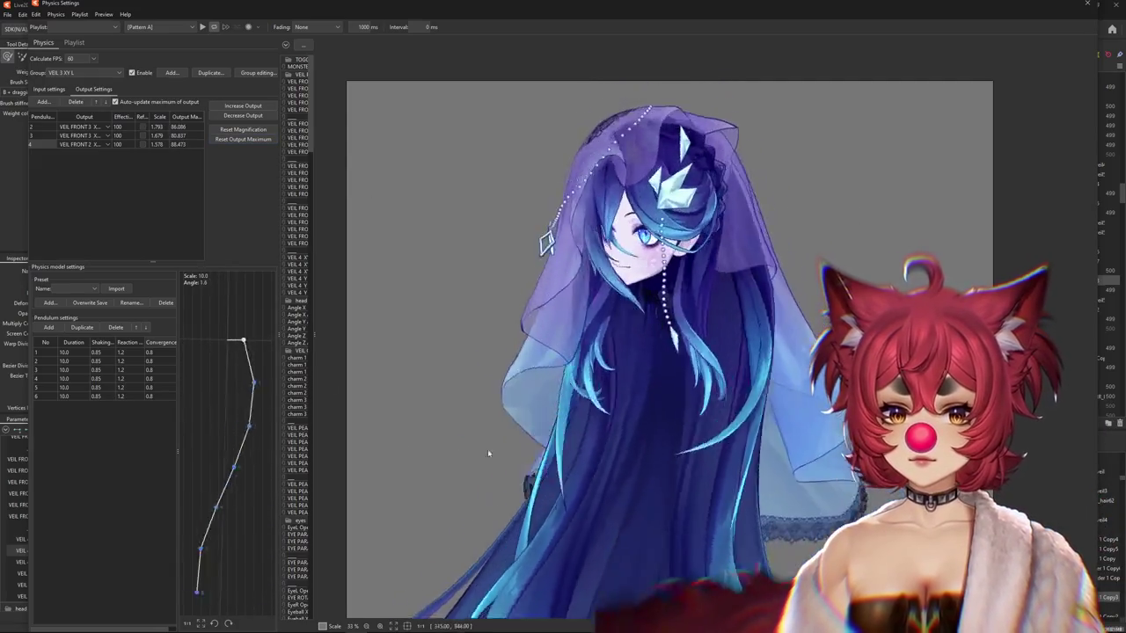
click(243, 139)
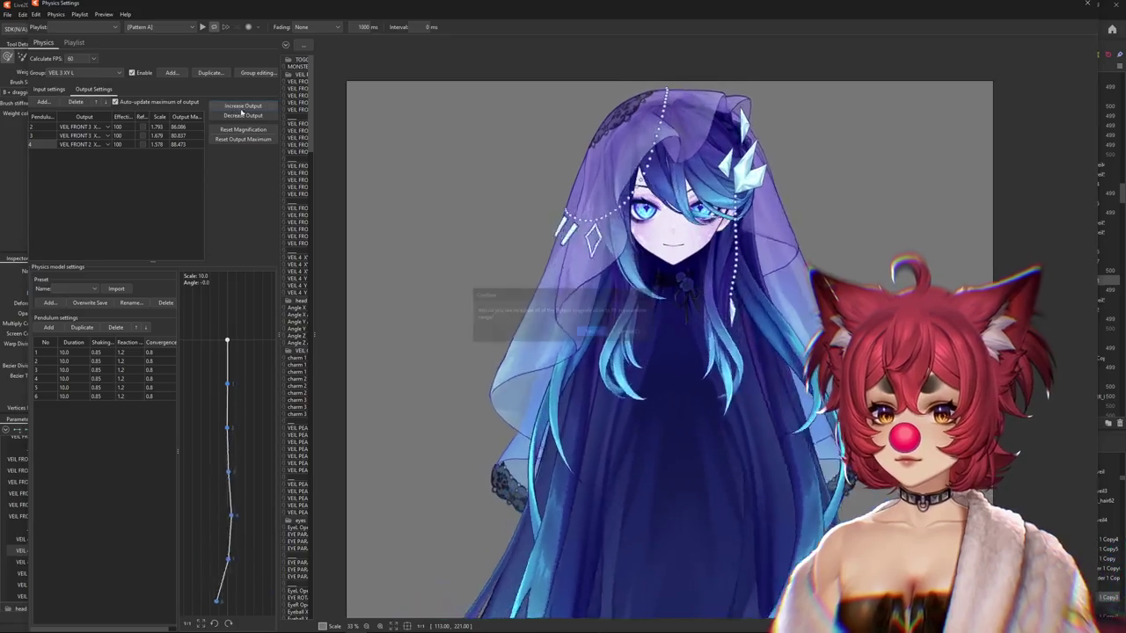
click(593, 329)
click(49, 89)
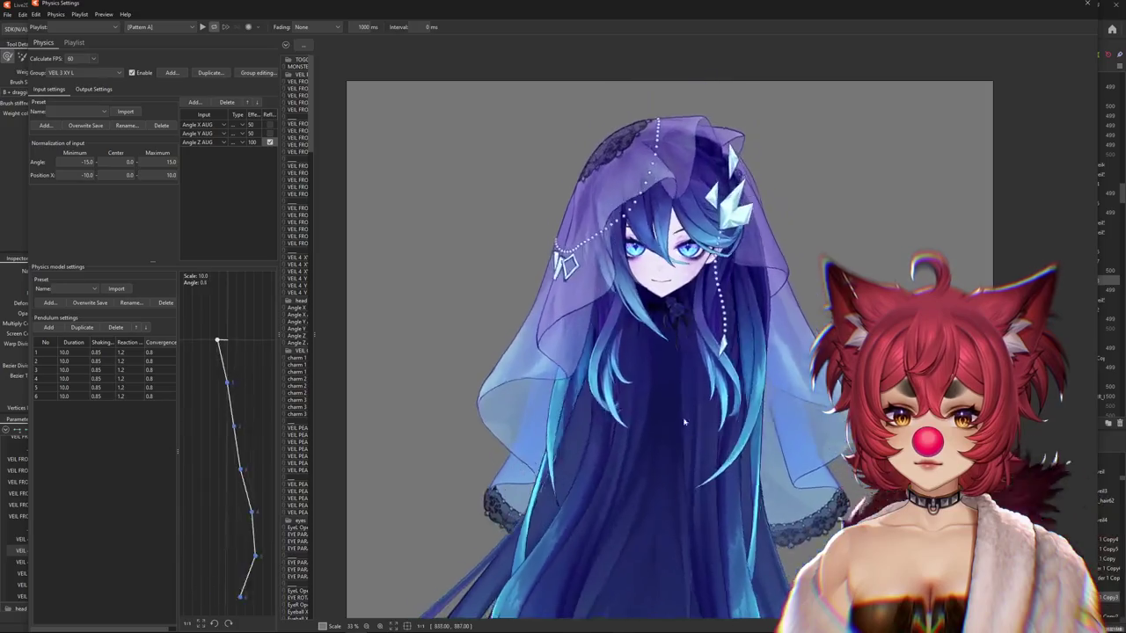
click(270, 133)
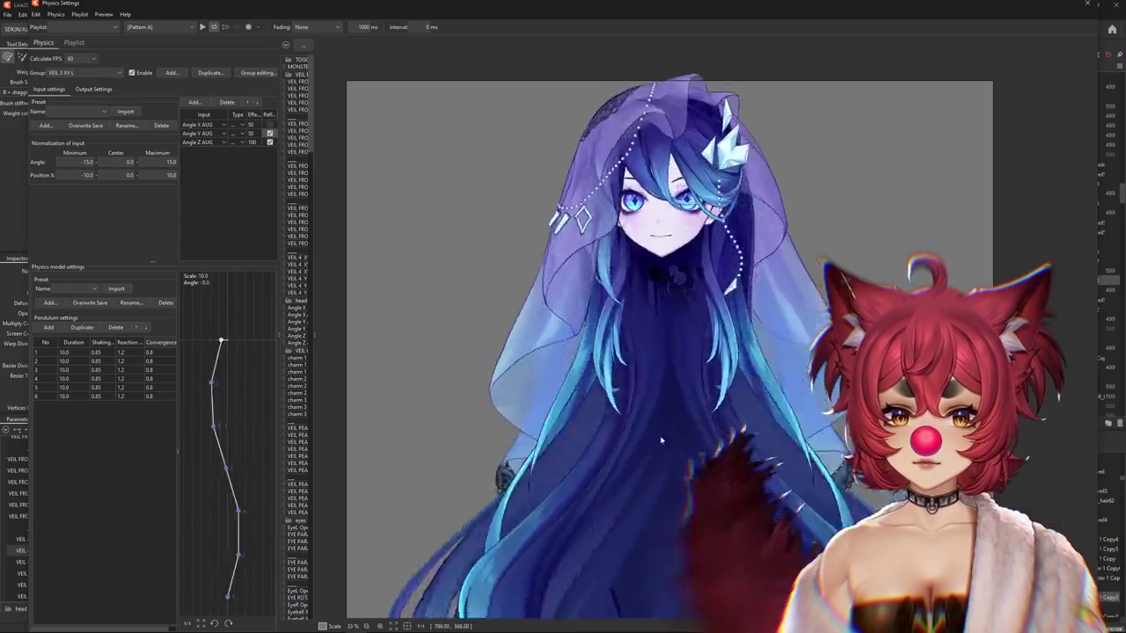
drag(764, 321, 493, 322)
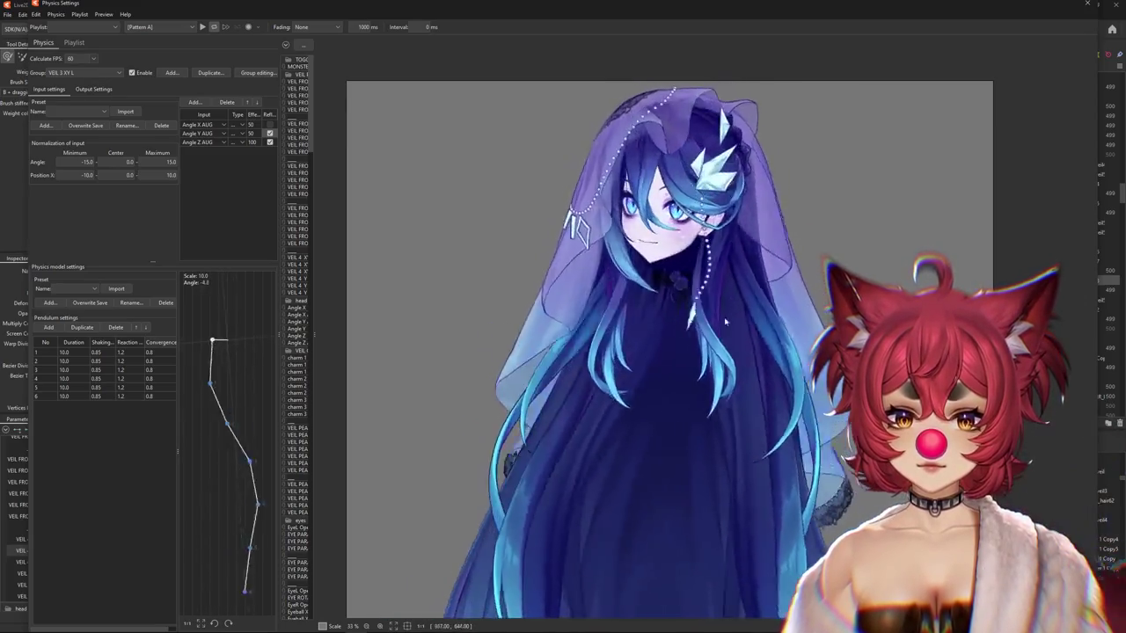
Switch the physics settings from VEIL 3 XY L to the VEIL 4 XY L group.
click(94, 89)
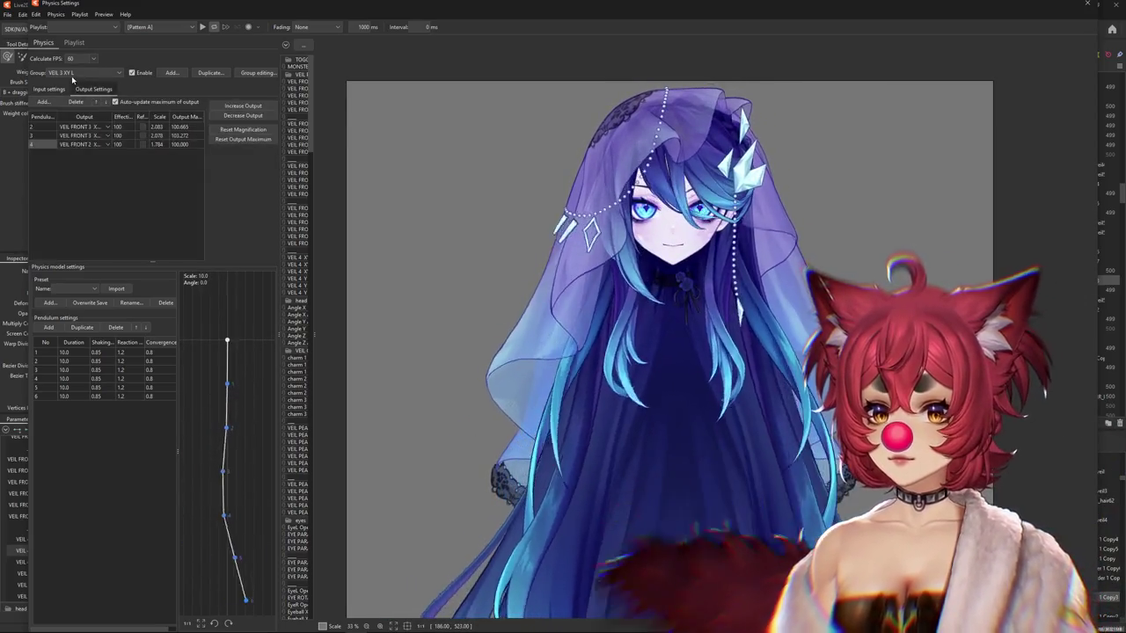
click(72, 74)
click(81, 188)
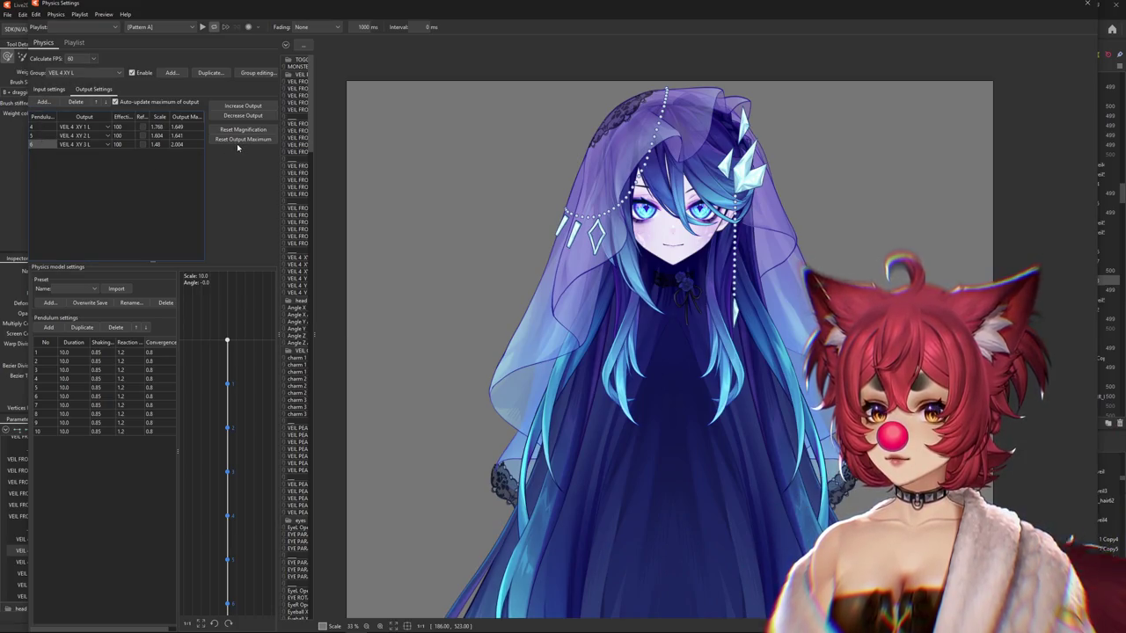
Swing-test VEIL 4 XY L, then refit its outputs to scales 1.891 and 1.576, maxing at 100.
drag(517, 267, 370, 349)
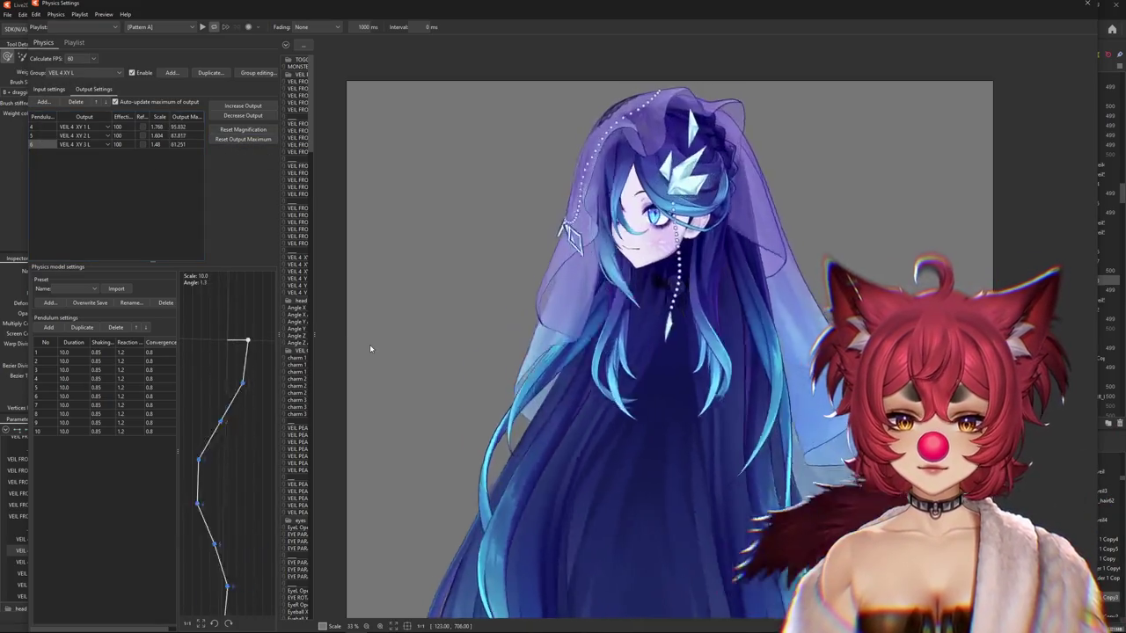
mouse_move(371, 350)
mouse_down()
mouse_move(589, 116)
mouse_move(873, 154)
mouse_up()
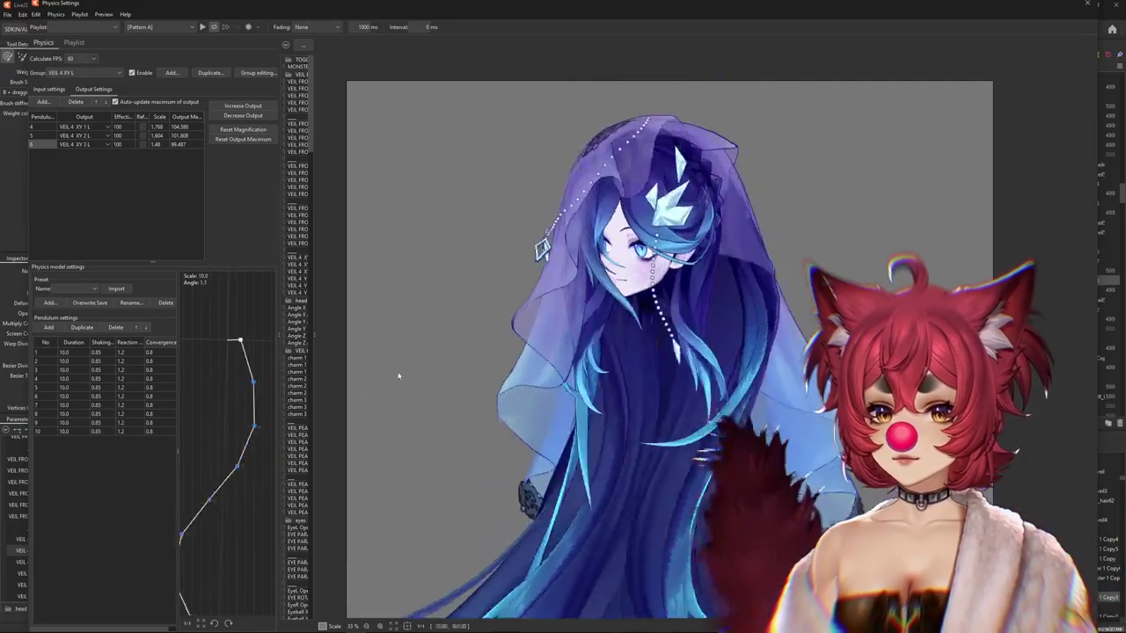
click(257, 117)
click(588, 327)
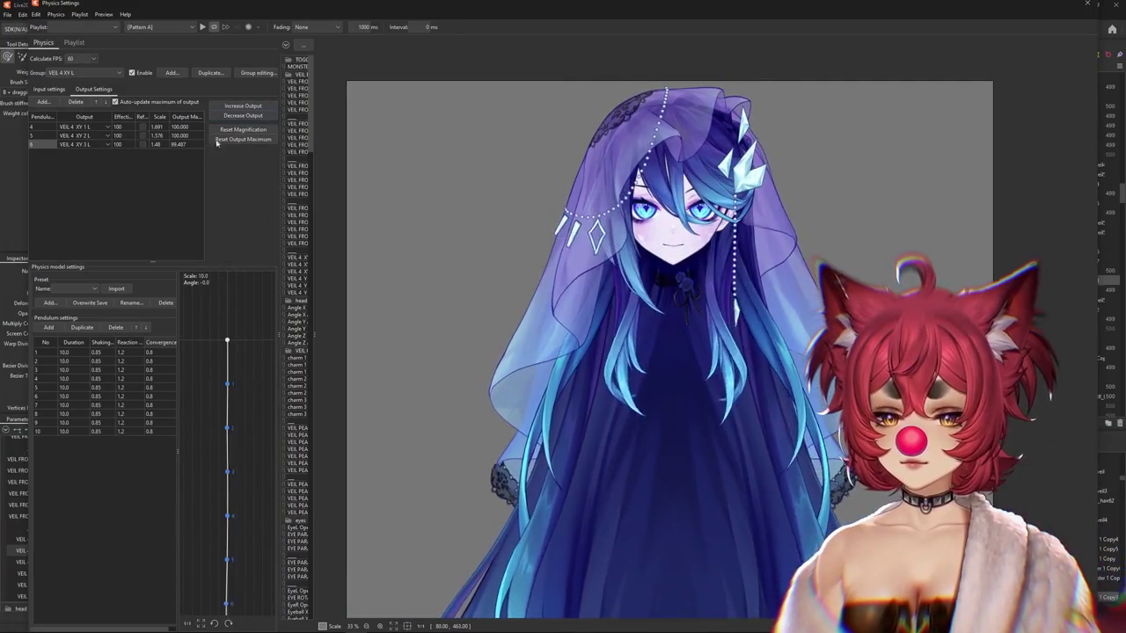
click(48, 89)
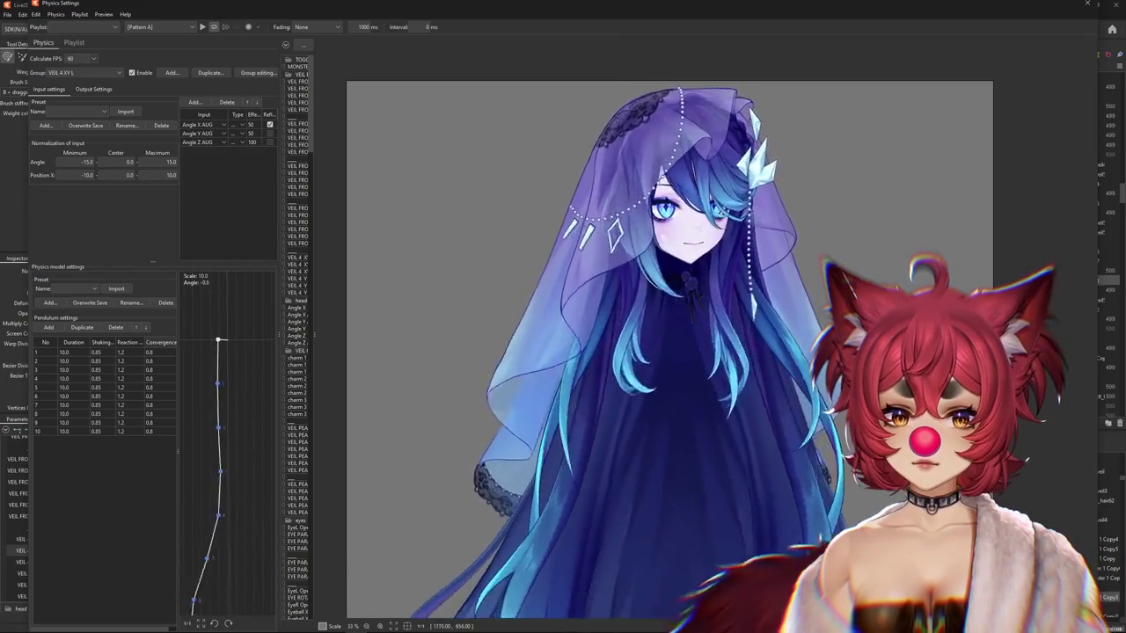
drag(438, 329, 655, 490)
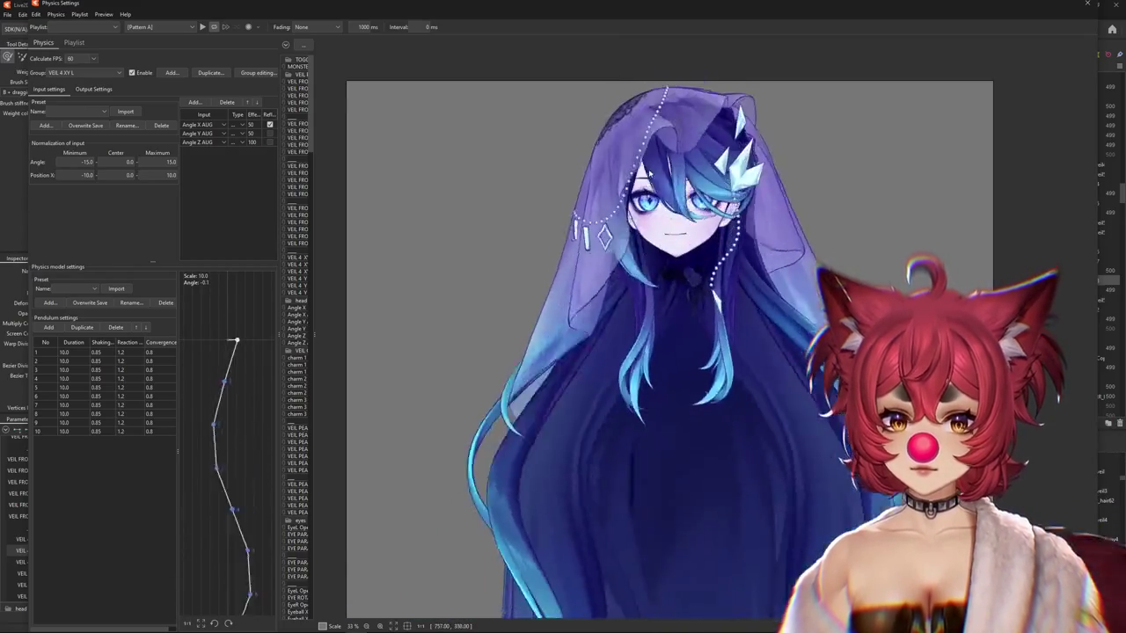
click(88, 72)
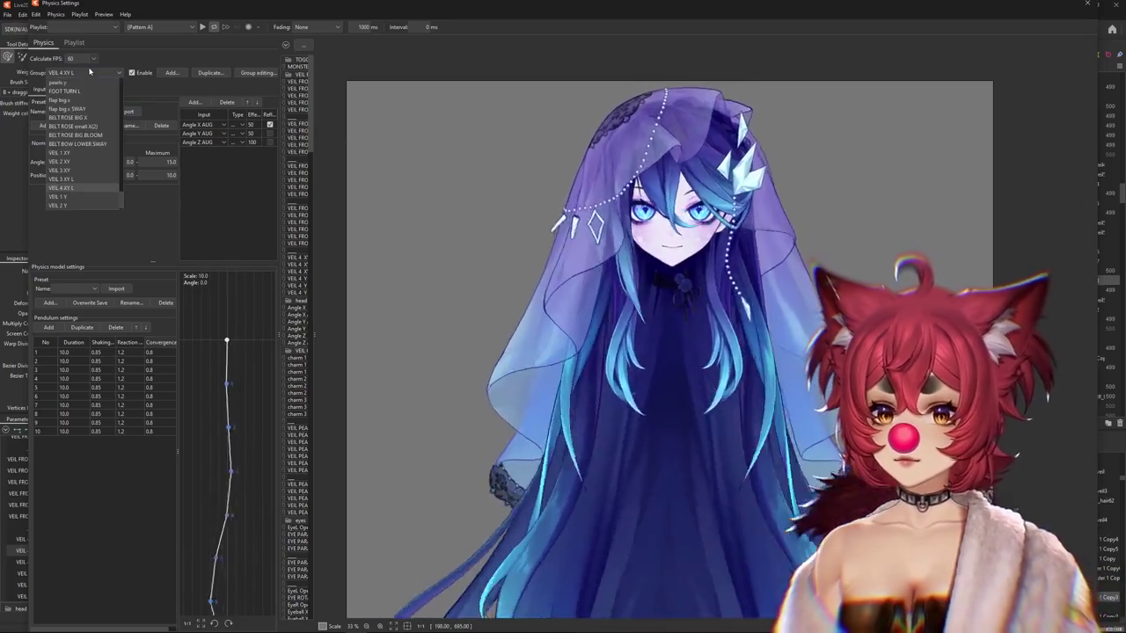
Switch to the VEIL 3 XY group and reflect its Angle Z input, testing the swing.
click(76, 170)
click(93, 89)
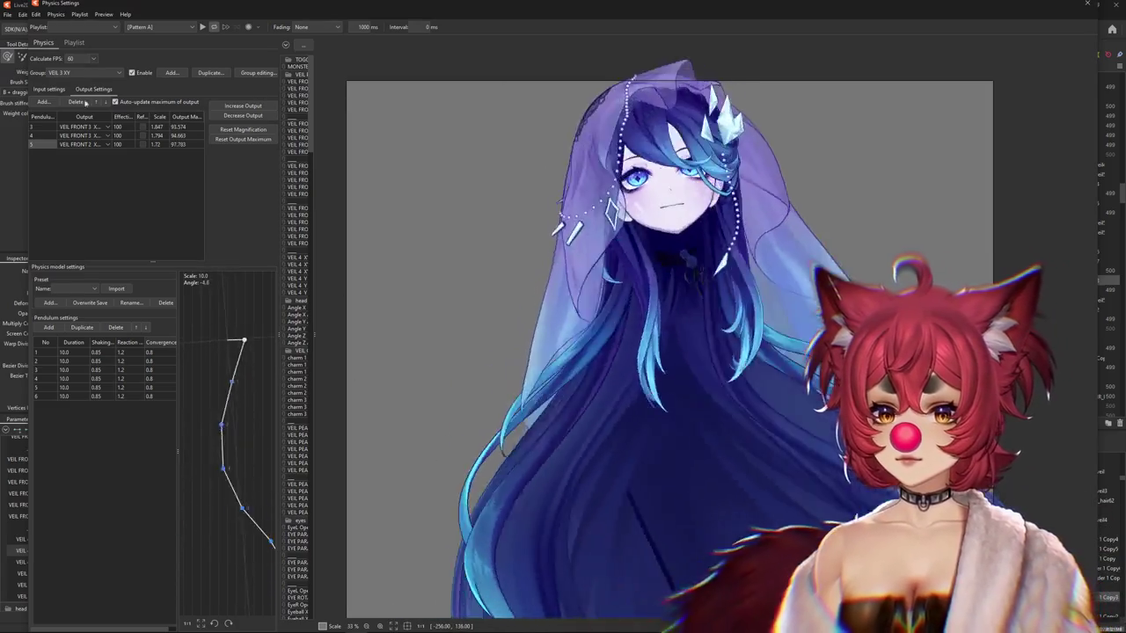
click(49, 89)
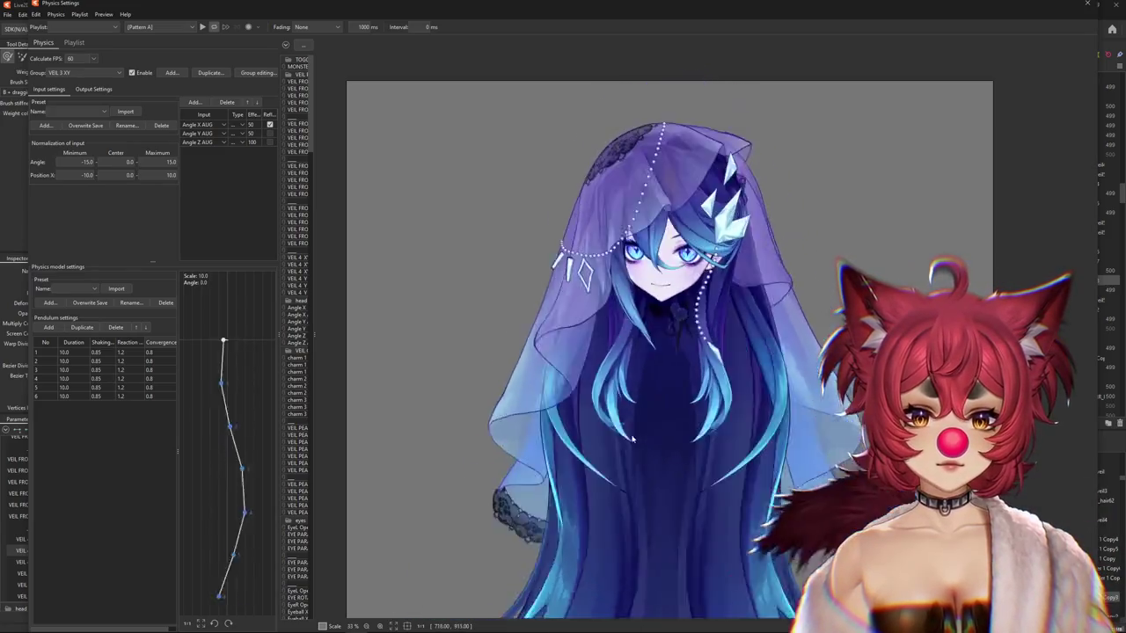
drag(636, 421, 663, 89)
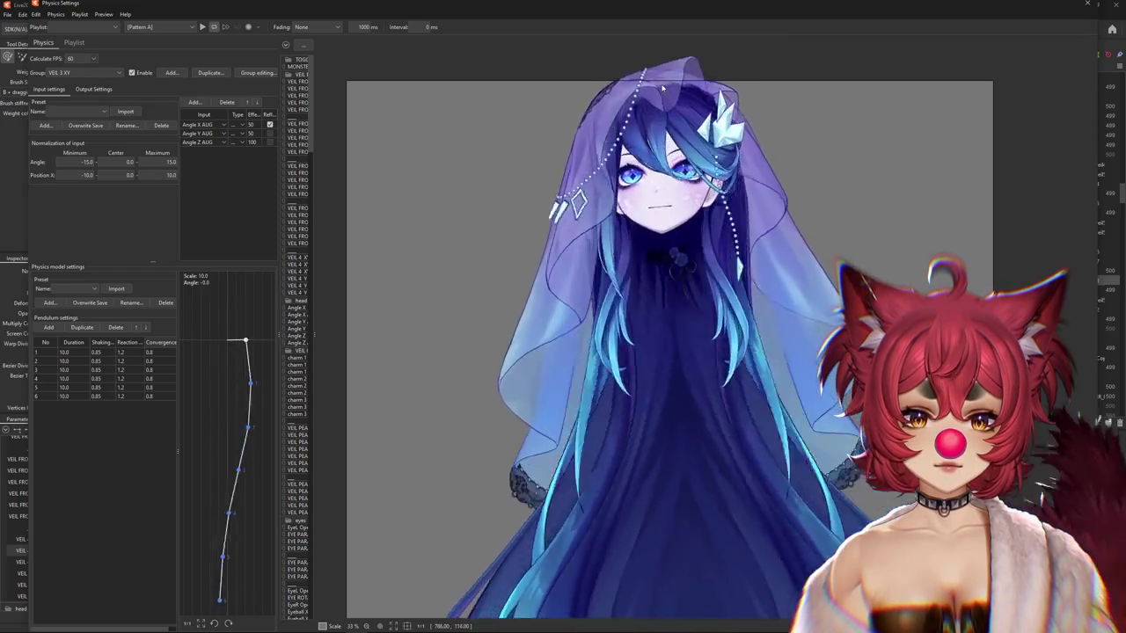
click(270, 141)
mouse_move(583, 260)
mouse_down()
mouse_move(882, 274)
mouse_move(496, 276)
mouse_move(630, 262)
mouse_up()
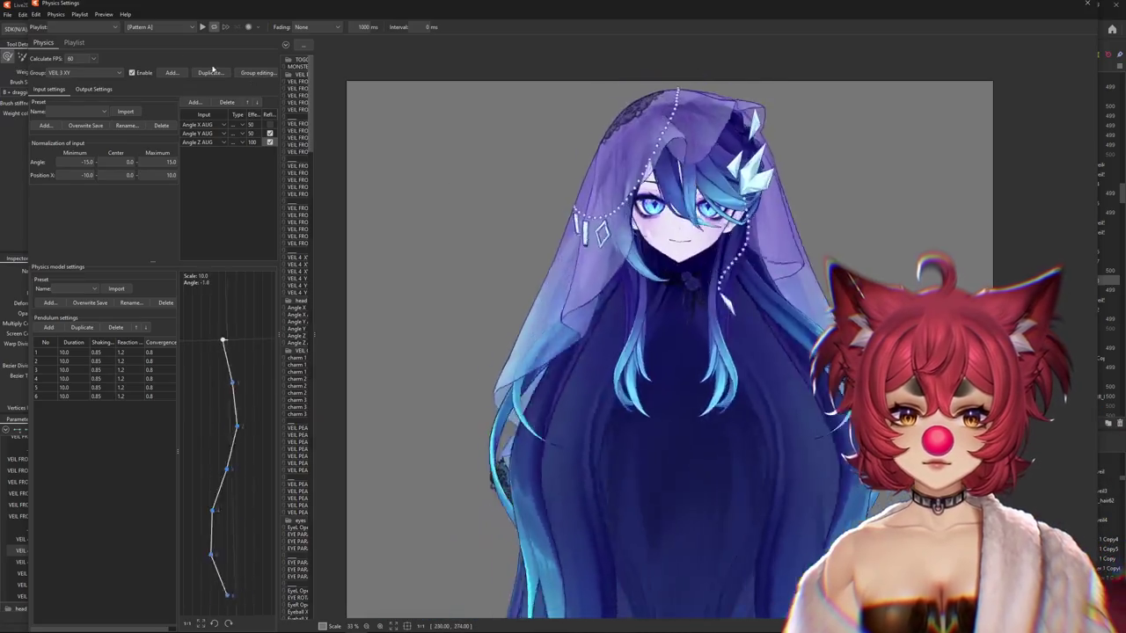
Recalculate the VEIL 3 XY output scales, reset output maximums, and close Physics Settings.
click(93, 89)
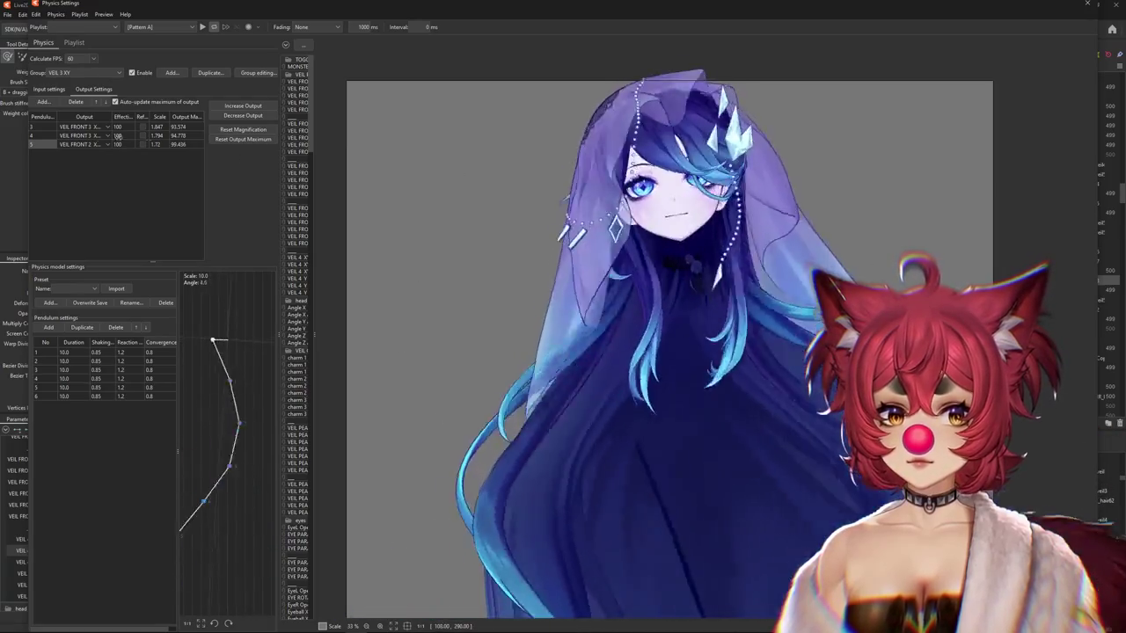
click(49, 89)
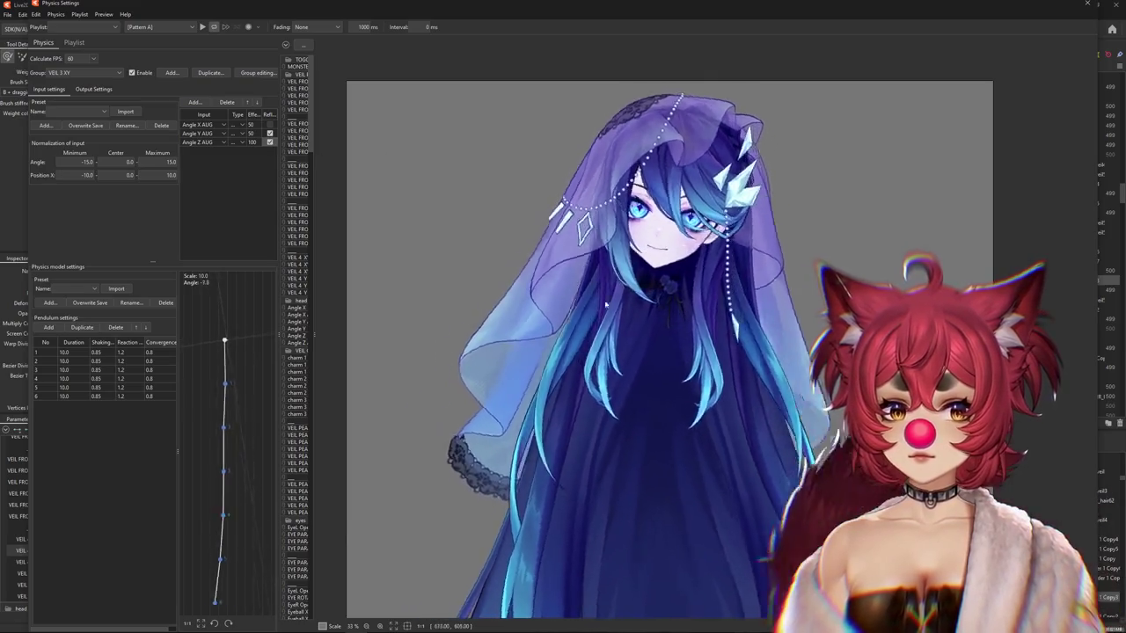
mouse_move(496, 300)
mouse_down()
mouse_move(726, 295)
mouse_move(977, 230)
mouse_move(964, 389)
mouse_up()
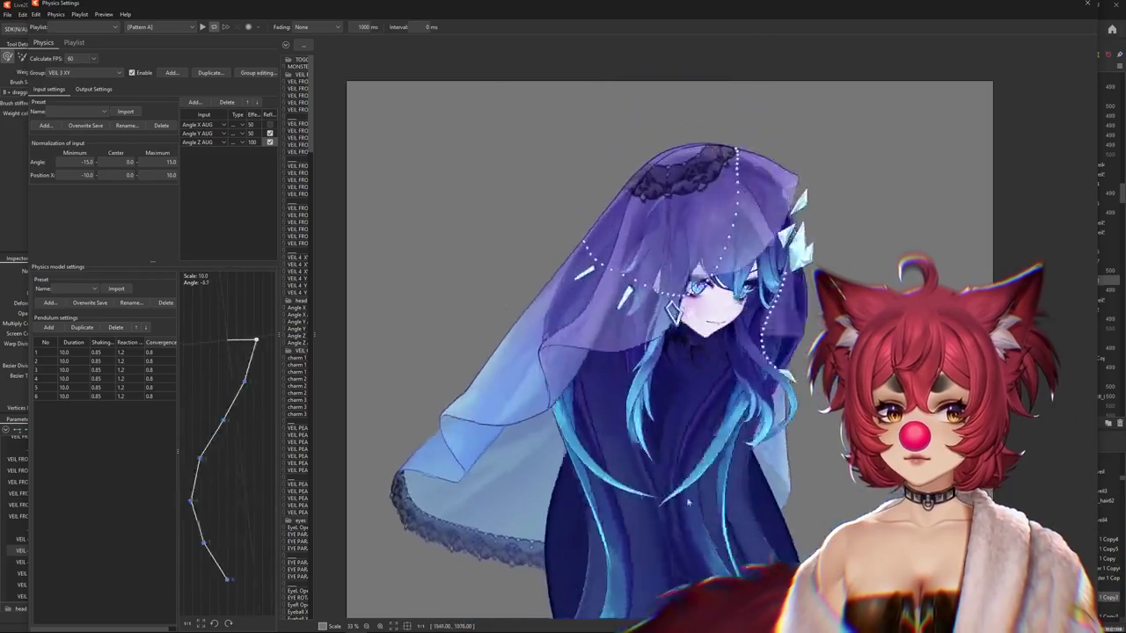
click(97, 90)
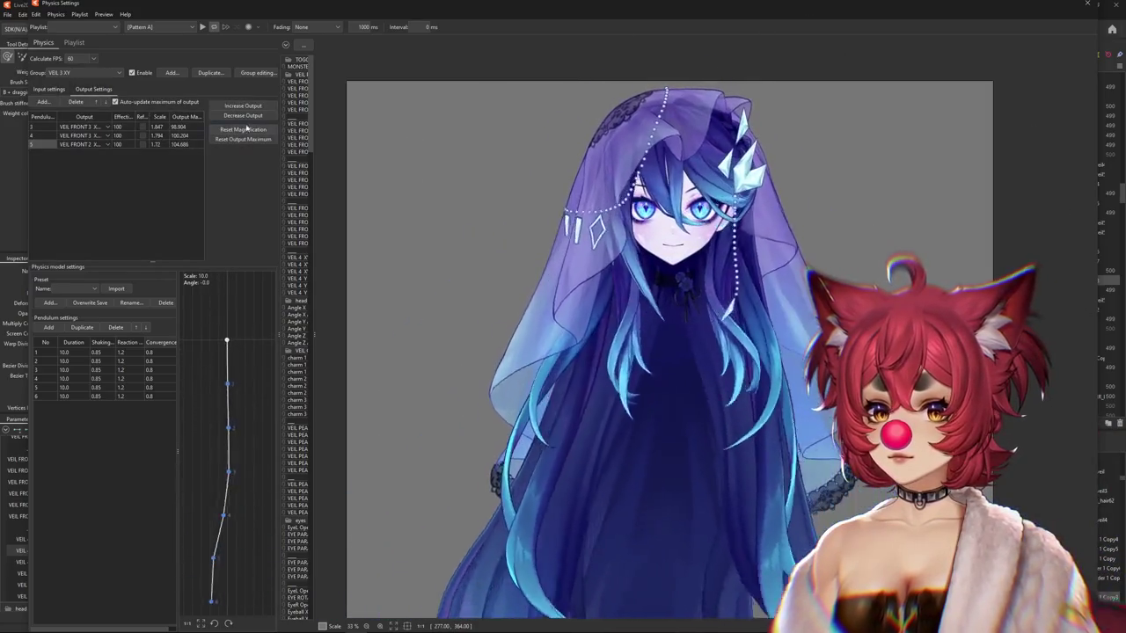
drag(496, 347, 810, 172)
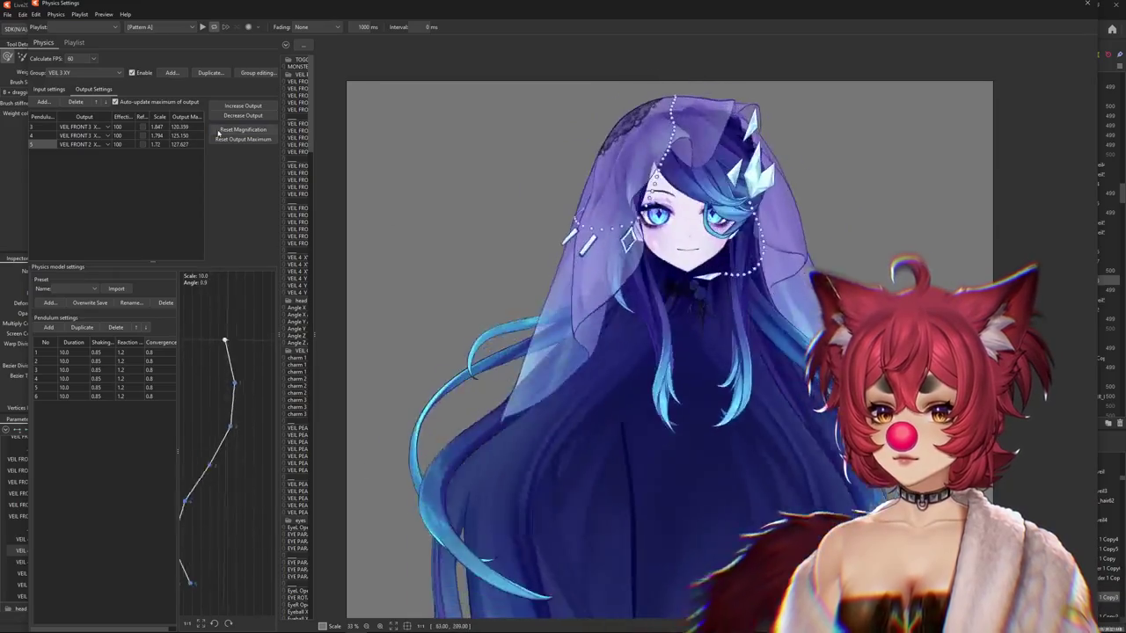
click(243, 130)
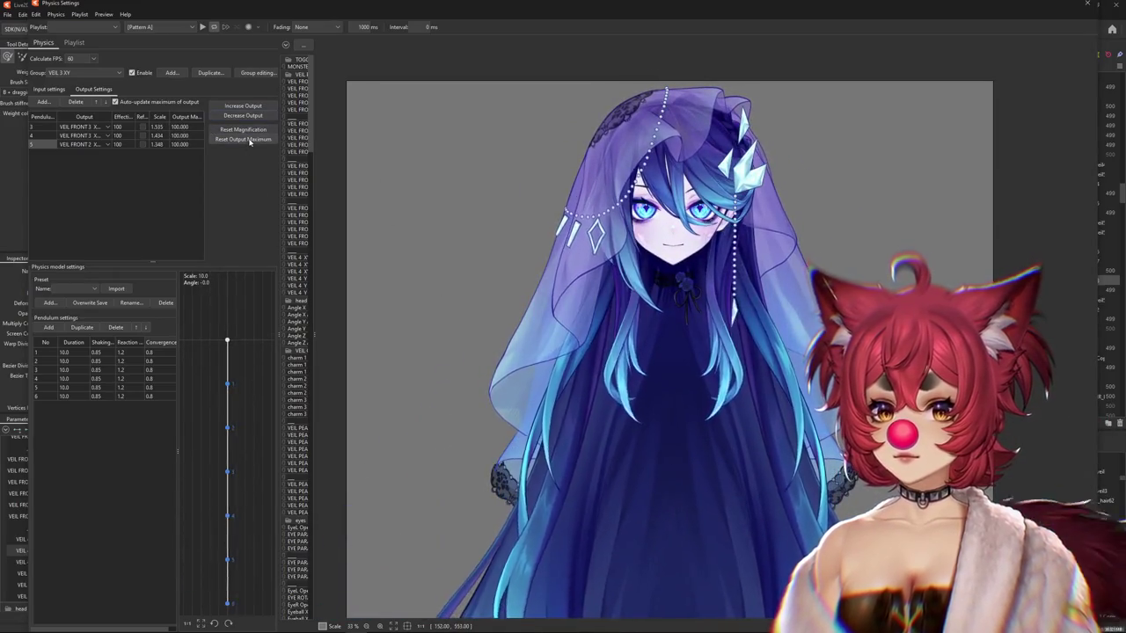
click(249, 139)
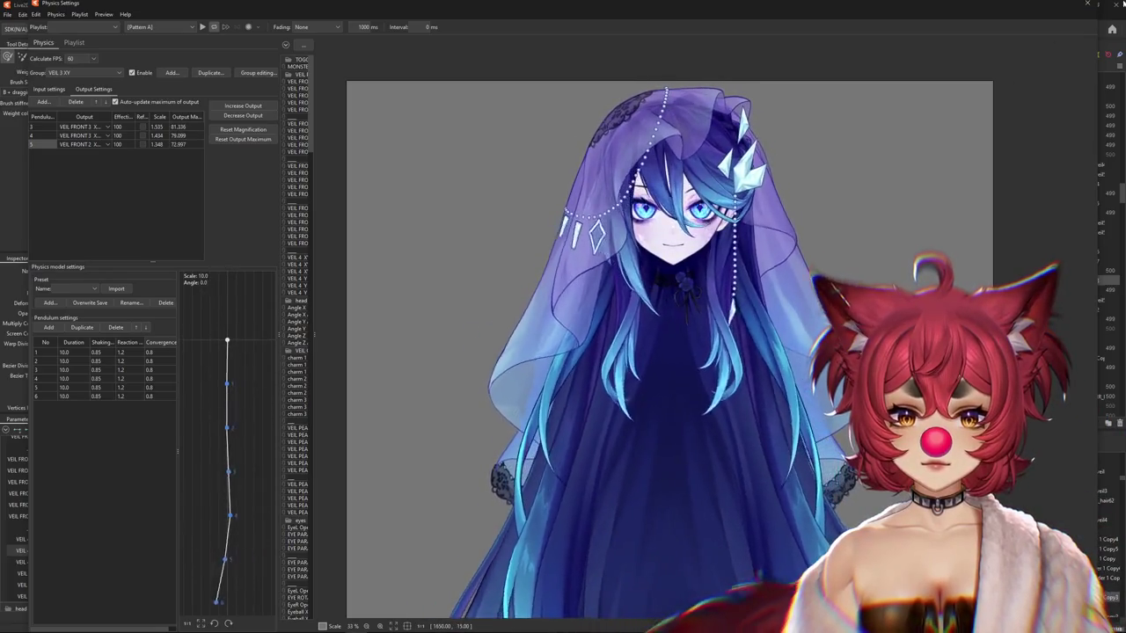
click(1089, 5)
click(132, 430)
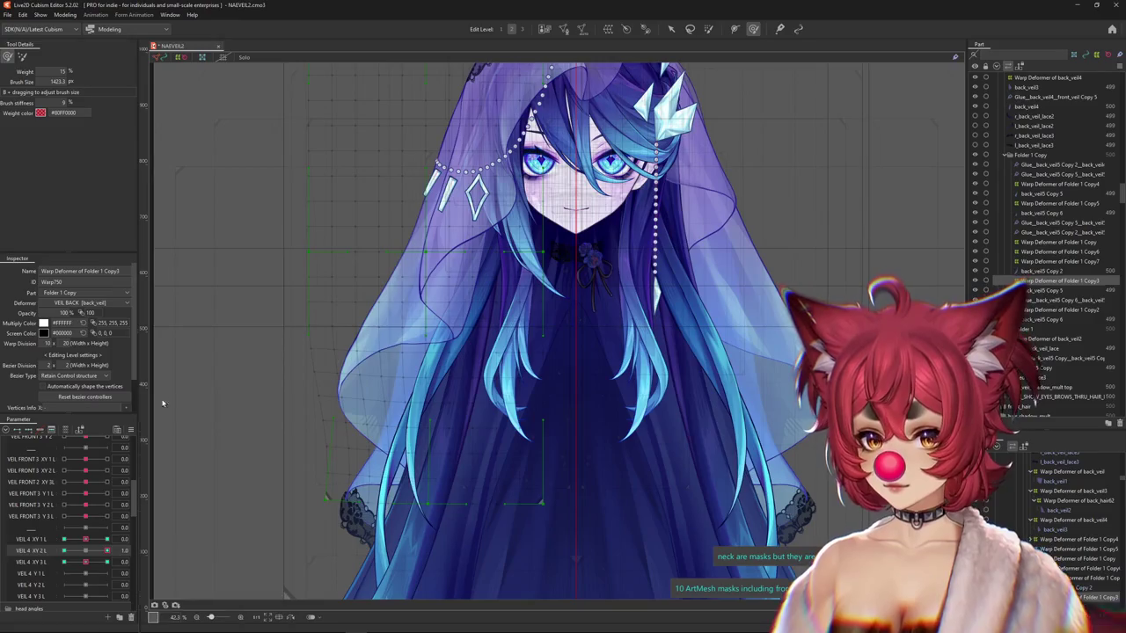
Select the Folder 1 Copy3 warp deformer and size the deform brush.
scroll(585, 358, down, 3)
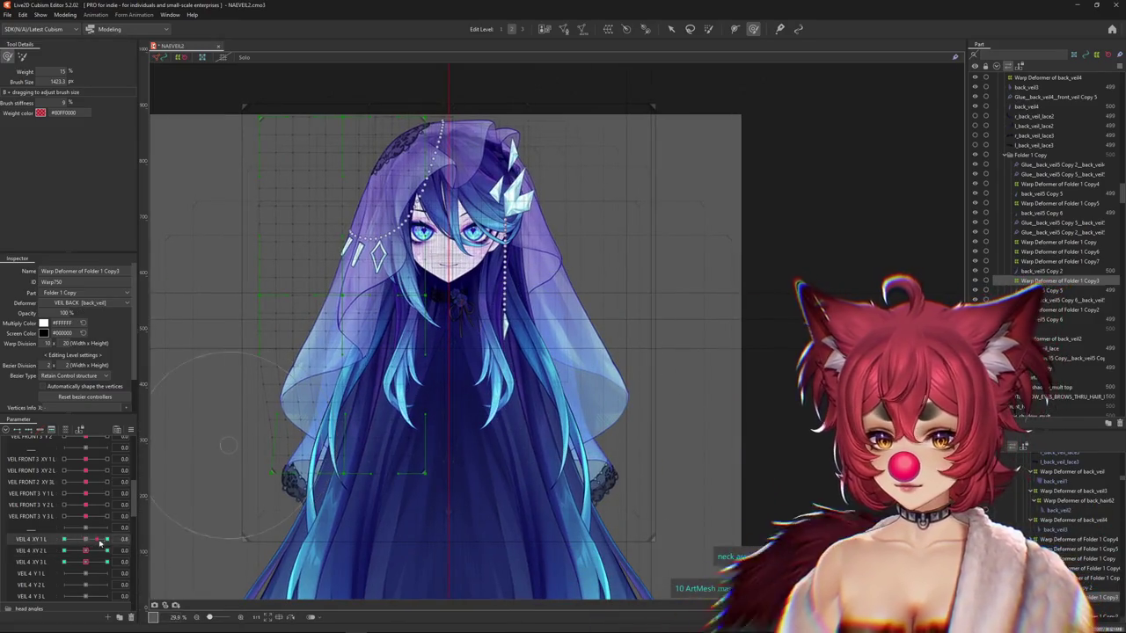
scroll(399, 507, up, 3)
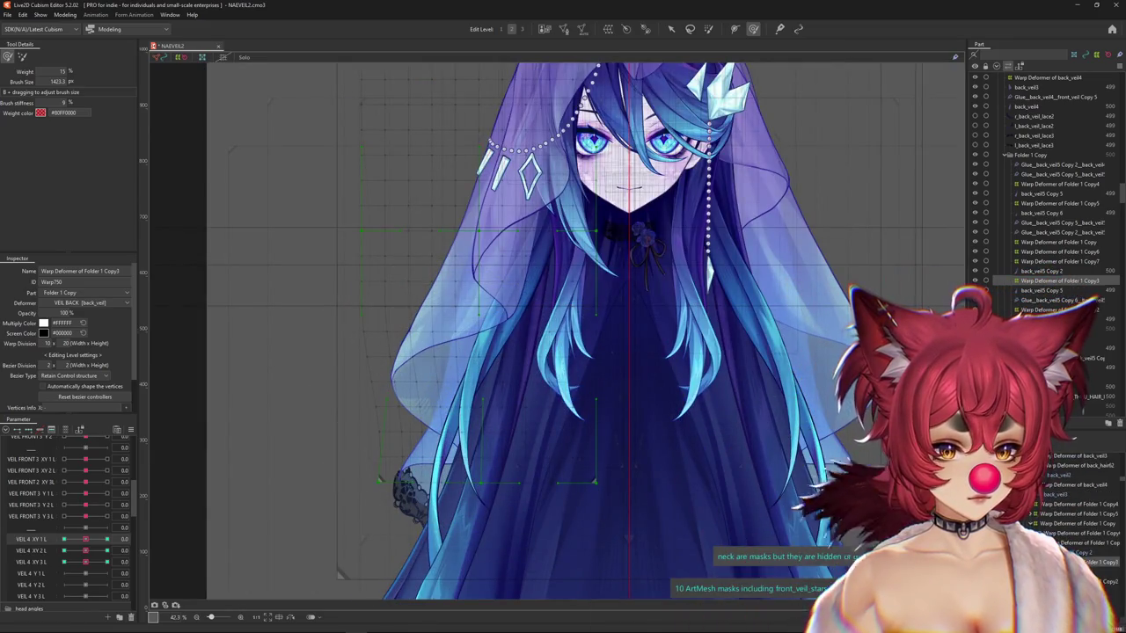
click(1043, 271)
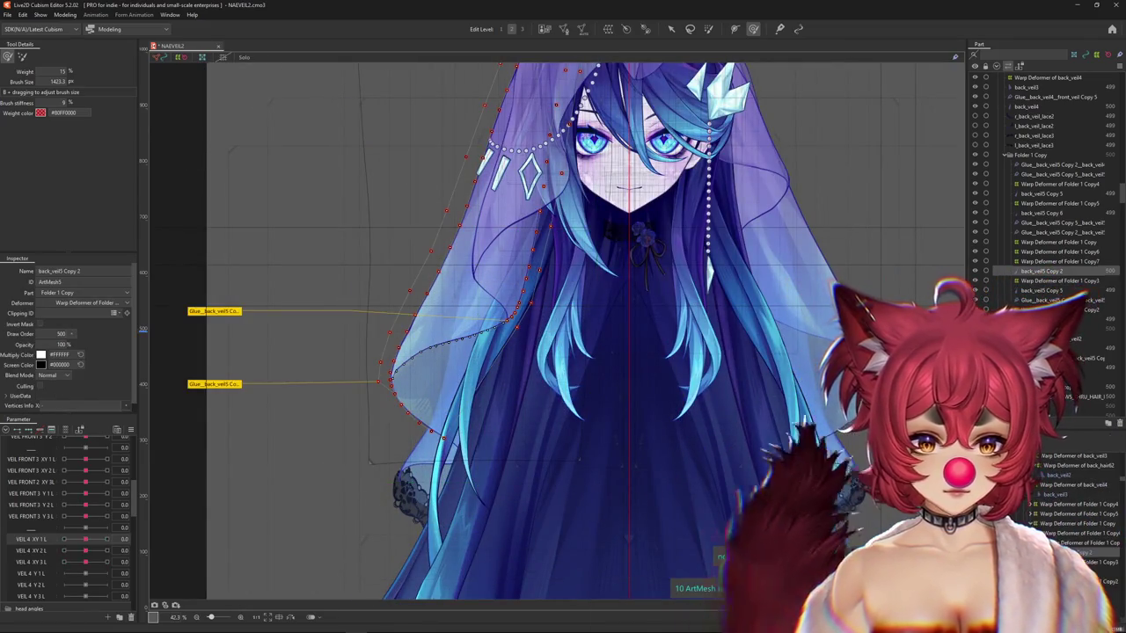
click(1060, 281)
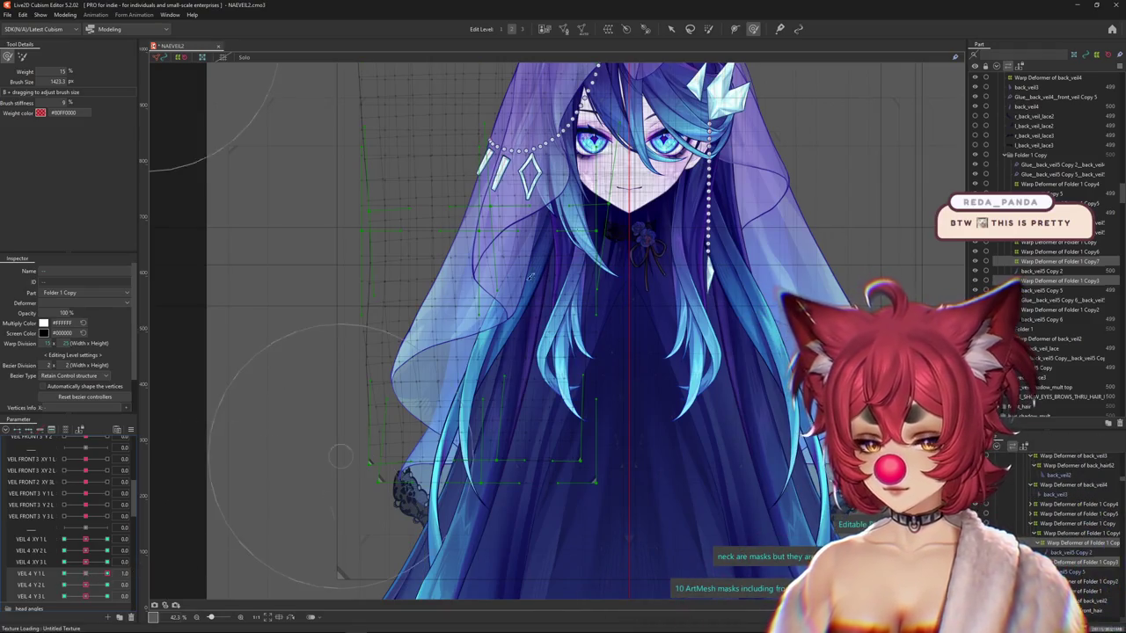
drag(433, 422, 471, 378)
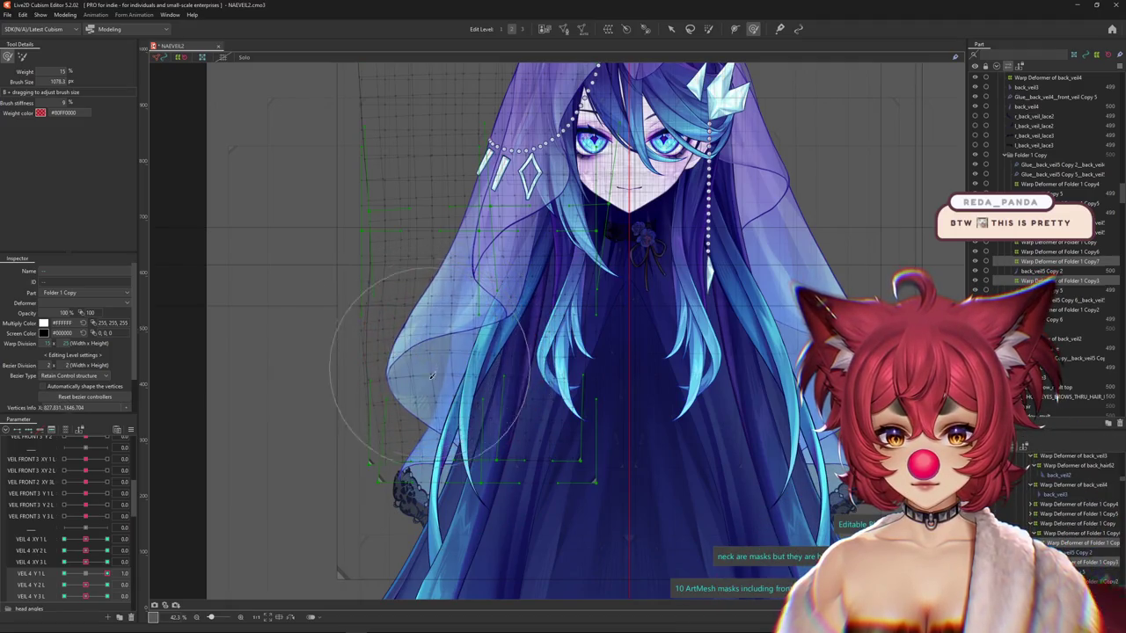
drag(348, 388, 526, 404)
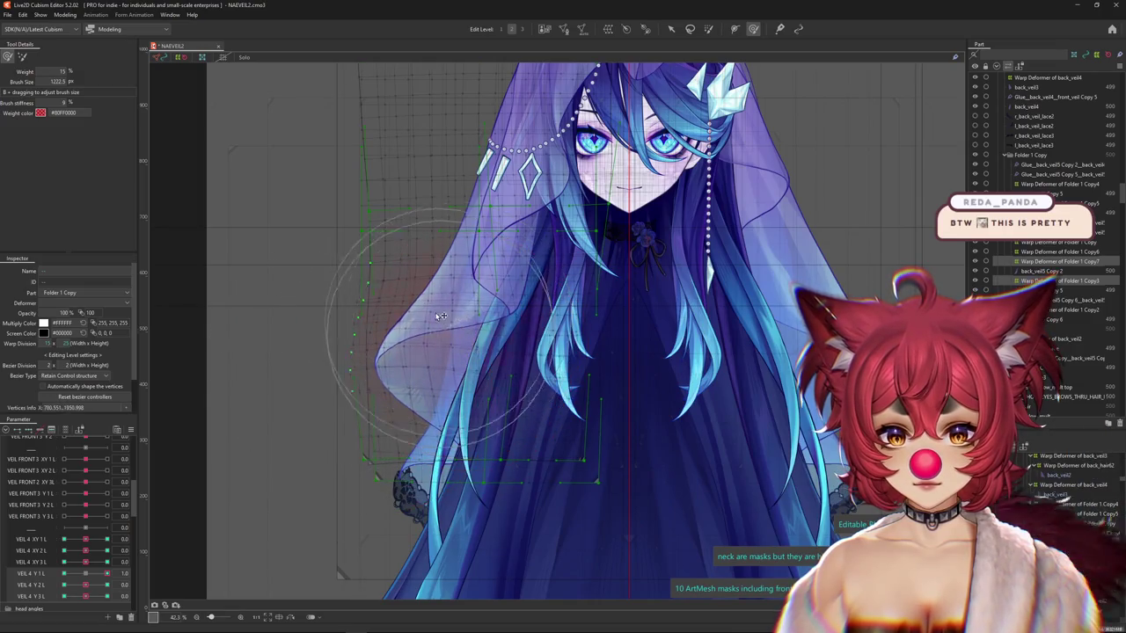
key(Escape)
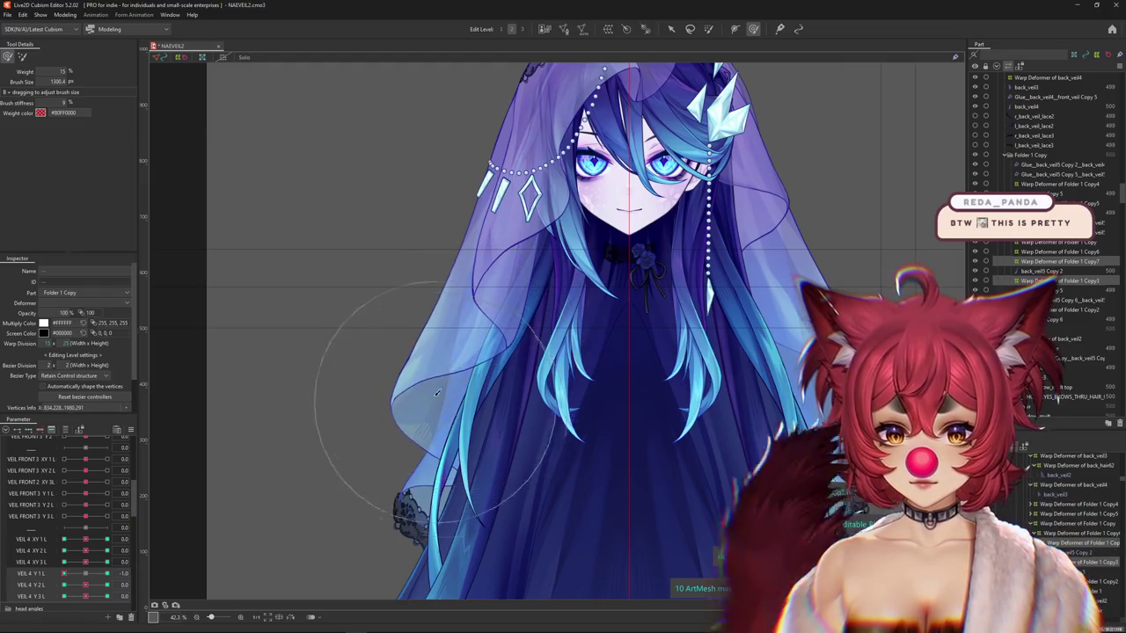
Brush-reshape the veil's left and lower-left edge with VEIL 4 Y 2 L at -1.0.
drag(419, 349, 415, 408)
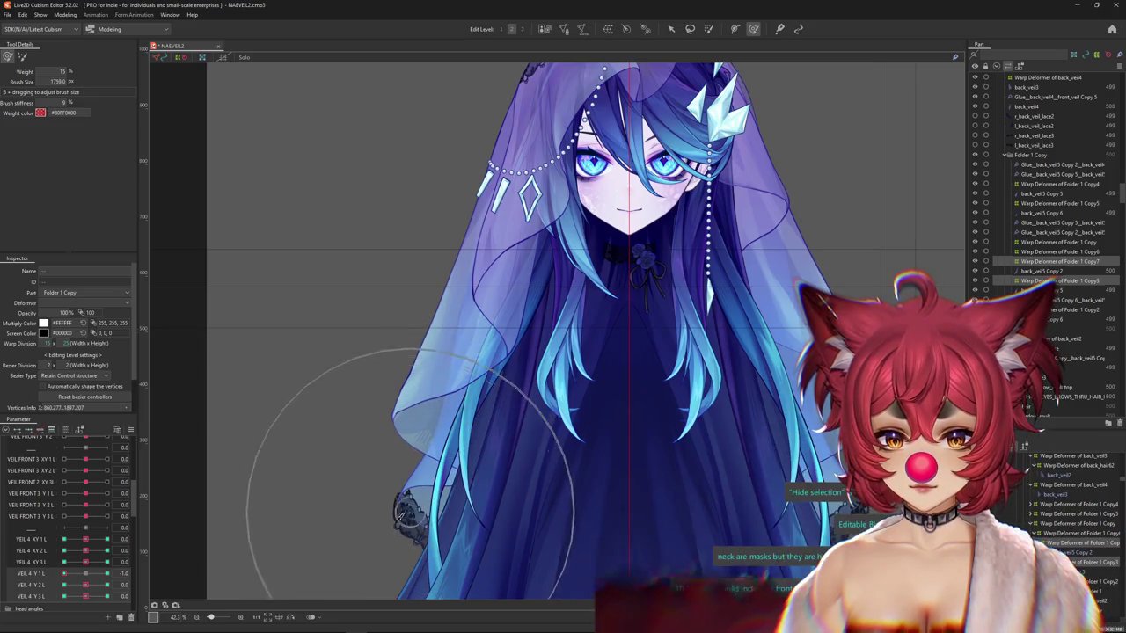
drag(351, 425, 323, 443)
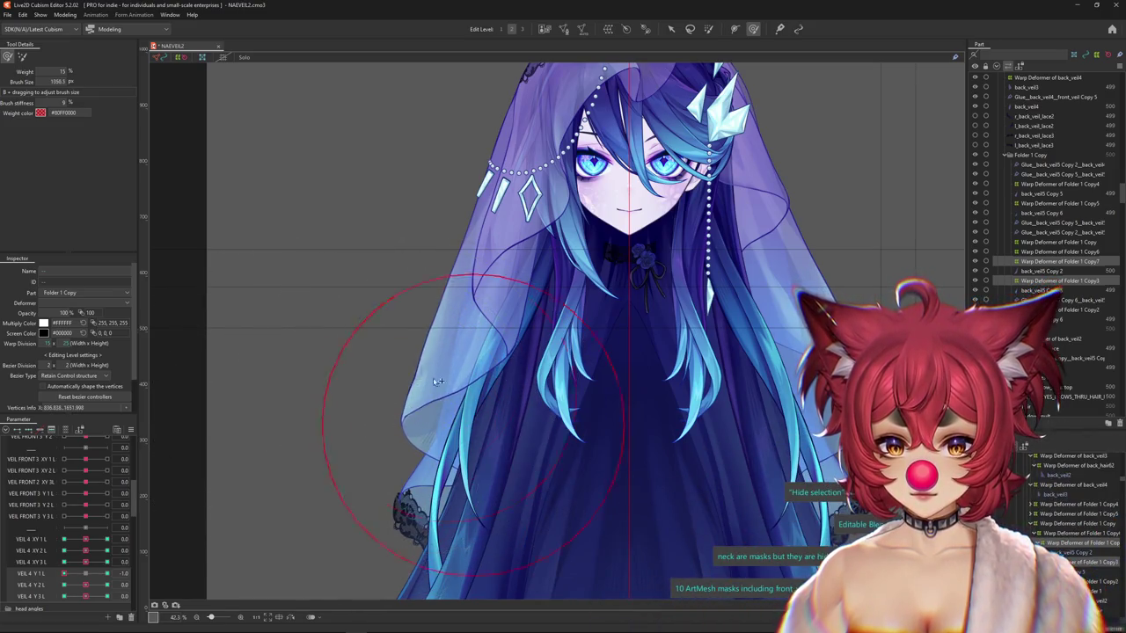
drag(434, 432, 464, 412)
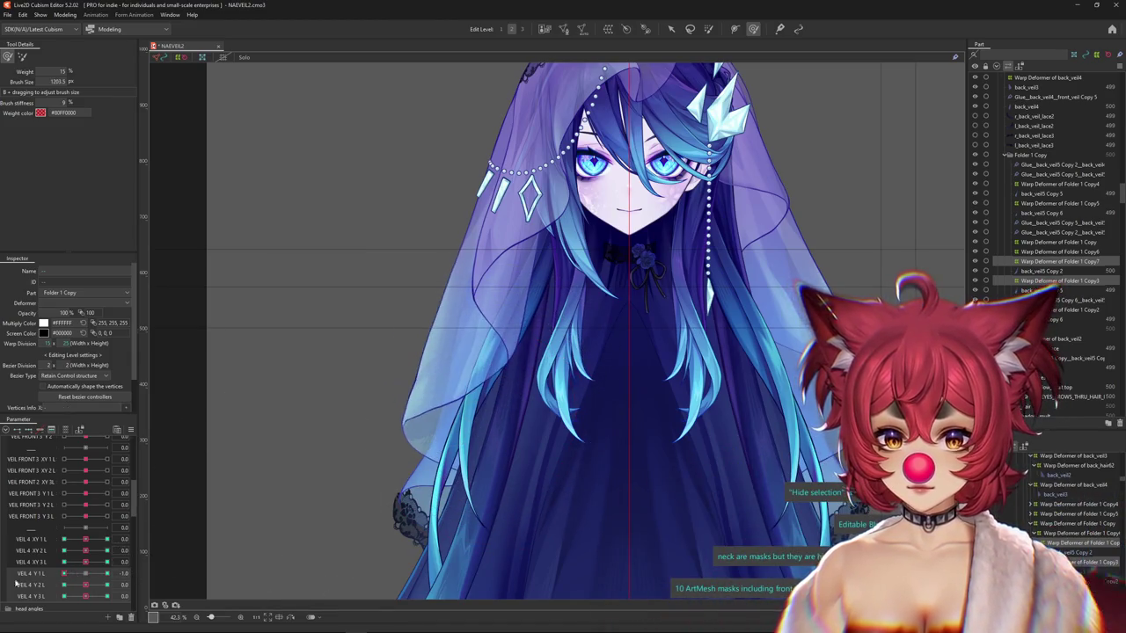
mouse_move(86, 585)
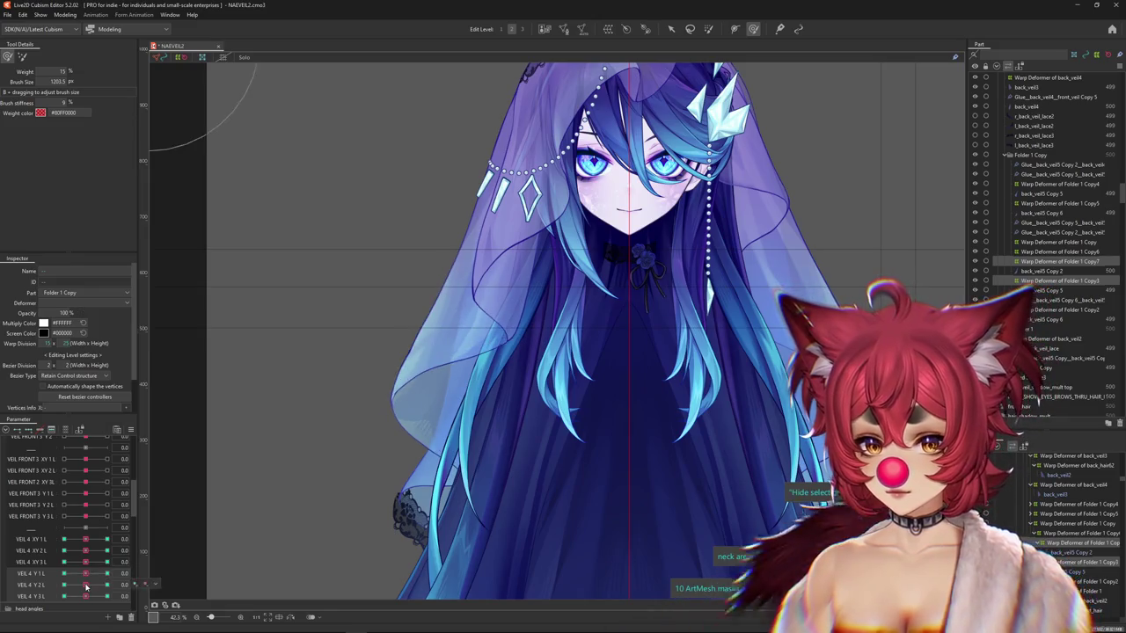
drag(424, 435, 457, 384)
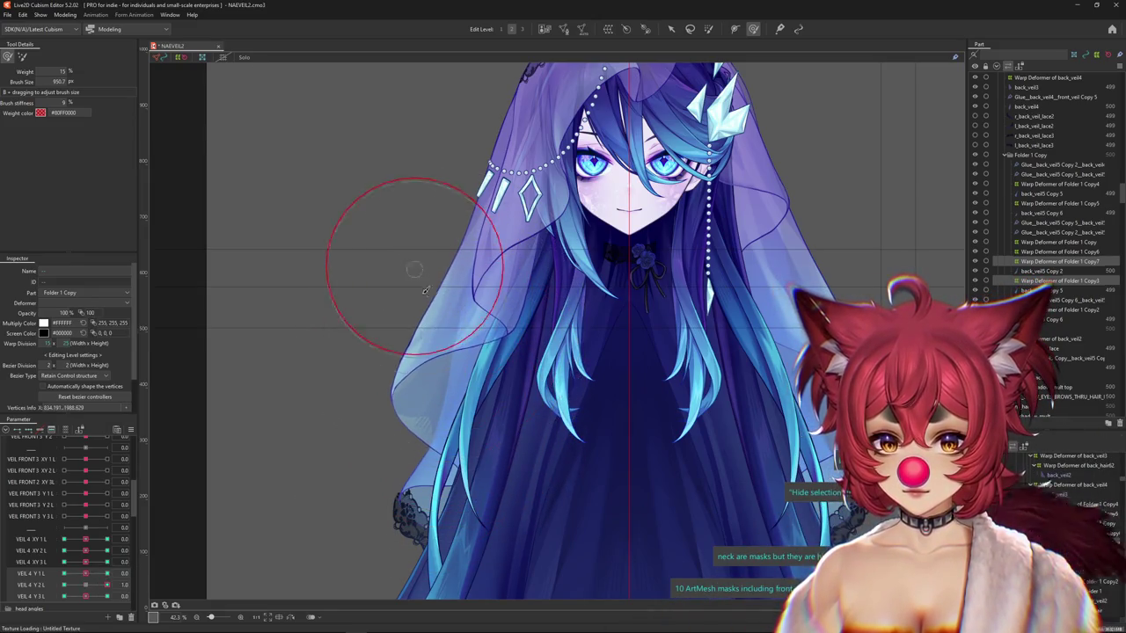
drag(423, 284, 399, 325)
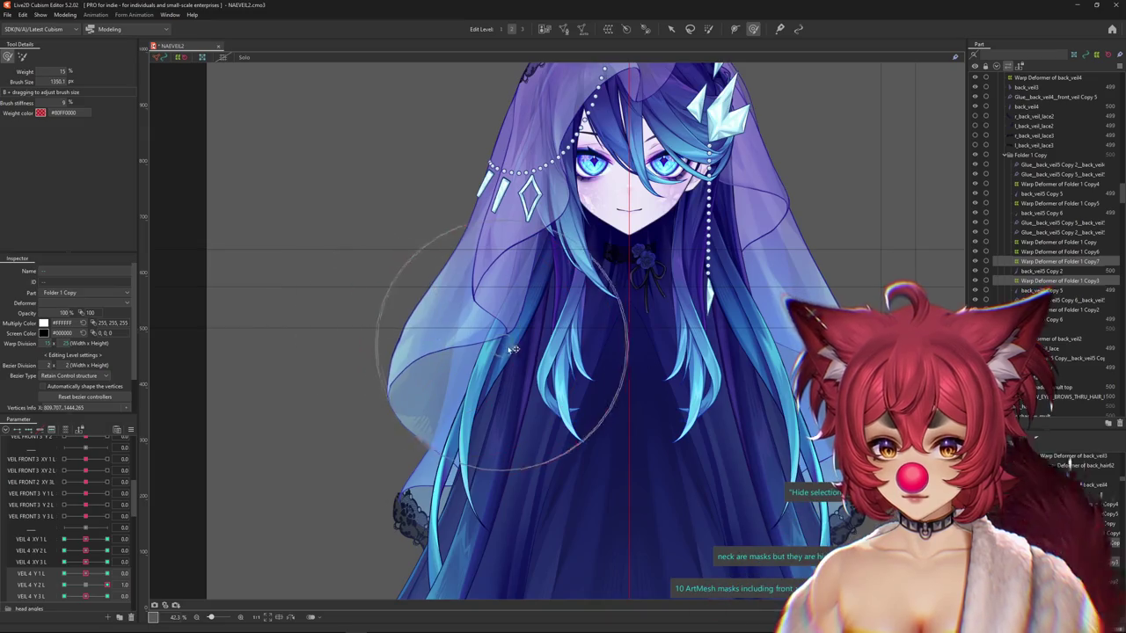
drag(380, 368, 326, 436)
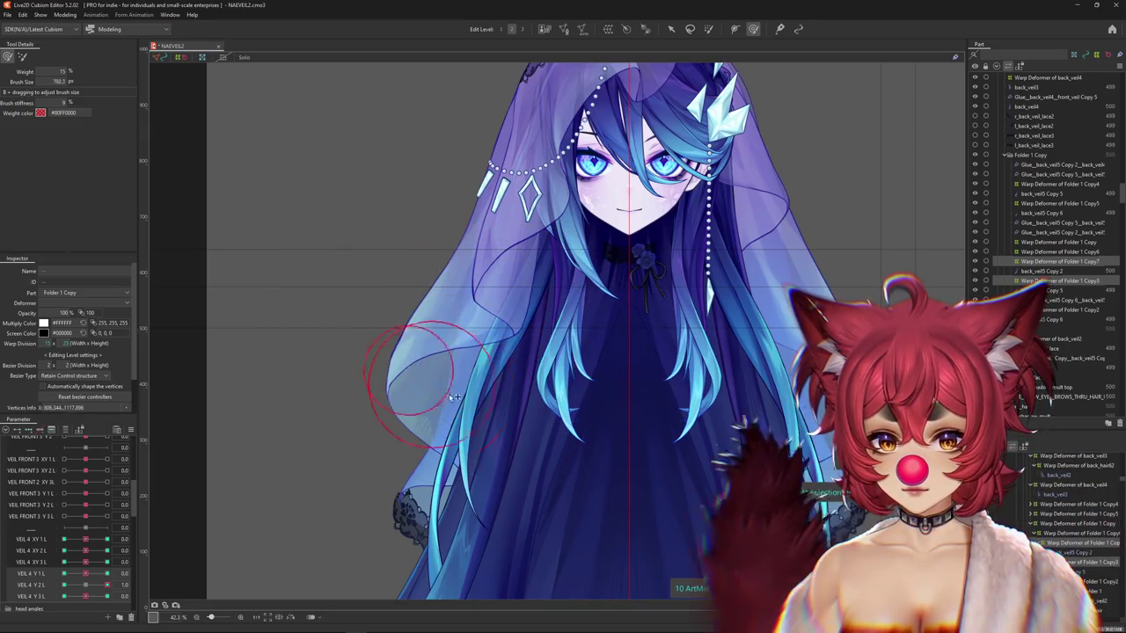
drag(105, 585, 63, 585)
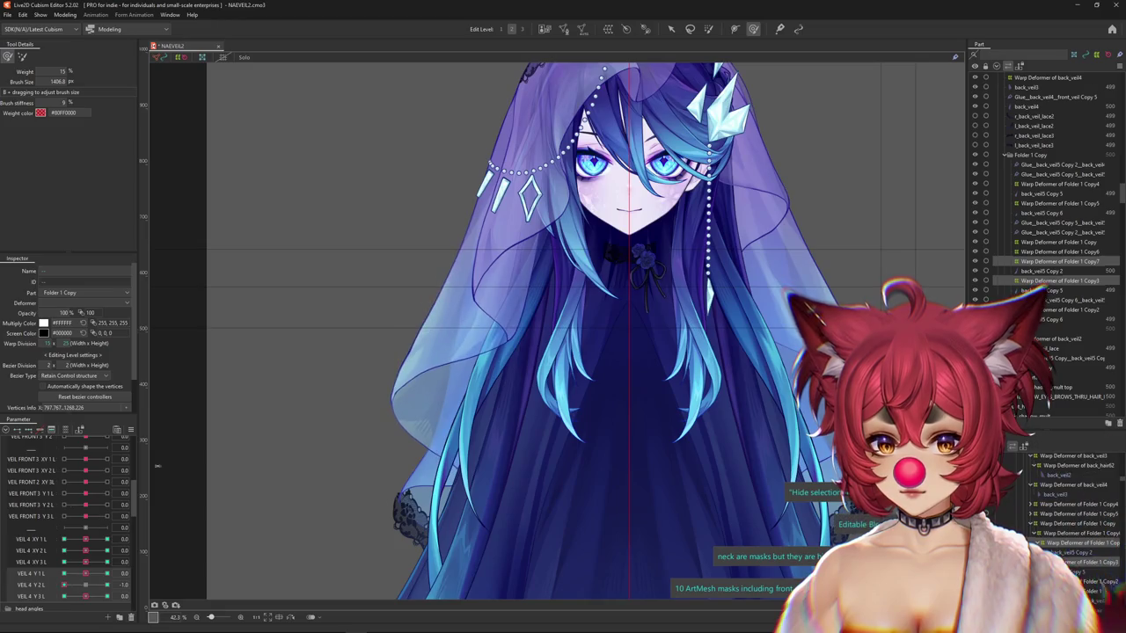
drag(377, 238, 416, 318)
drag(554, 344, 581, 335)
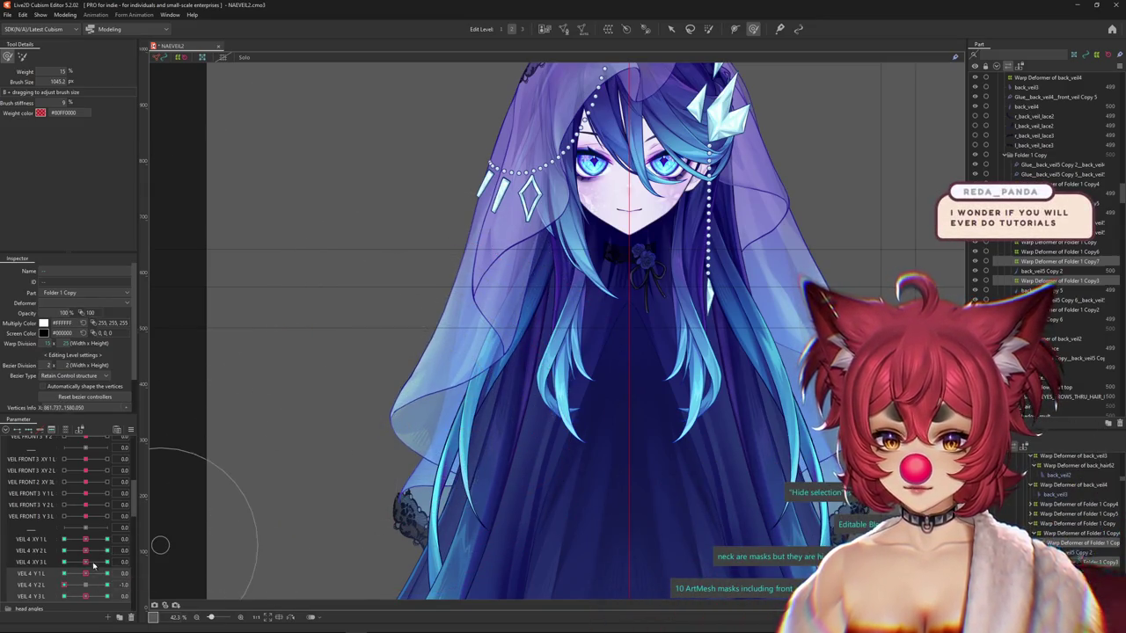
Reshape the upper-left veil at VEIL 4 Y 2 L 1.0, preview at -1.0, then return to 0.
click(107, 584)
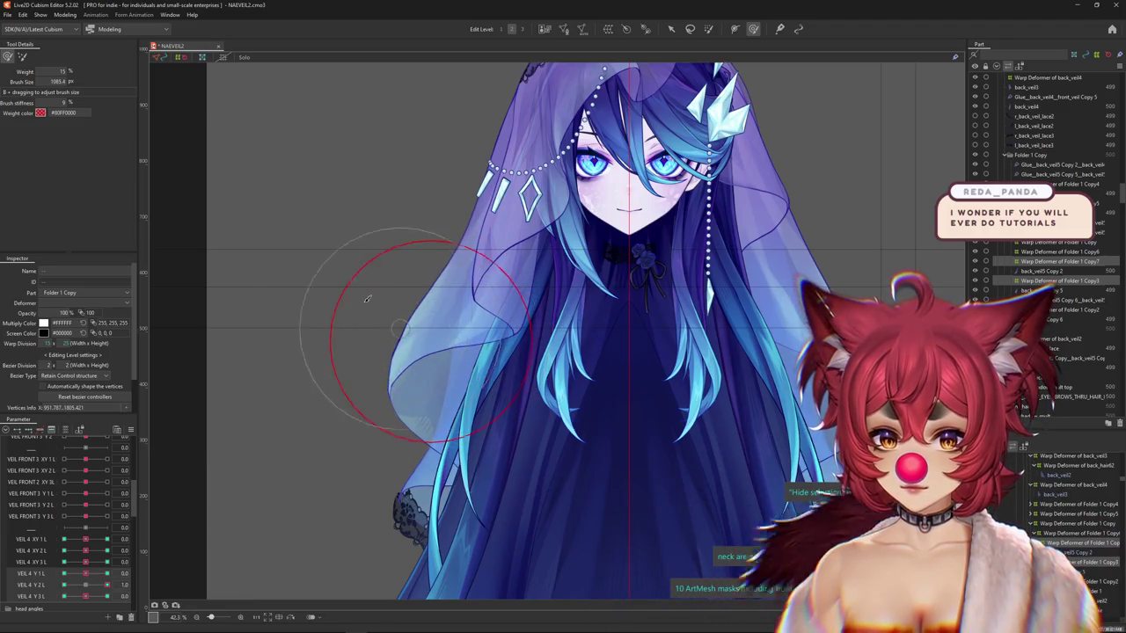
drag(369, 304, 376, 276)
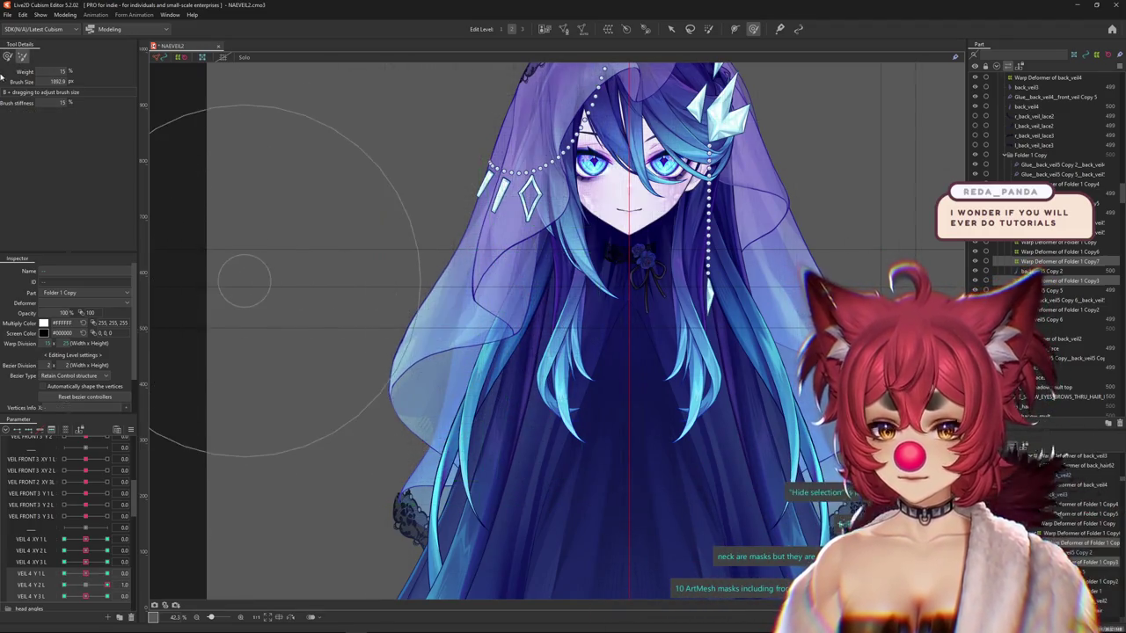
key(ctrl+h)
click(64, 584)
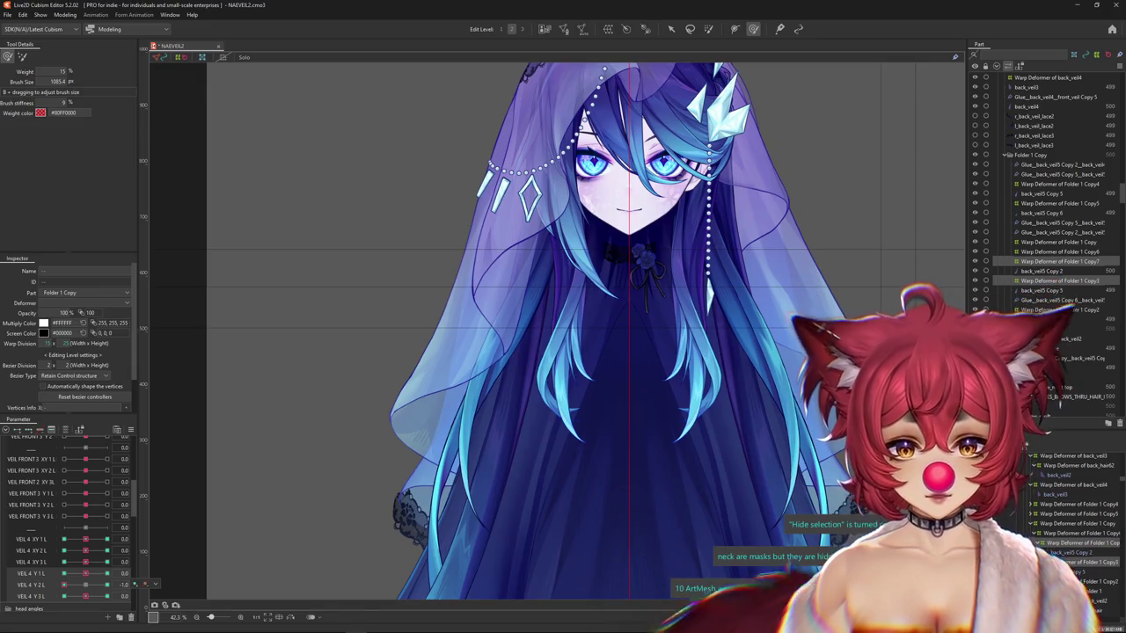
mouse_move(146, 585)
mouse_down()
mouse_move(87, 587)
mouse_move(106, 585)
mouse_up()
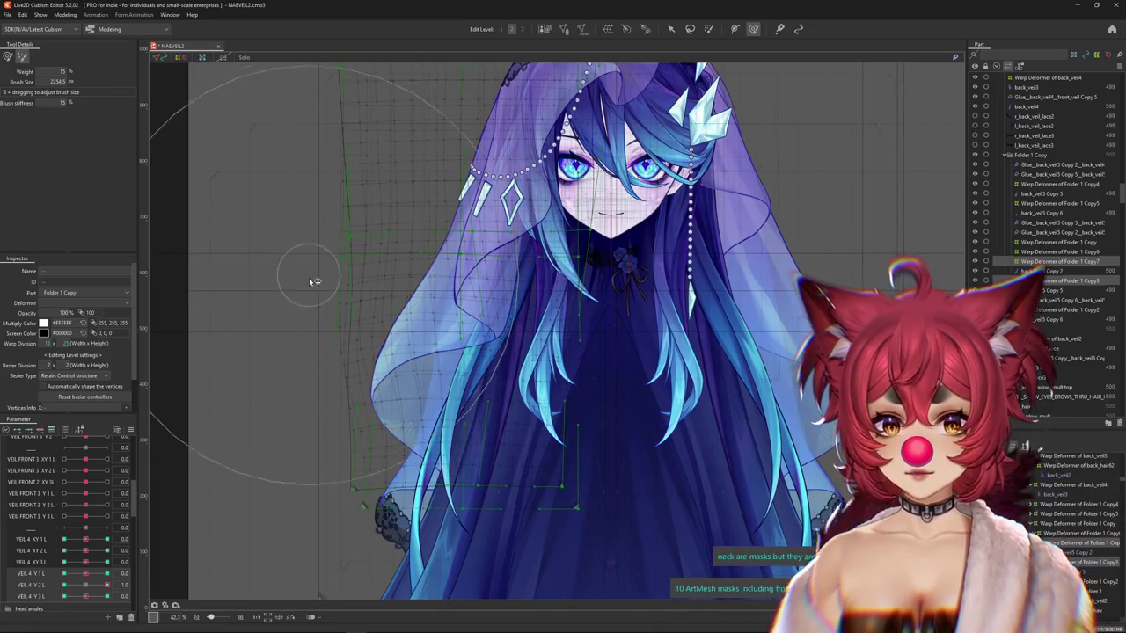
Resize the Deform Brush to fit the veil's left edge with VEIL 4 Y 2 L at -1.0.
drag(312, 274, 467, 350)
key(Escape)
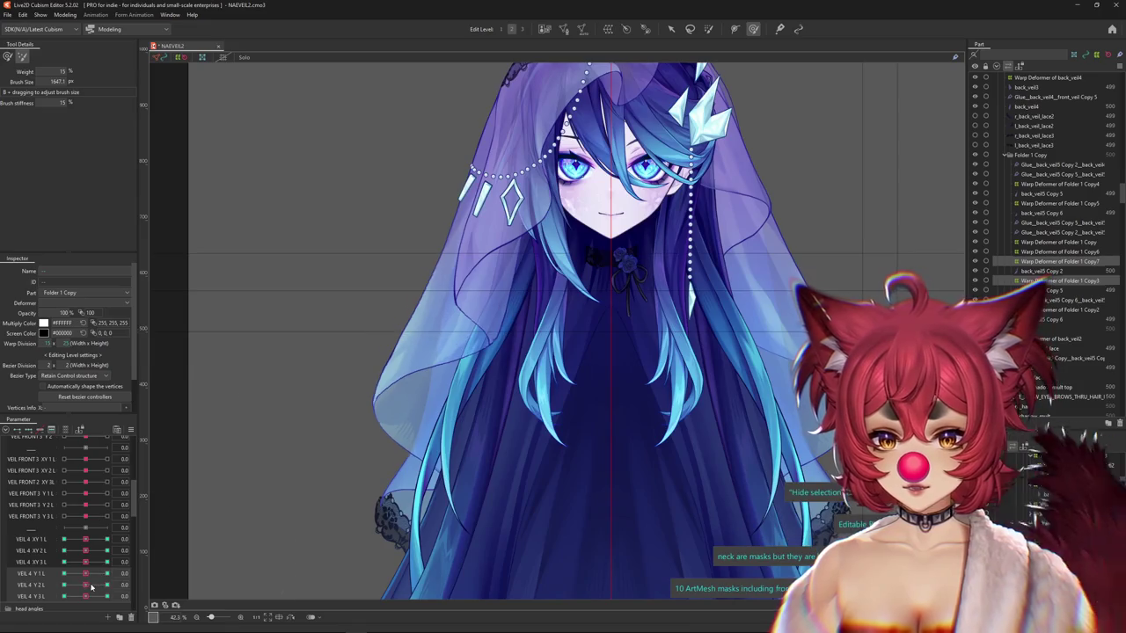
click(7, 58)
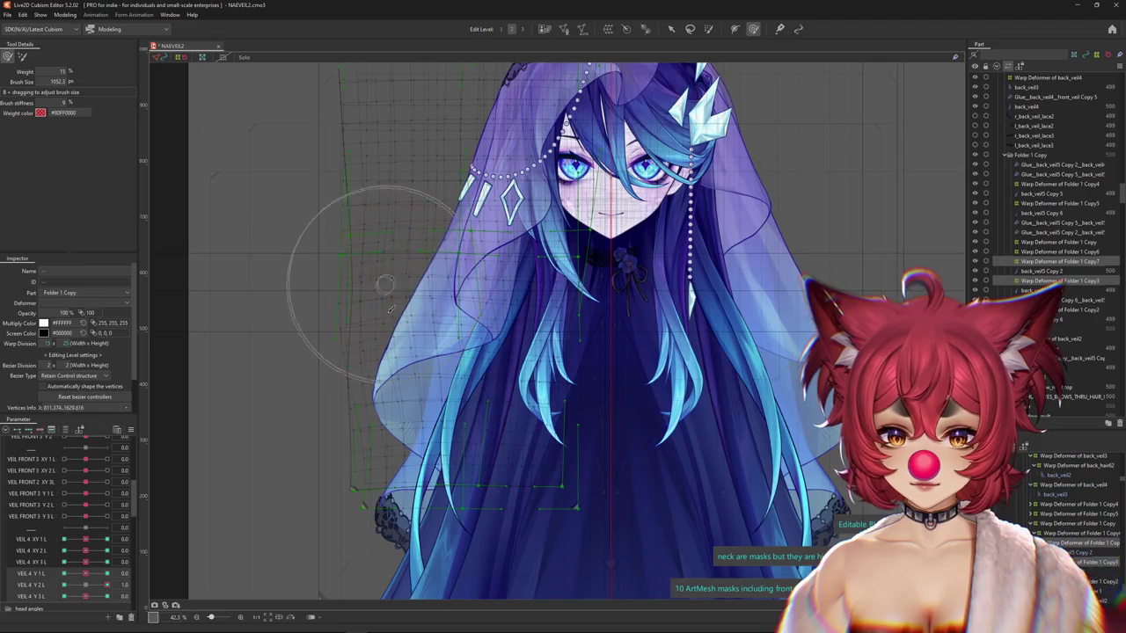
key(Escape)
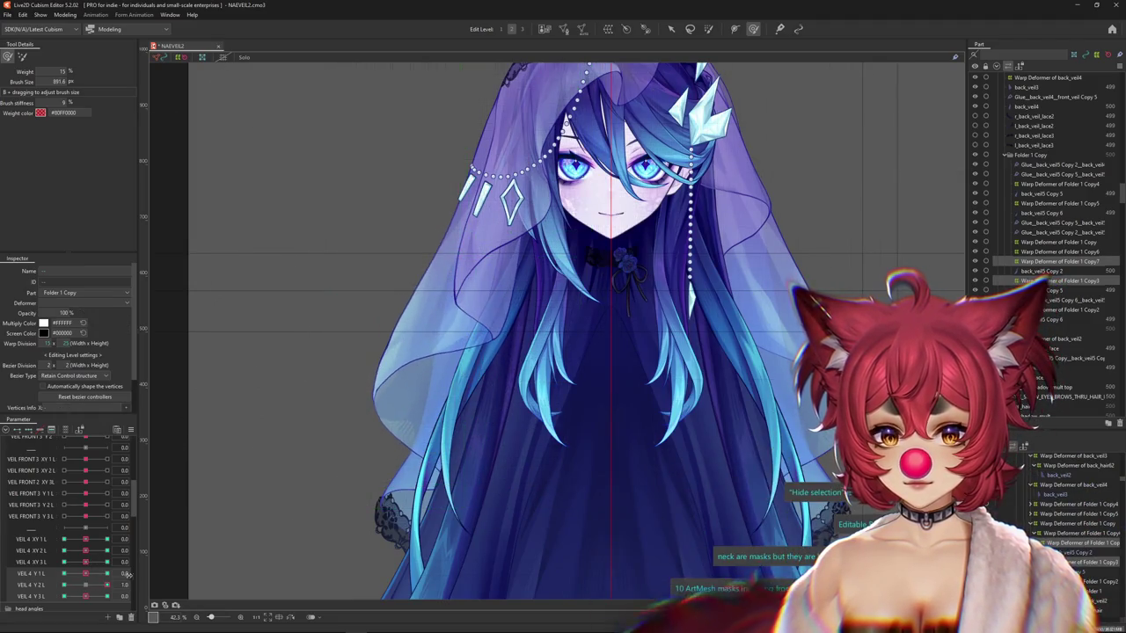
drag(84, 584, 63, 557)
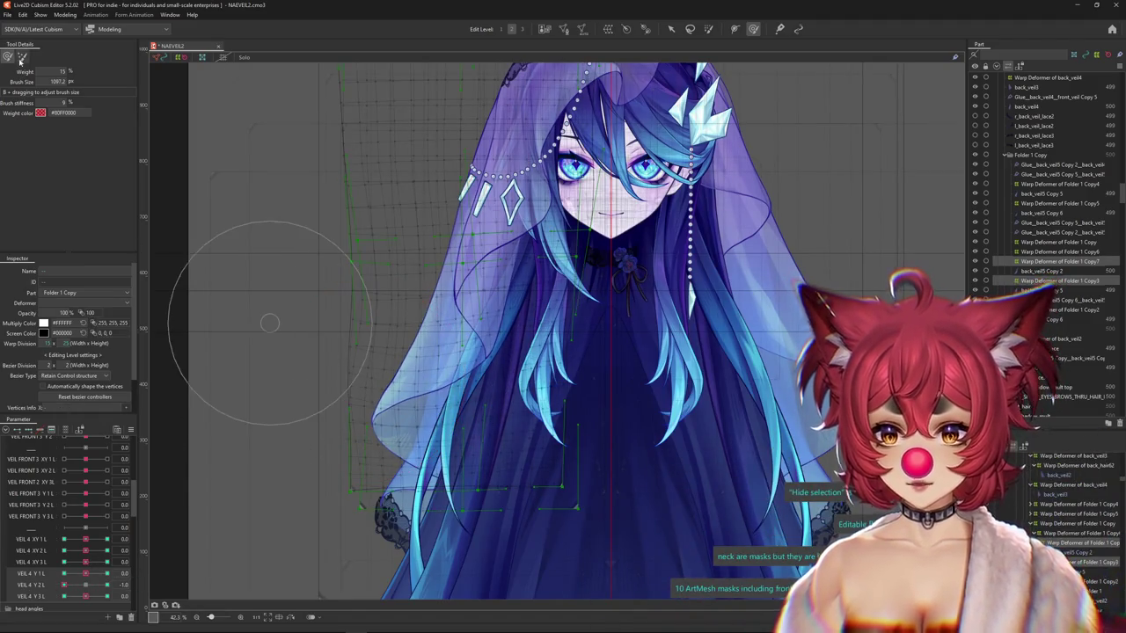
drag(306, 330, 370, 352)
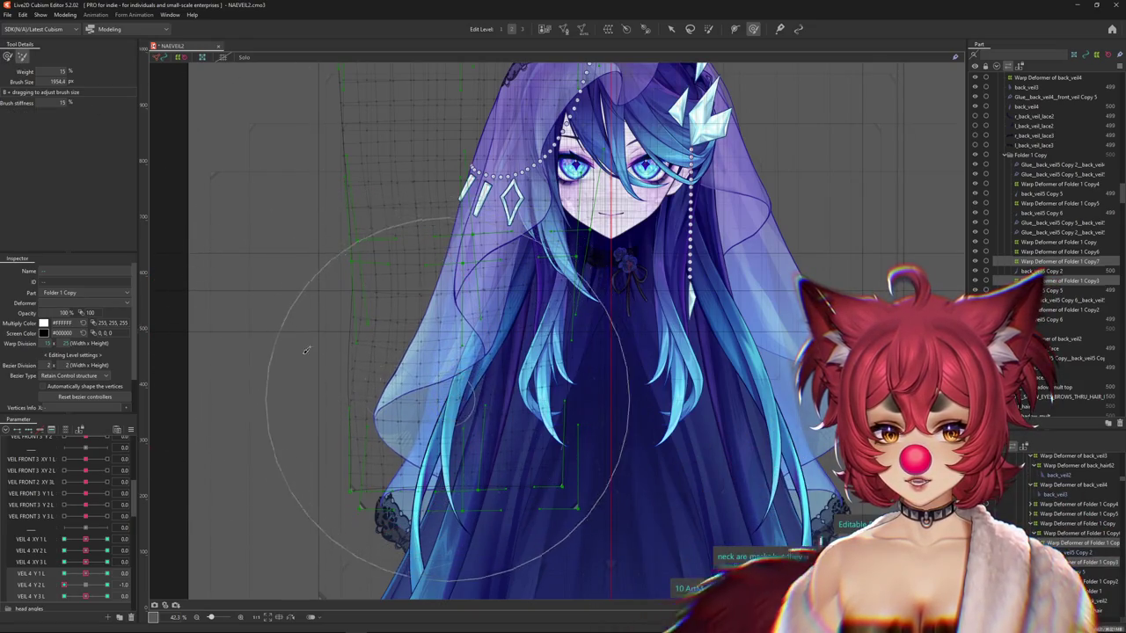
click(9, 58)
drag(314, 383, 352, 352)
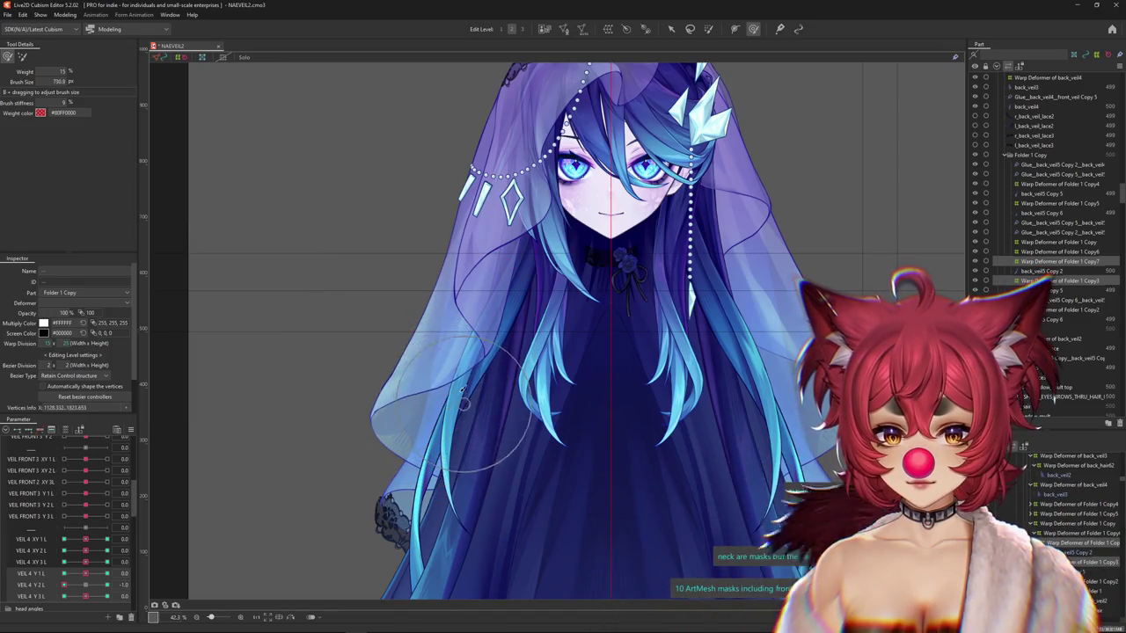
drag(85, 585, 63, 585)
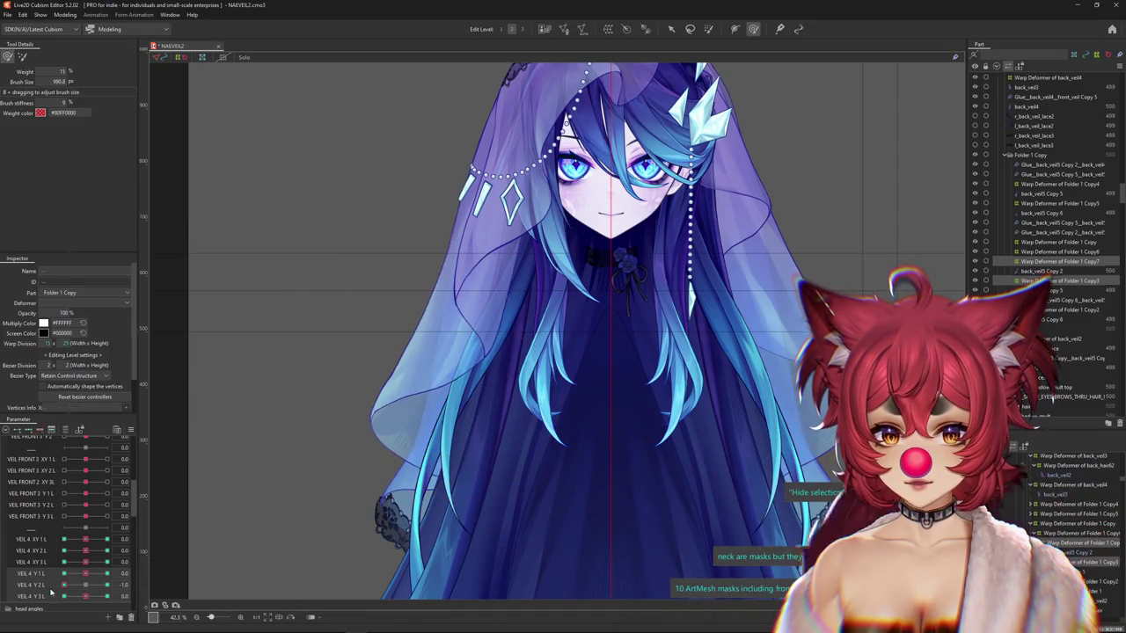
Adjust the brush size and compare VEIL 4 Y 2 L at 0 and its 1.0 key.
drag(482, 354, 484, 384)
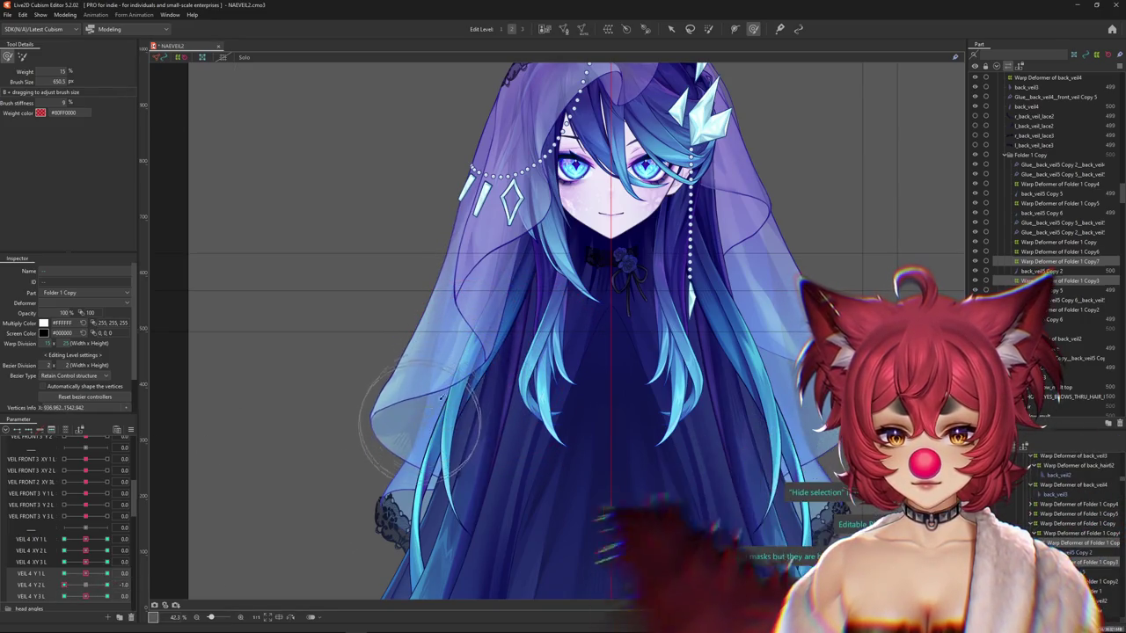
drag(512, 328, 505, 361)
drag(64, 585, 84, 586)
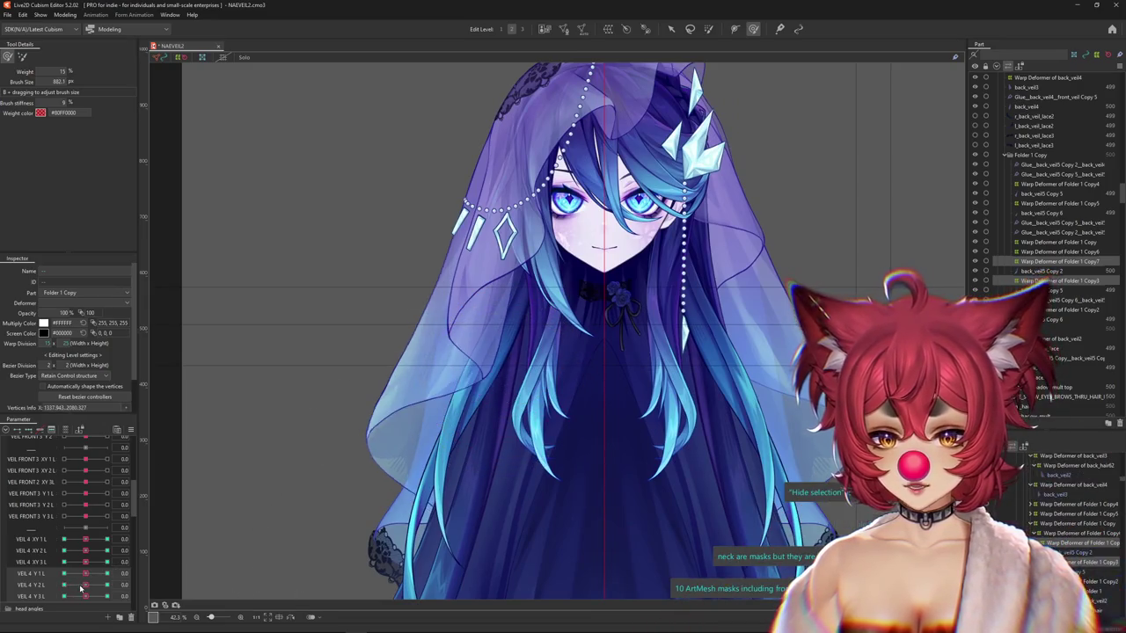
click(107, 585)
drag(444, 457, 459, 381)
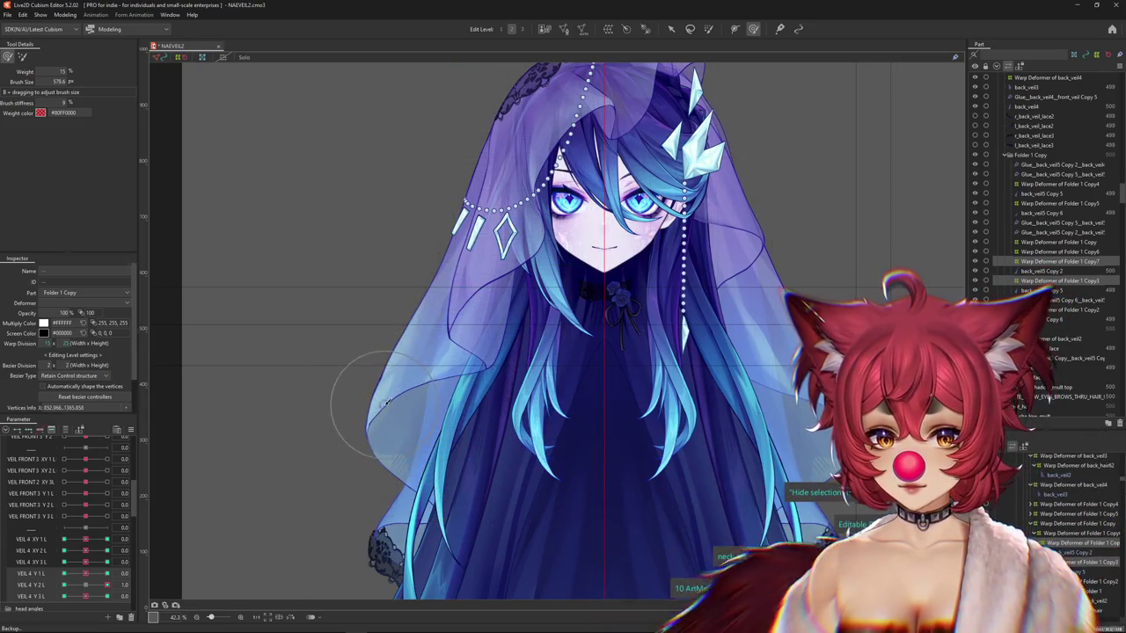
Select and deselect the veil warp deformer, then move VEIL 4 Y 1 L toward neutral.
click(323, 308)
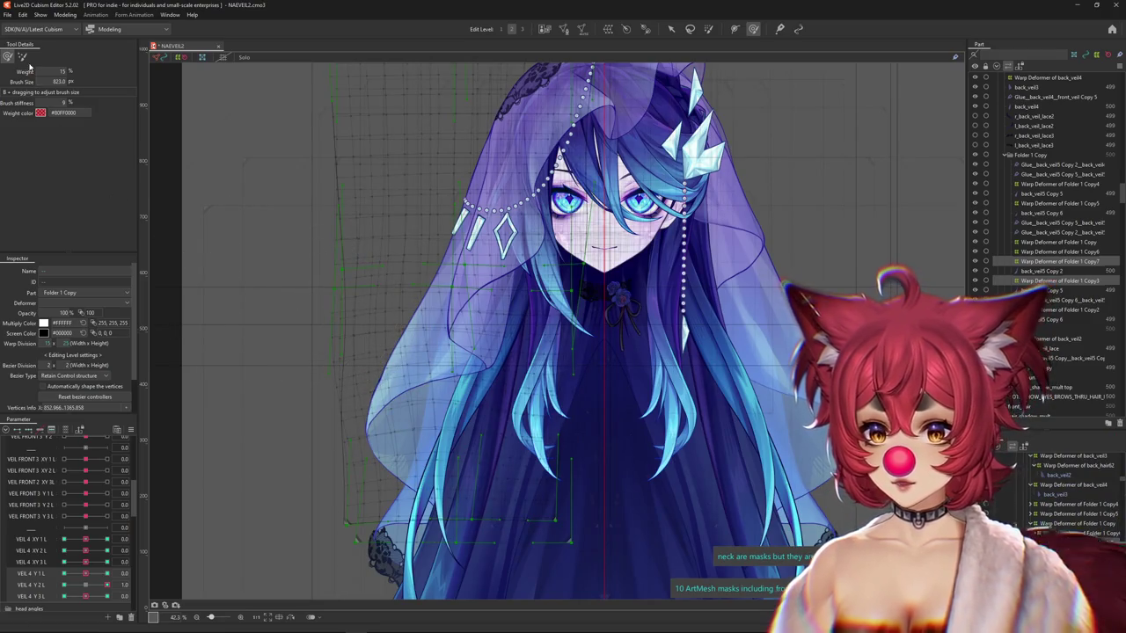
click(255, 264)
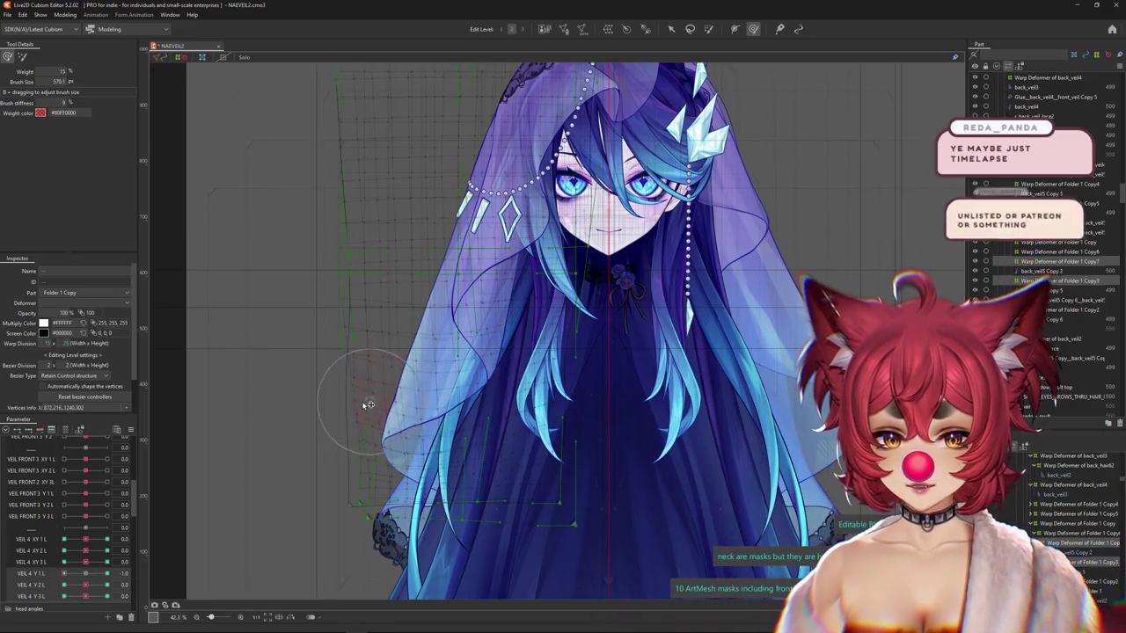
key(Escape)
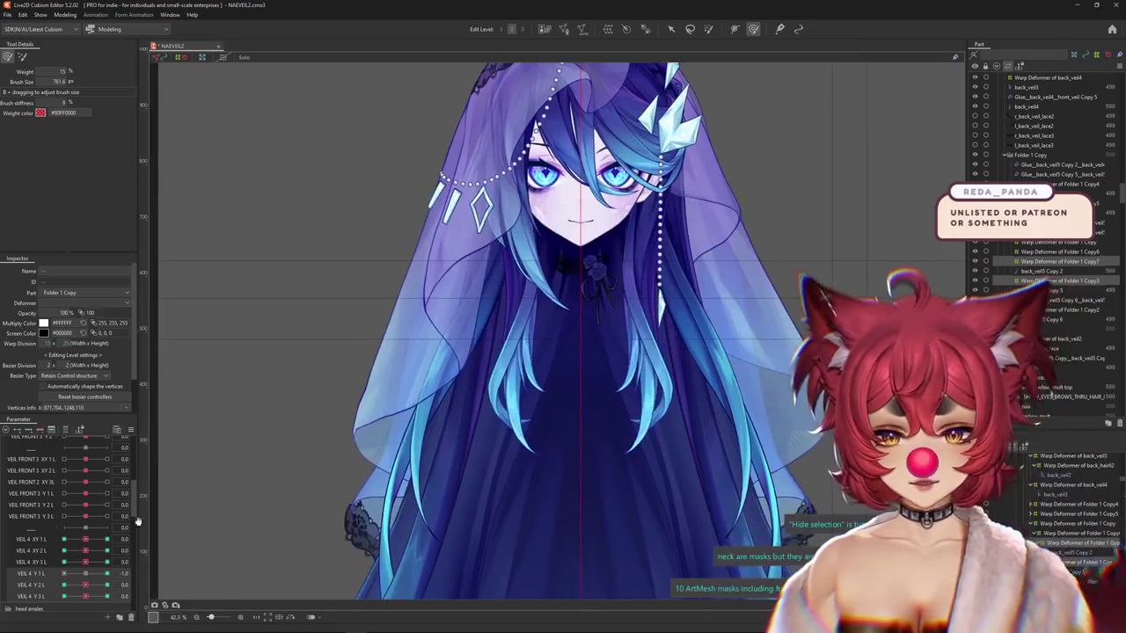
mouse_move(94, 573)
mouse_down()
mouse_move(51, 574)
mouse_move(104, 577)
mouse_up()
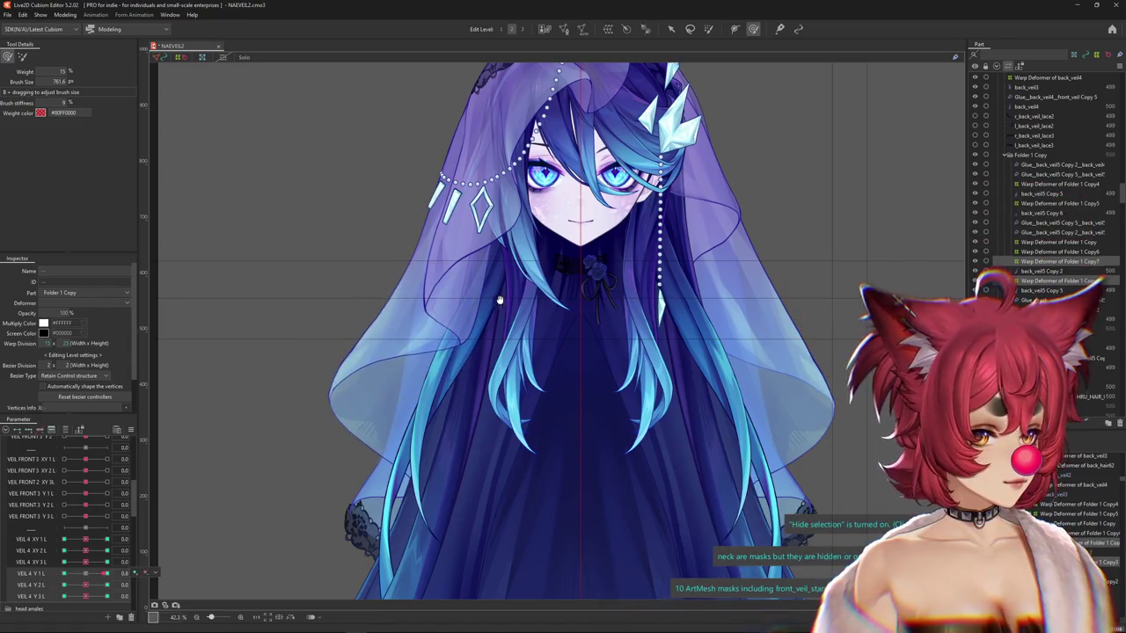
drag(496, 300, 508, 322)
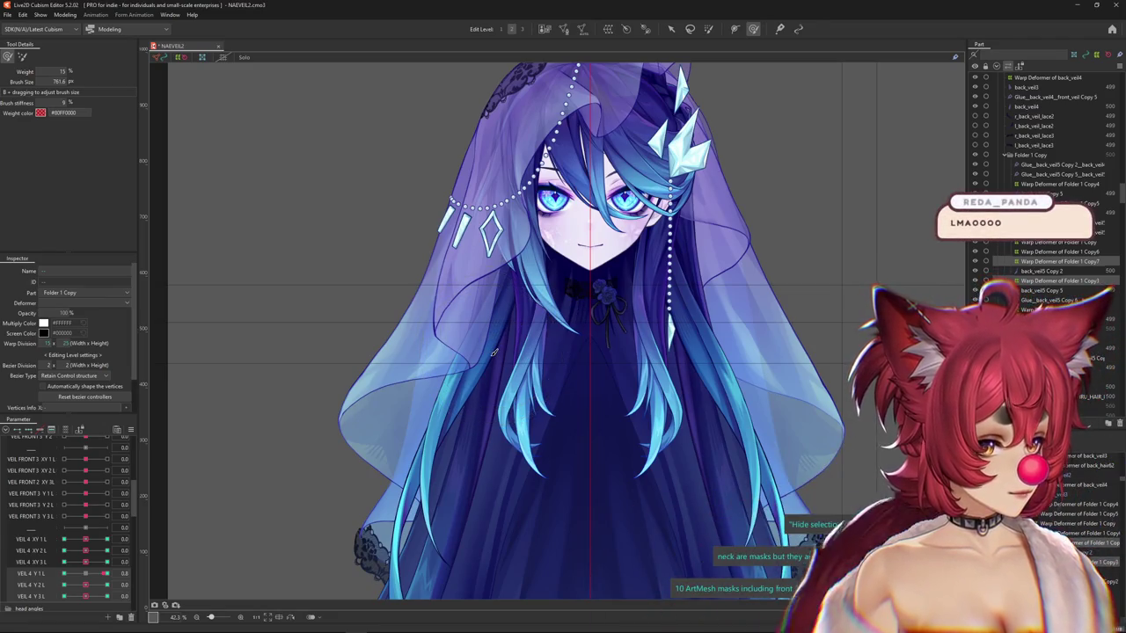
Set VEIL 4 Y 1 L to 1.0, select the Folder 1 Copy warp deformer, and shrink the brush.
drag(104, 574, 88, 576)
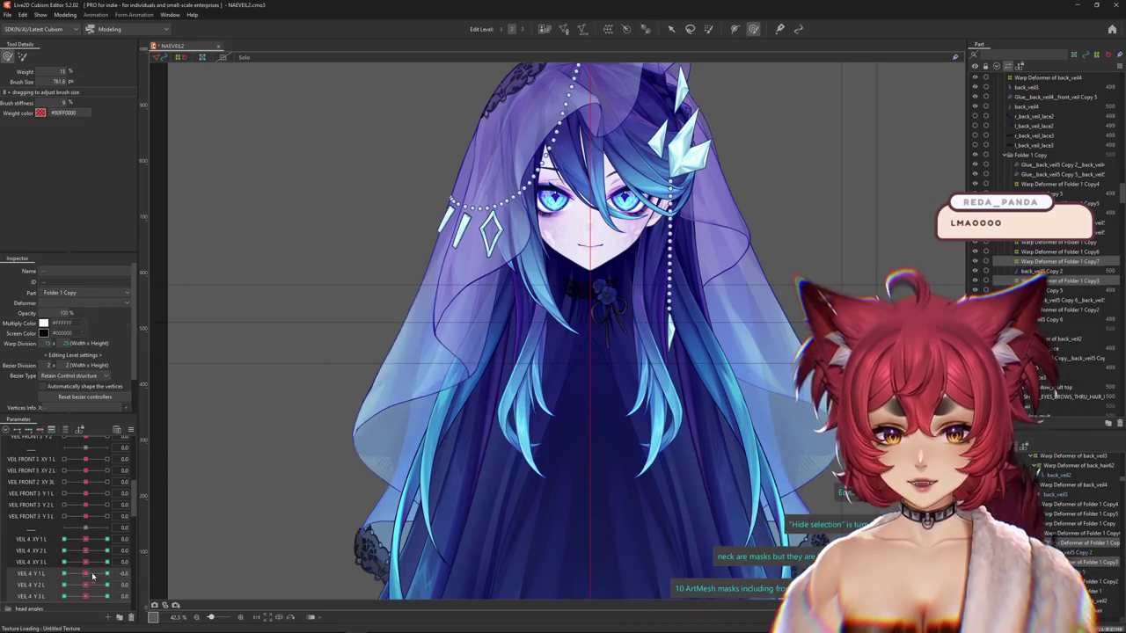
drag(418, 360, 385, 374)
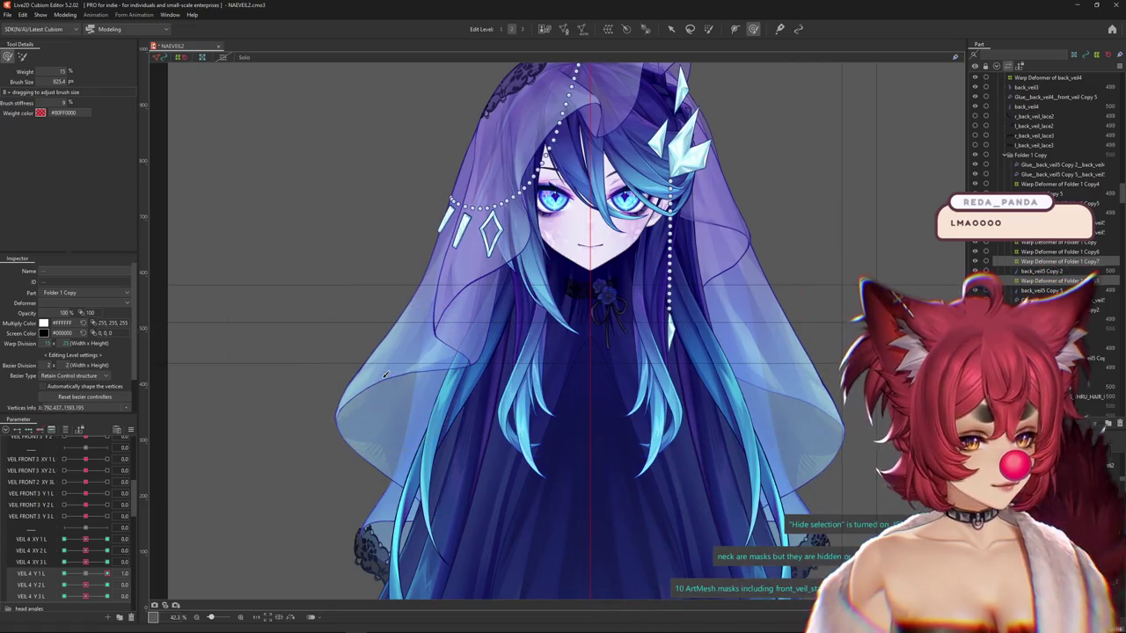
drag(86, 578, 106, 574)
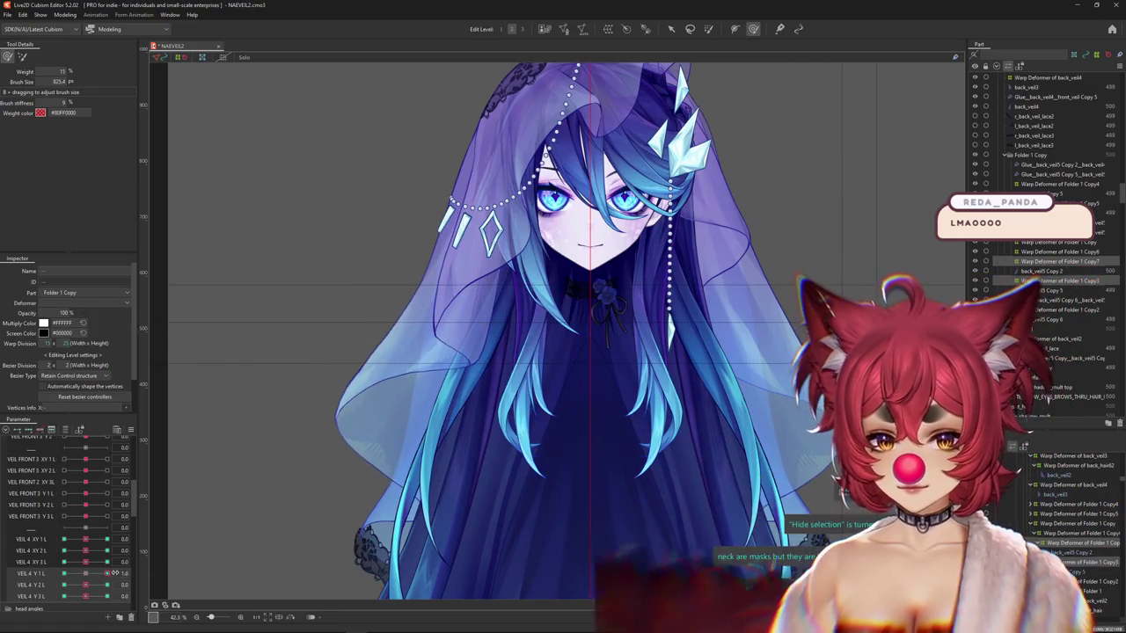
drag(297, 373, 293, 375)
click(310, 352)
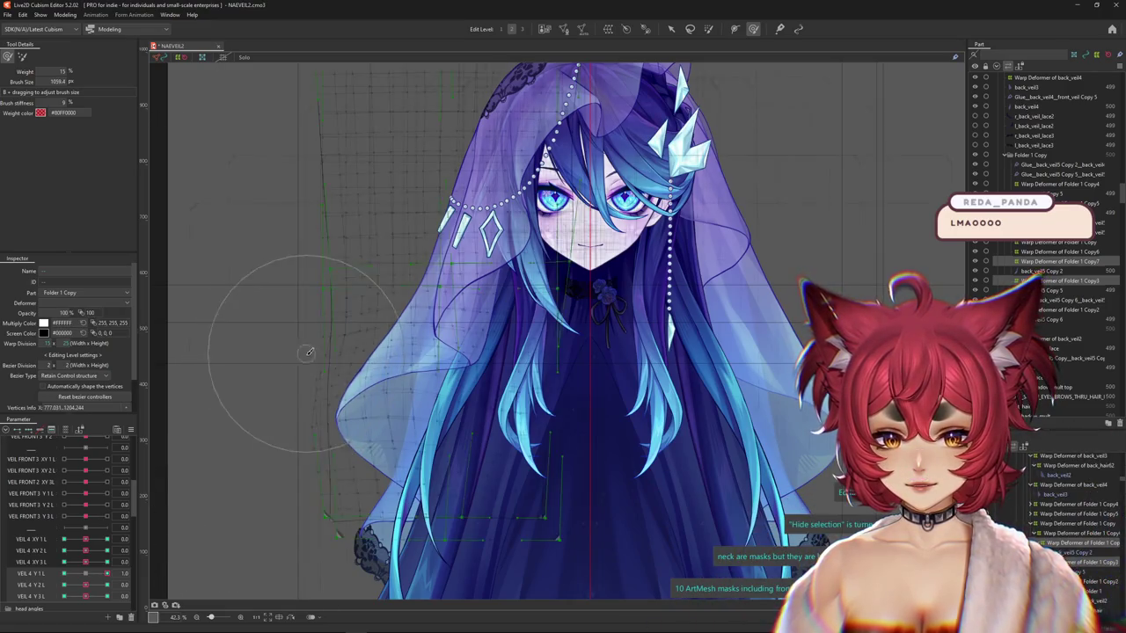
drag(360, 291, 343, 299)
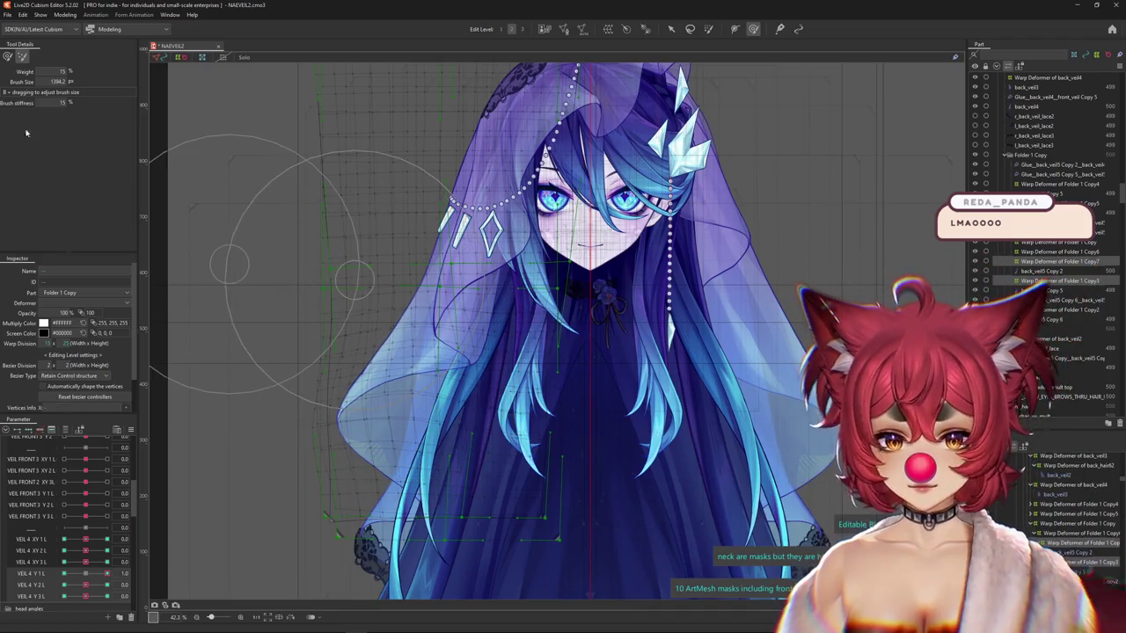
drag(314, 376, 363, 381)
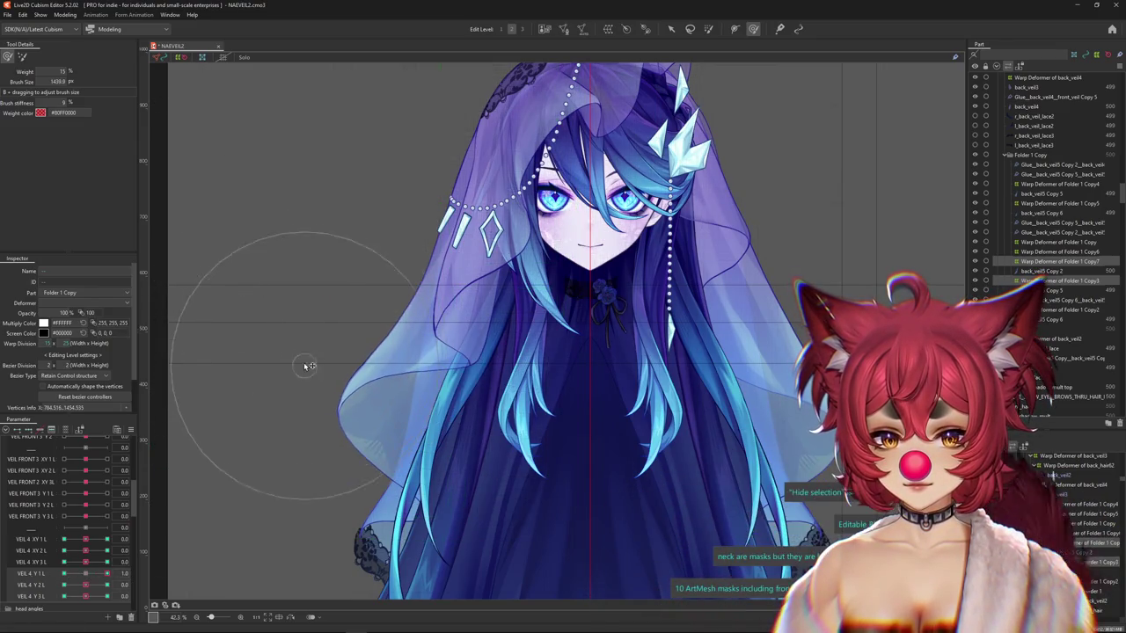
Set VEIL 4 Y 1 L to -1.0, reset VEIL 4 Y 2 L to 0, and resize the brush.
click(76, 578)
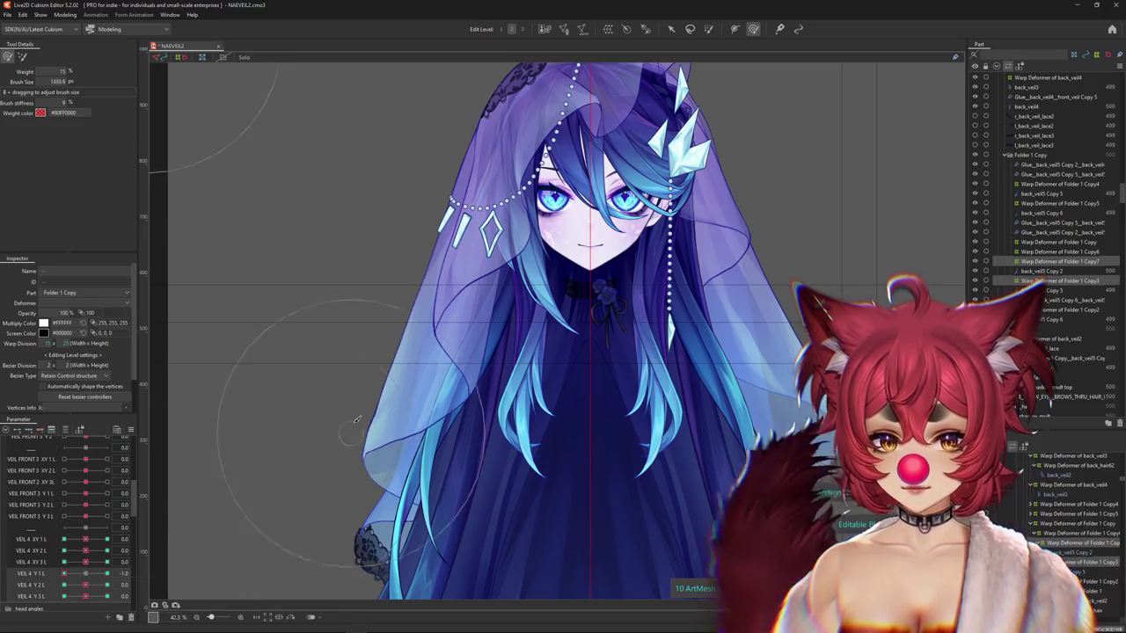
drag(82, 583, 104, 585)
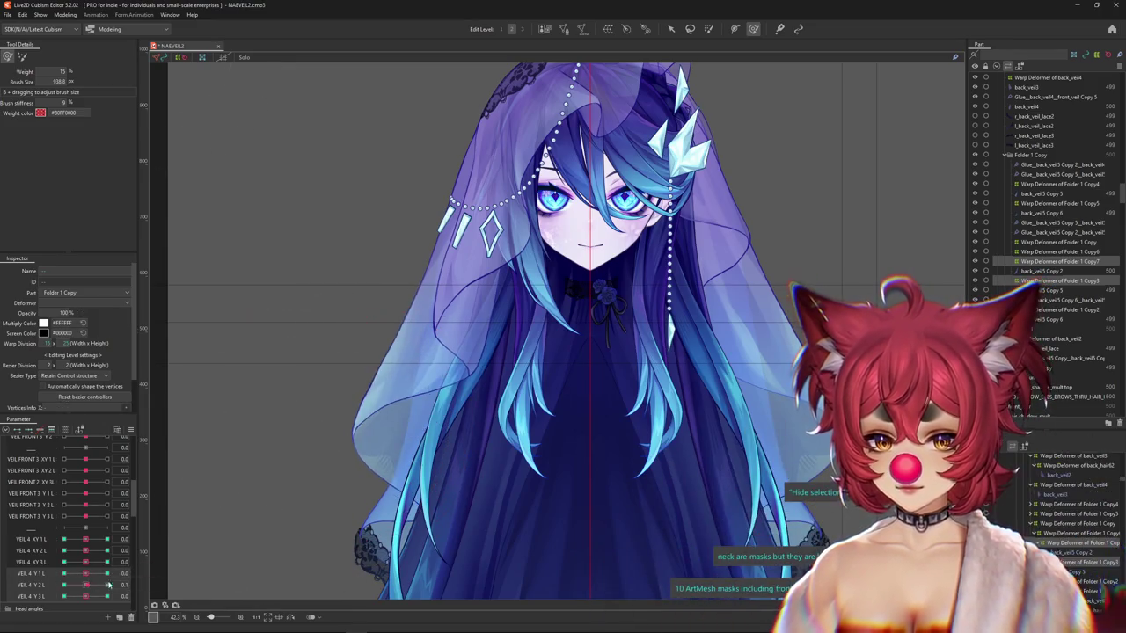
drag(391, 307, 362, 337)
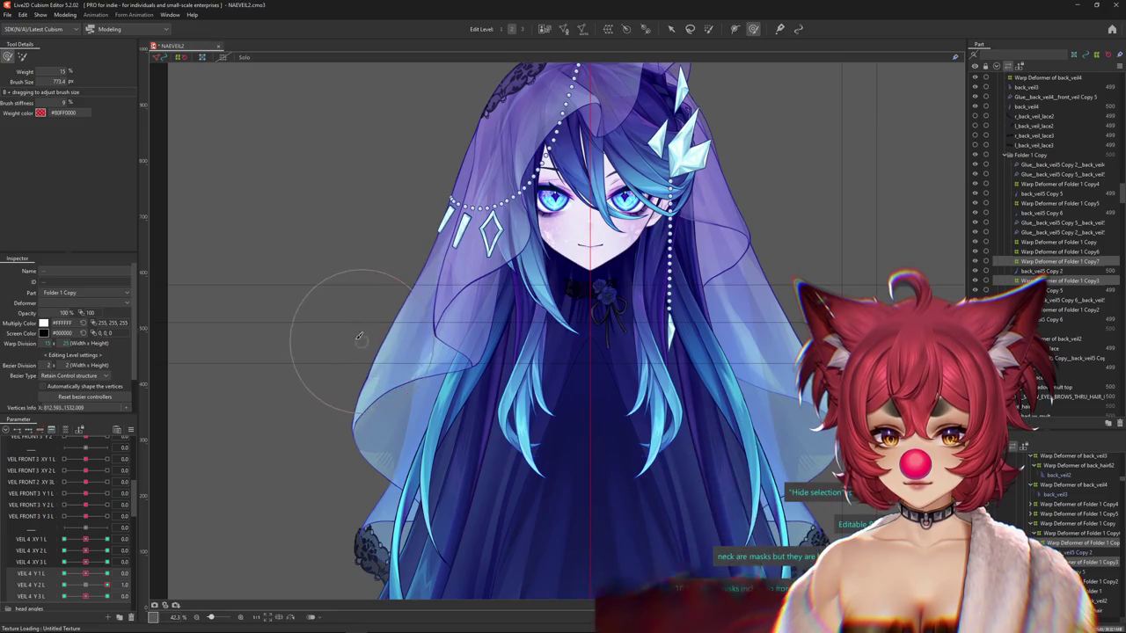
click(84, 585)
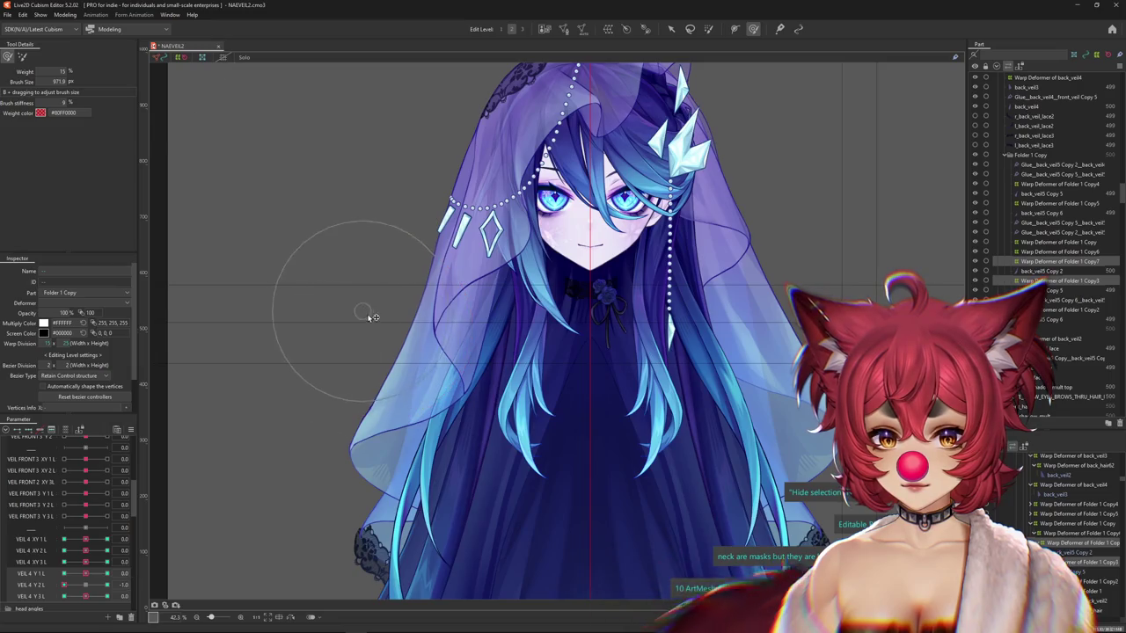
click(85, 585)
click(91, 598)
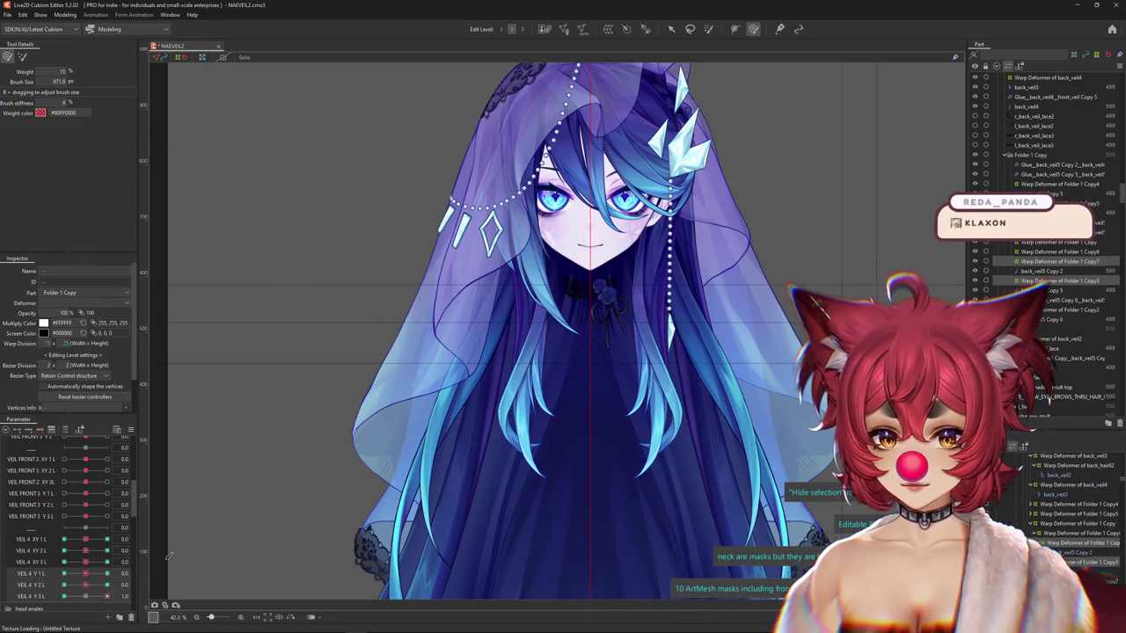
drag(464, 308, 410, 202)
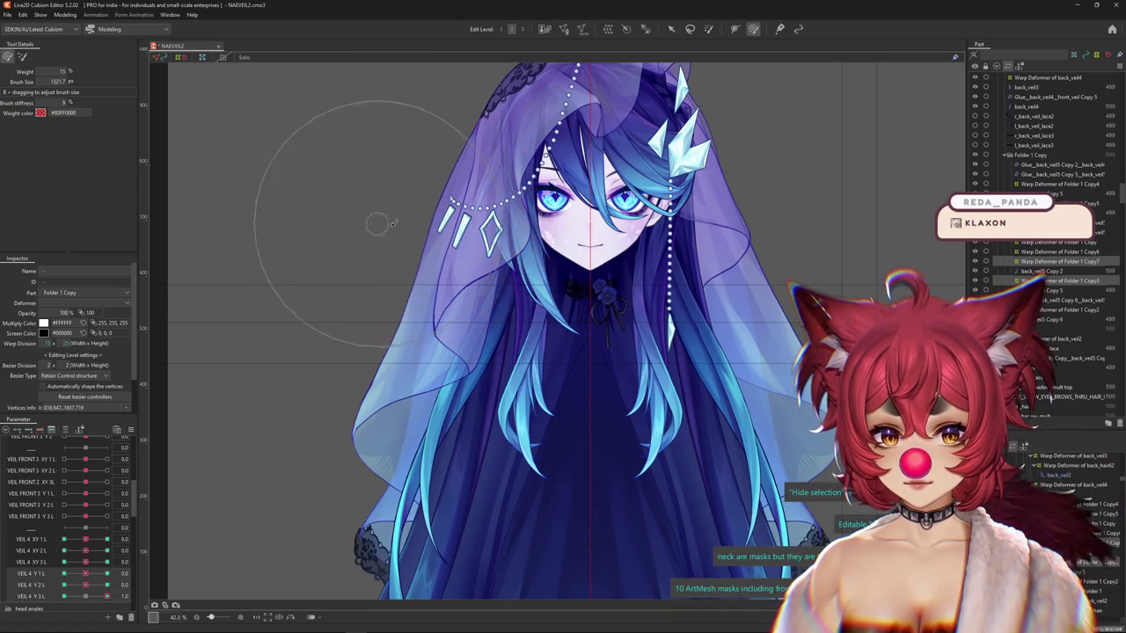
drag(385, 222, 494, 253)
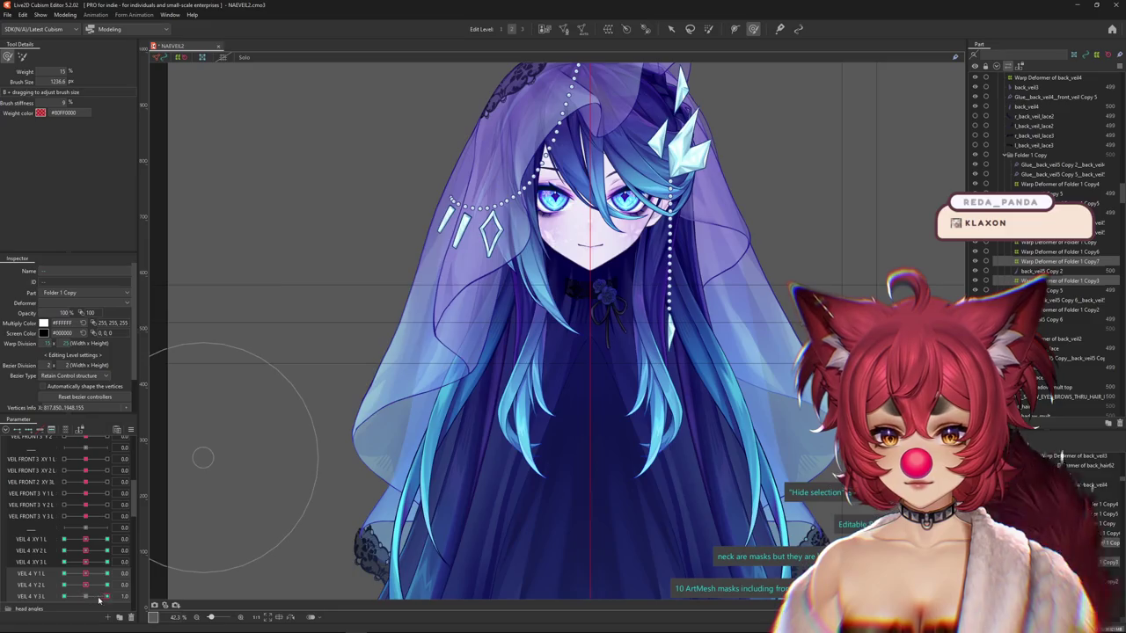
Show the VEIL 4 Y parameter keys and push VEIL 4 Y 3 L to its 1.0 maximum.
mouse_move(457, 268)
mouse_down()
mouse_move(419, 200)
mouse_move(533, 249)
mouse_up()
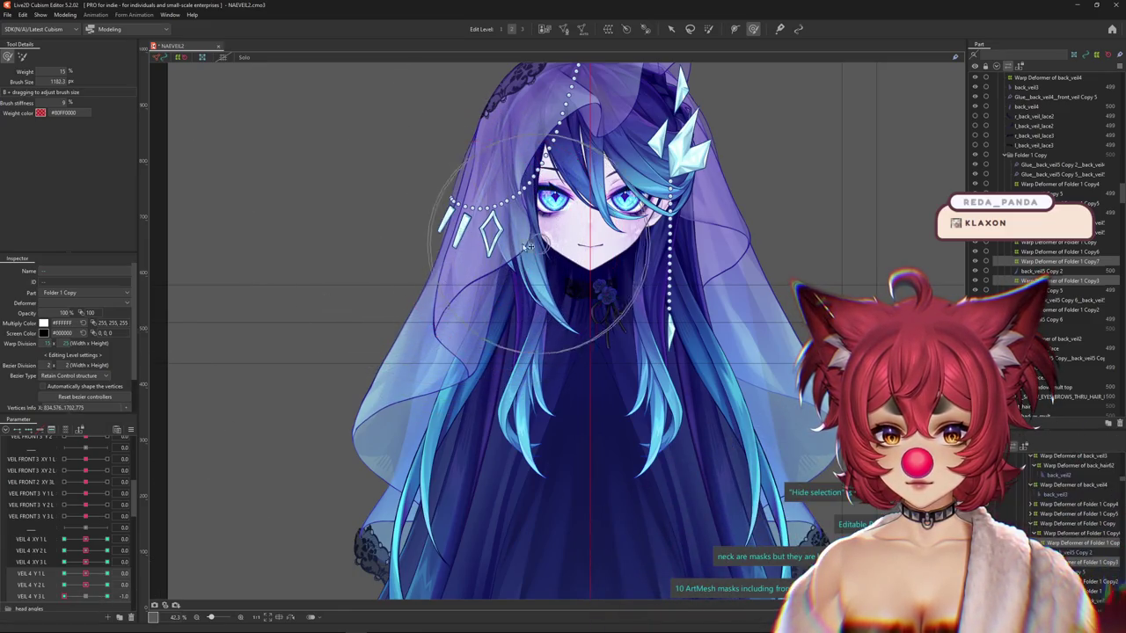
drag(472, 186, 446, 201)
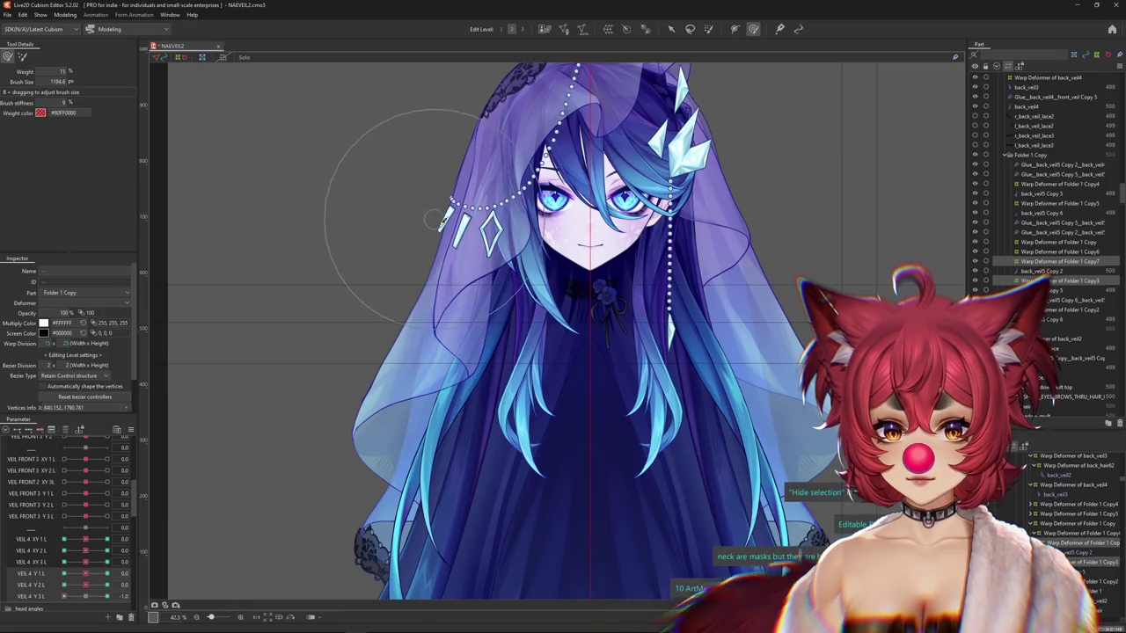
scroll(429, 215, up, 2)
scroll(429, 215, up, 2)
scroll(428, 216, down, 3)
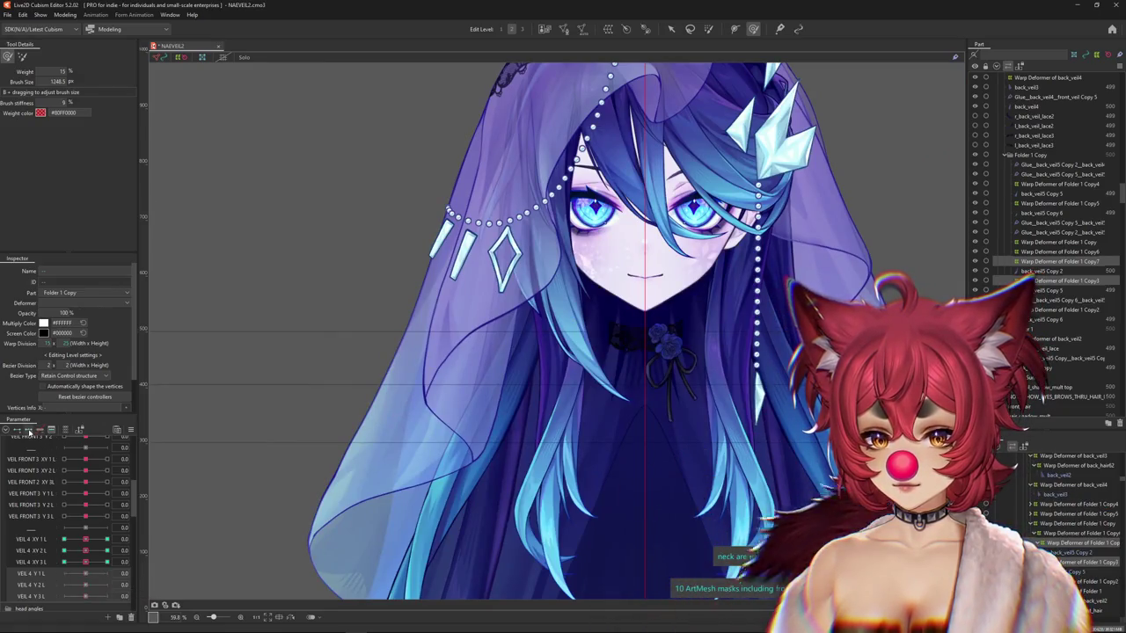
click(45, 599)
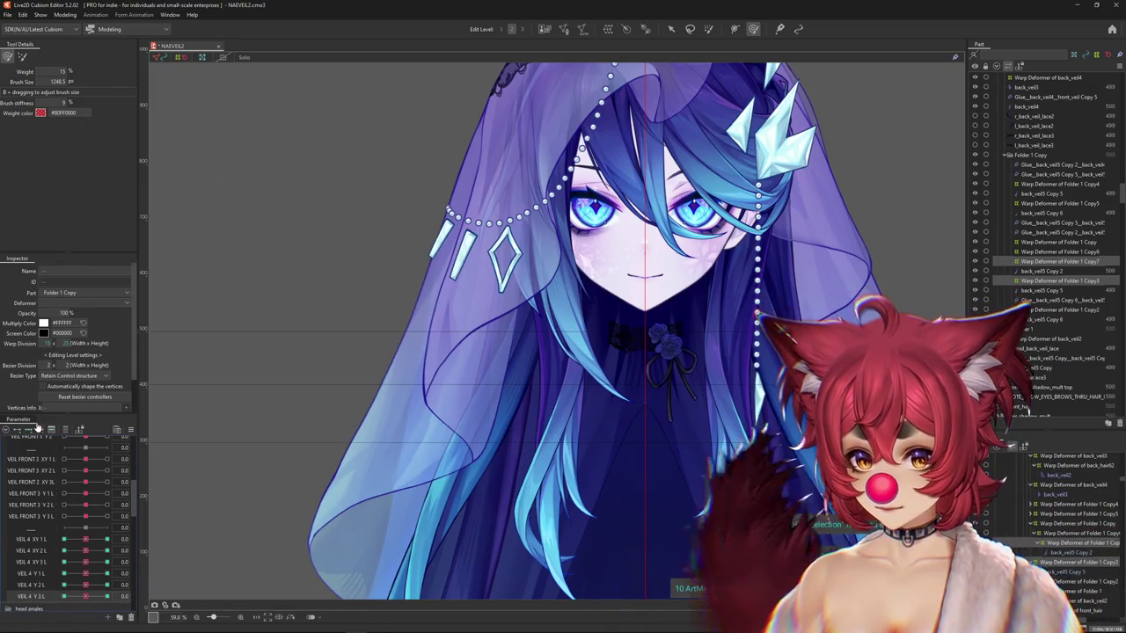
scroll(288, 454, down, 2)
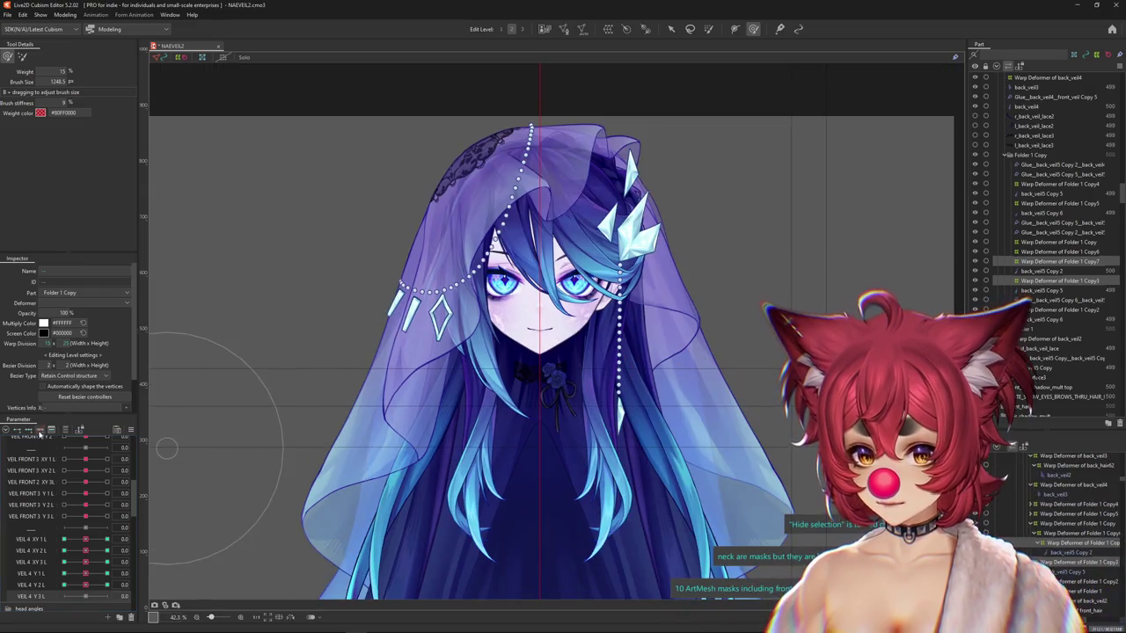
drag(84, 596, 106, 597)
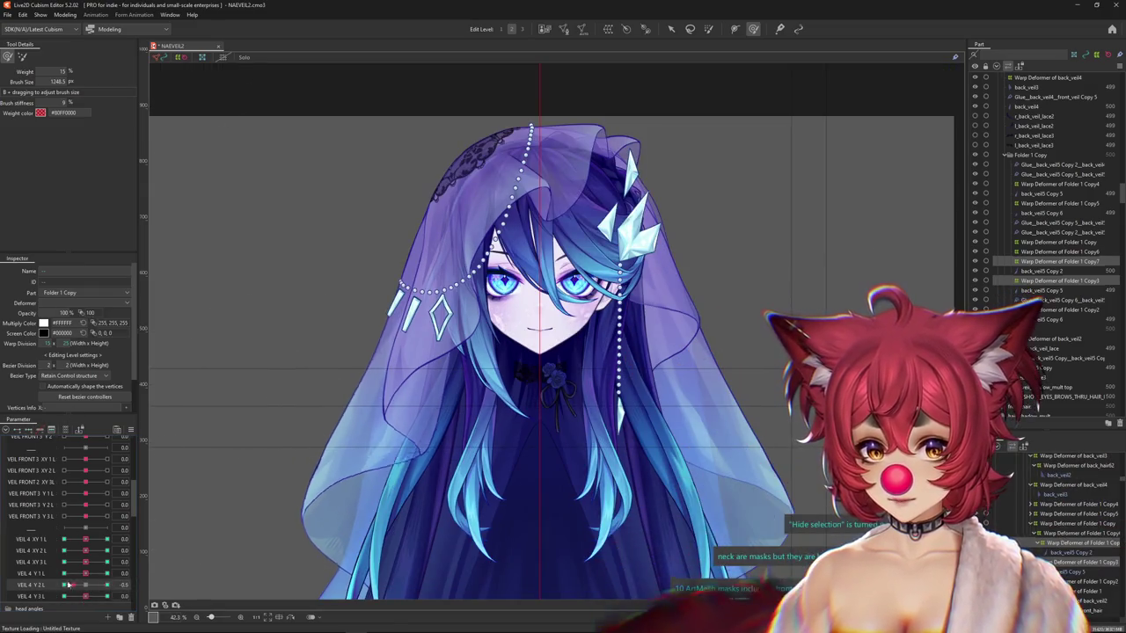
Resize the deform brush repeatedly to fit the lower-left veil at VEIL 4 Y 3 L 1.0.
drag(338, 515, 383, 402)
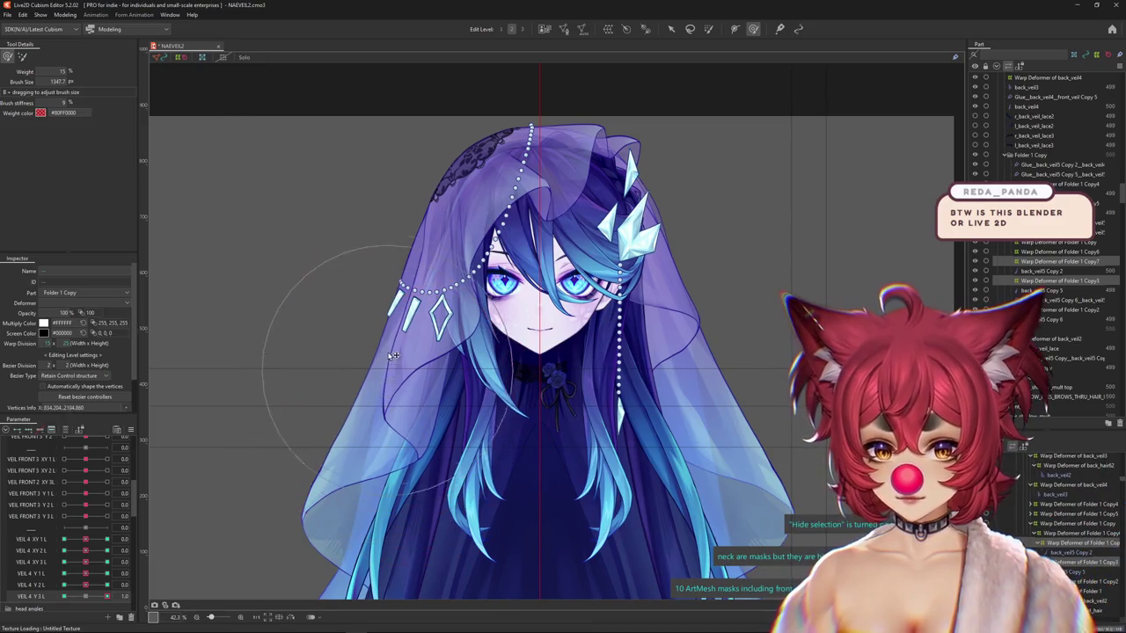
key(ctrl+h)
mouse_move(323, 339)
mouse_down()
mouse_move(376, 264)
mouse_move(508, 352)
mouse_up()
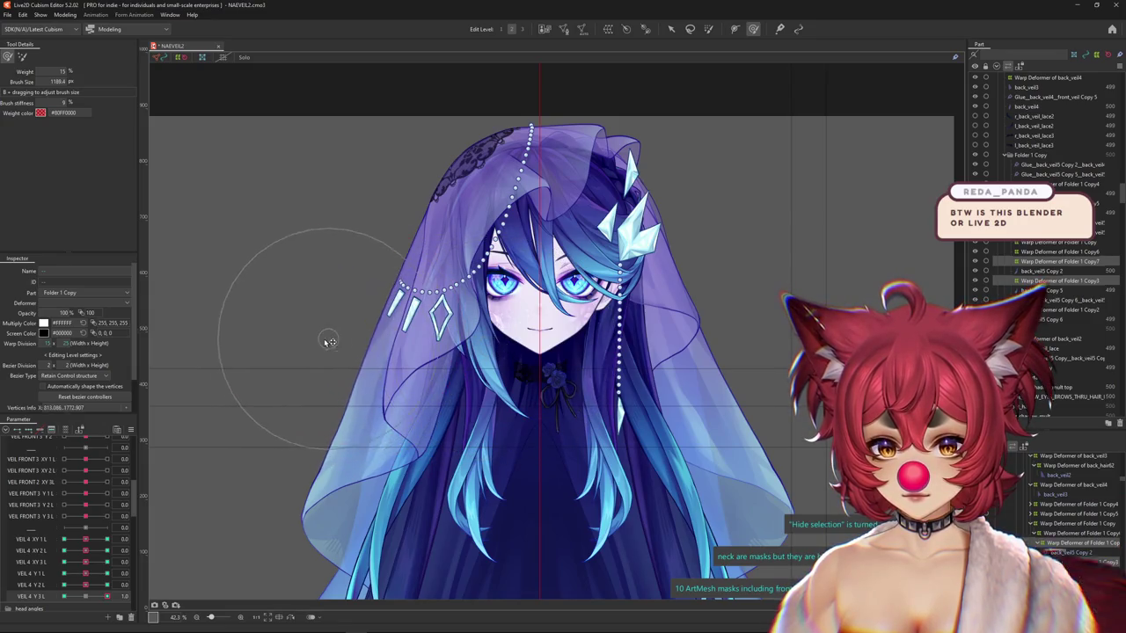
drag(341, 289, 176, 475)
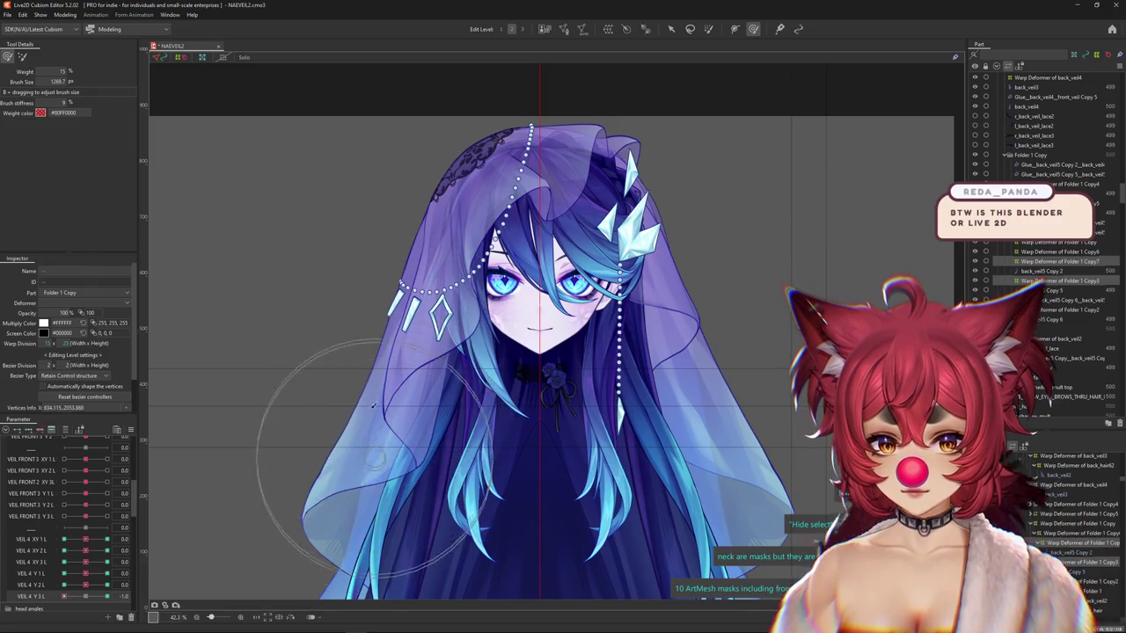
drag(376, 422, 369, 327)
drag(344, 365, 464, 383)
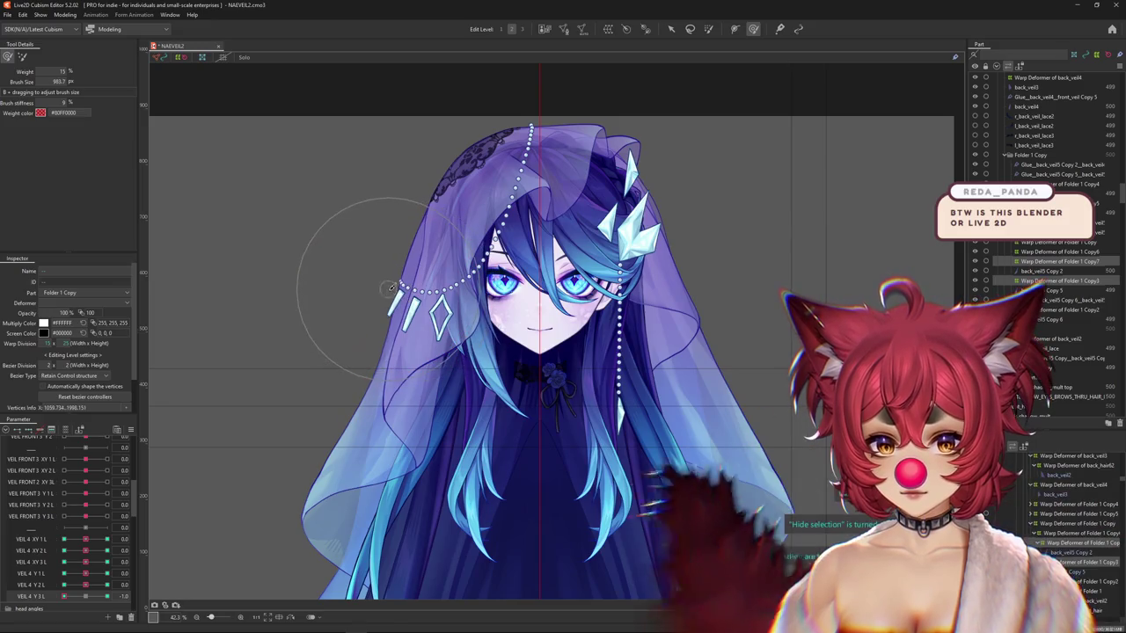
Push VEIL 4 Y 3 L to its -1.0 minimum and select that parameter.
drag(86, 597, 3, 601)
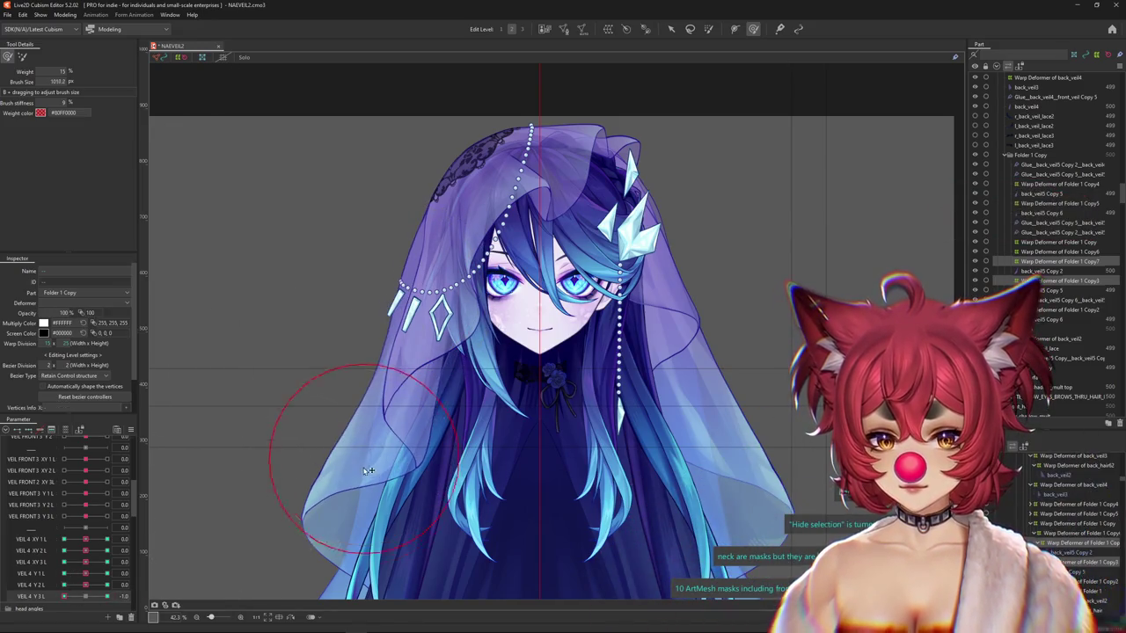
click(16, 595)
click(65, 15)
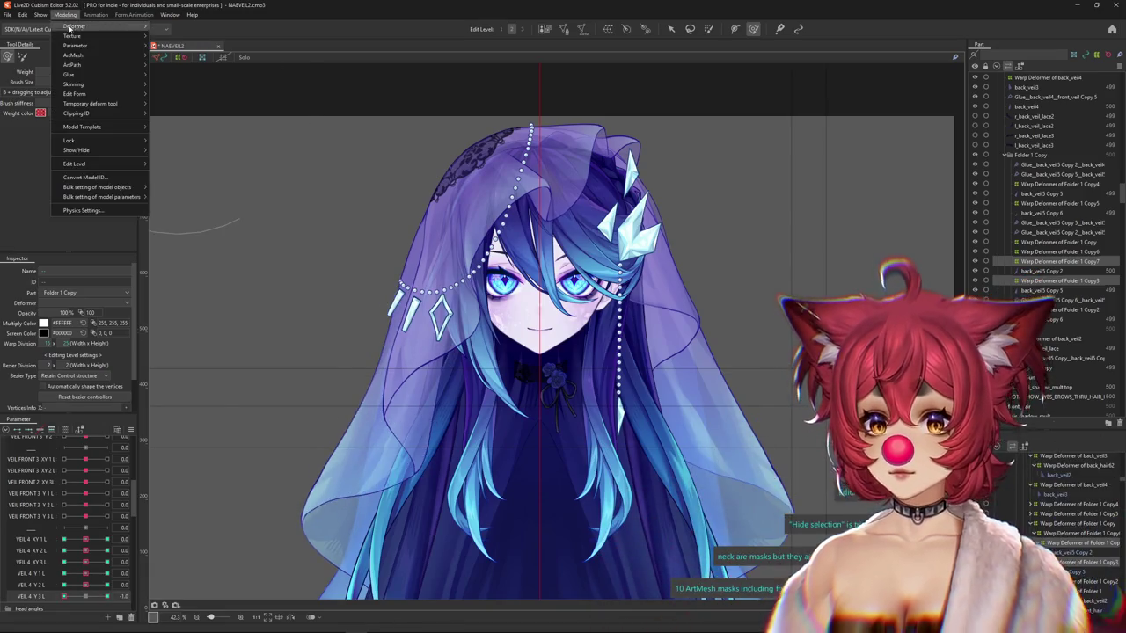
In Physics Settings, pick the VEIL 4 Y group and reset its output maximums to 100.
click(81, 211)
click(83, 72)
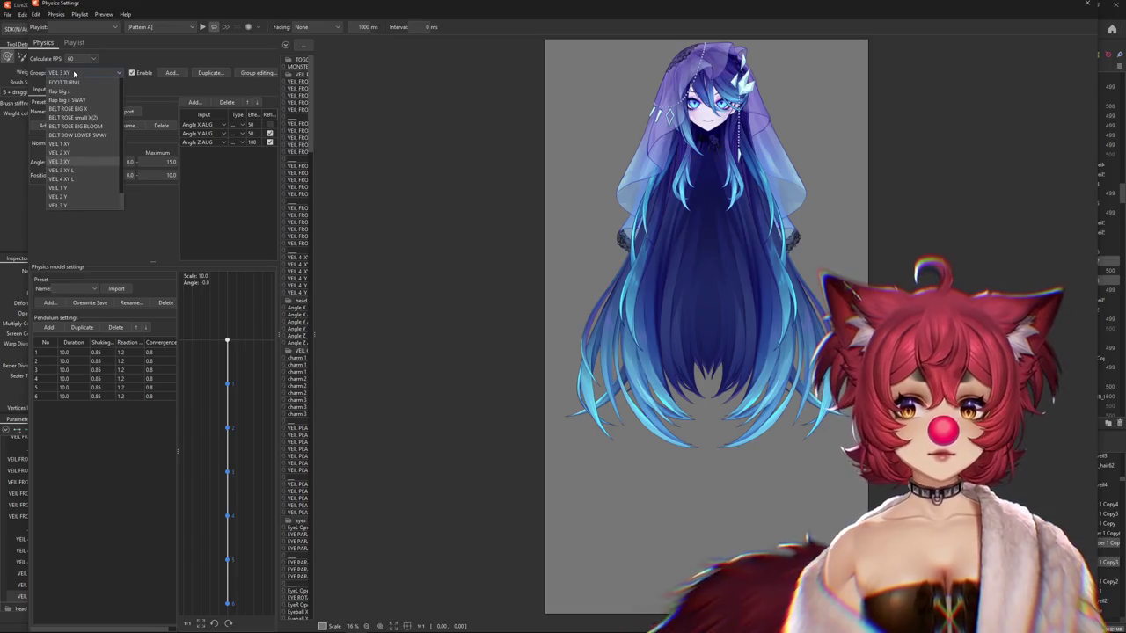
click(76, 206)
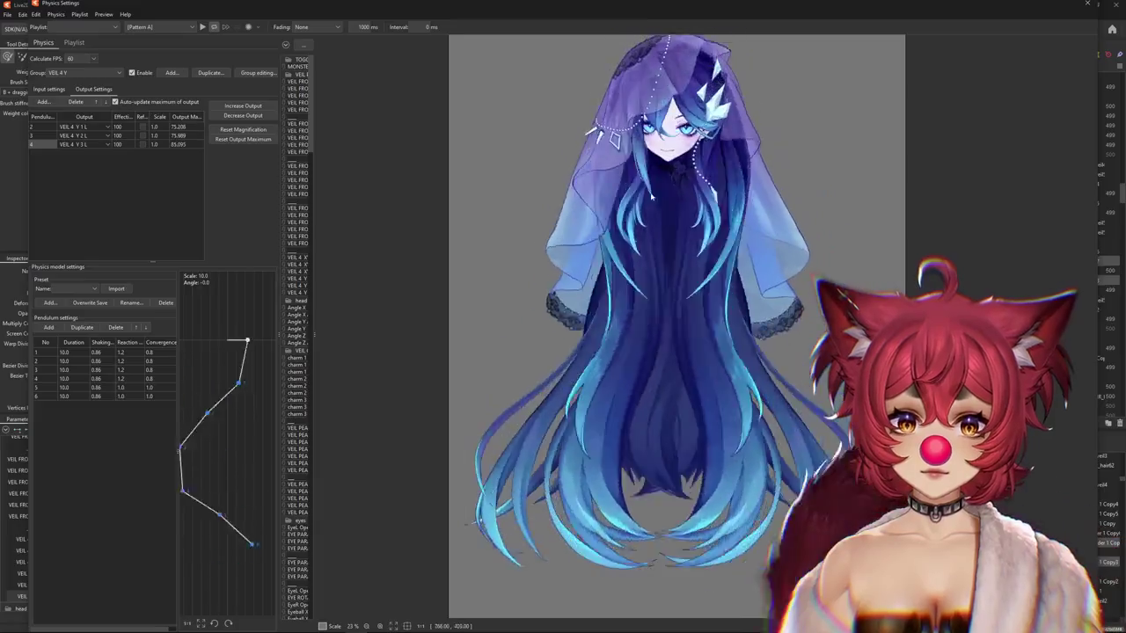
scroll(677, 337, up, 3)
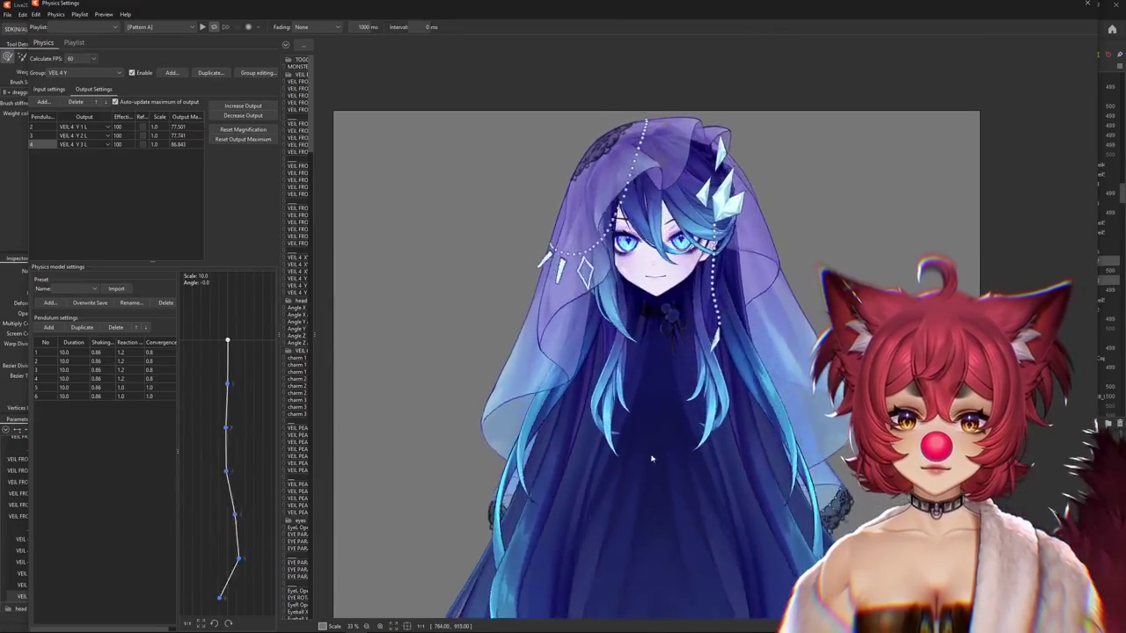
scroll(580, 535, up, 2)
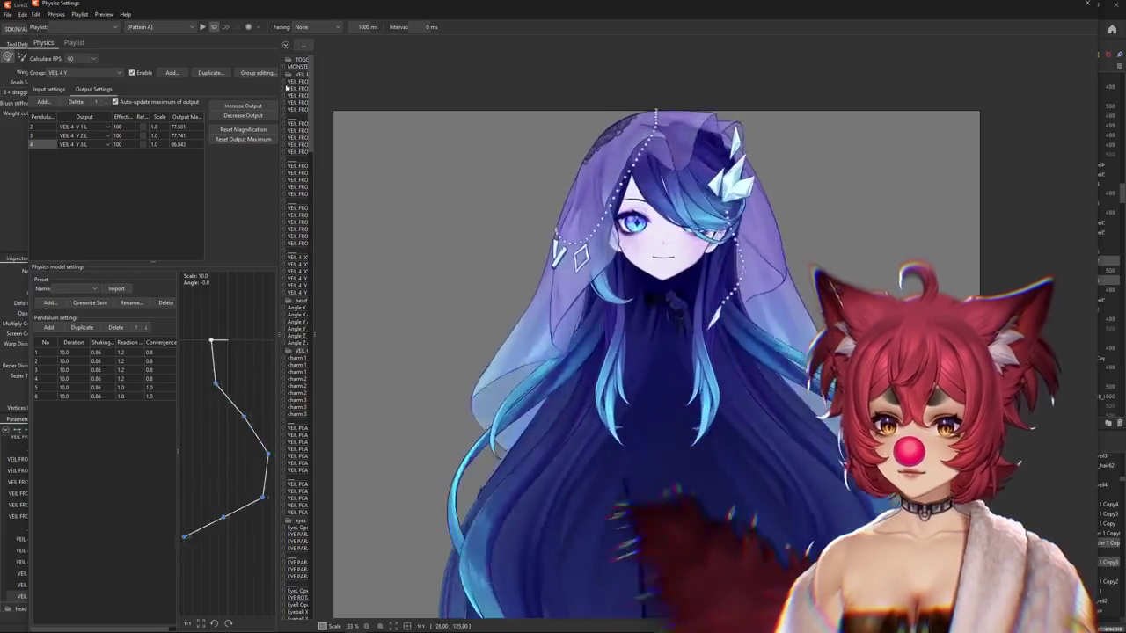
click(243, 139)
click(589, 324)
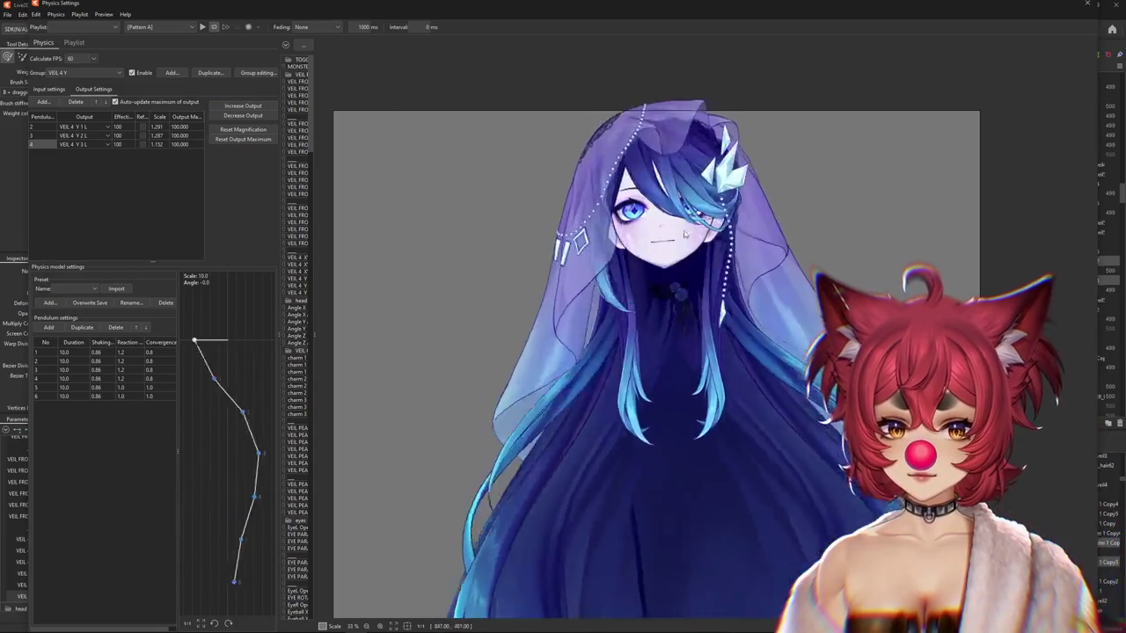
Mark VEIL 4 Y 1 L as the reference output, swing-test the head, and close Physics Settings.
click(50, 90)
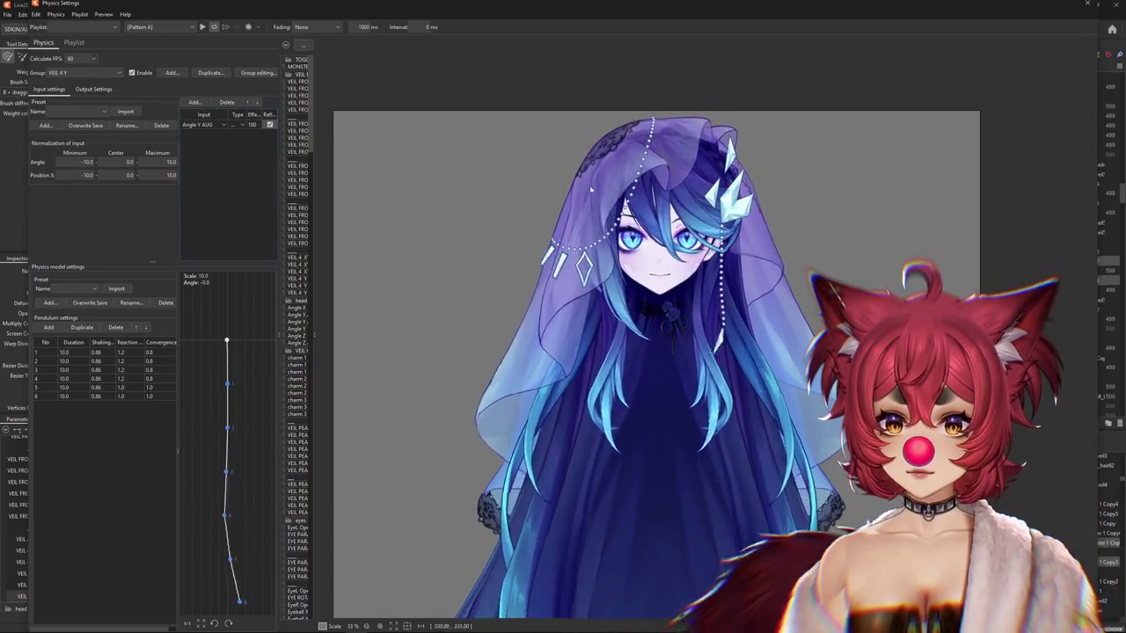
click(93, 89)
click(143, 126)
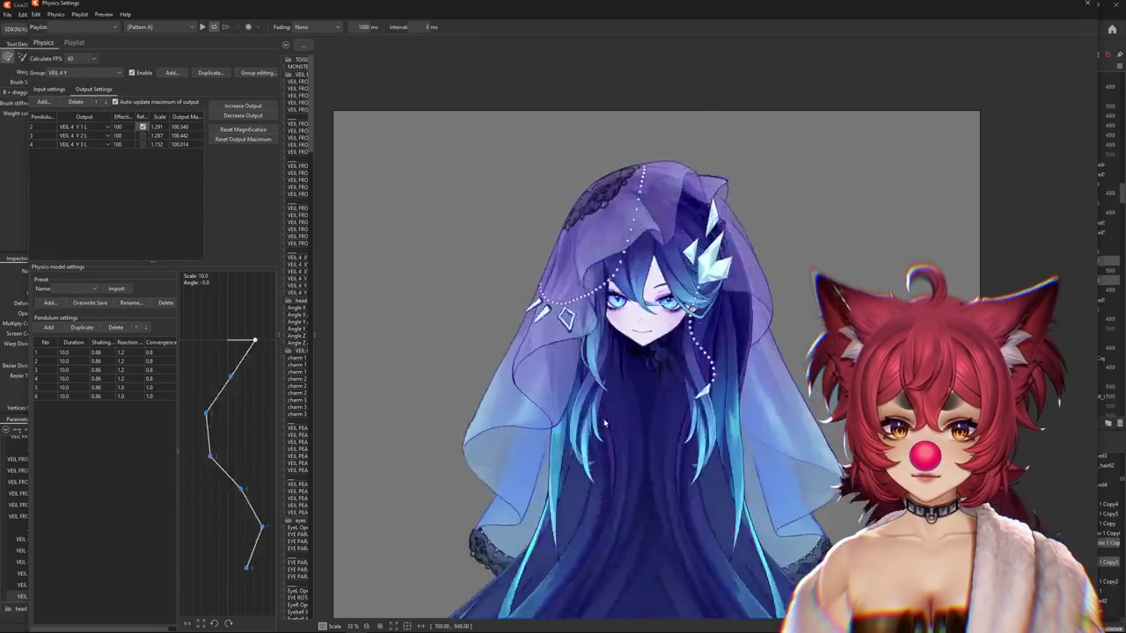
drag(655, 574, 651, 499)
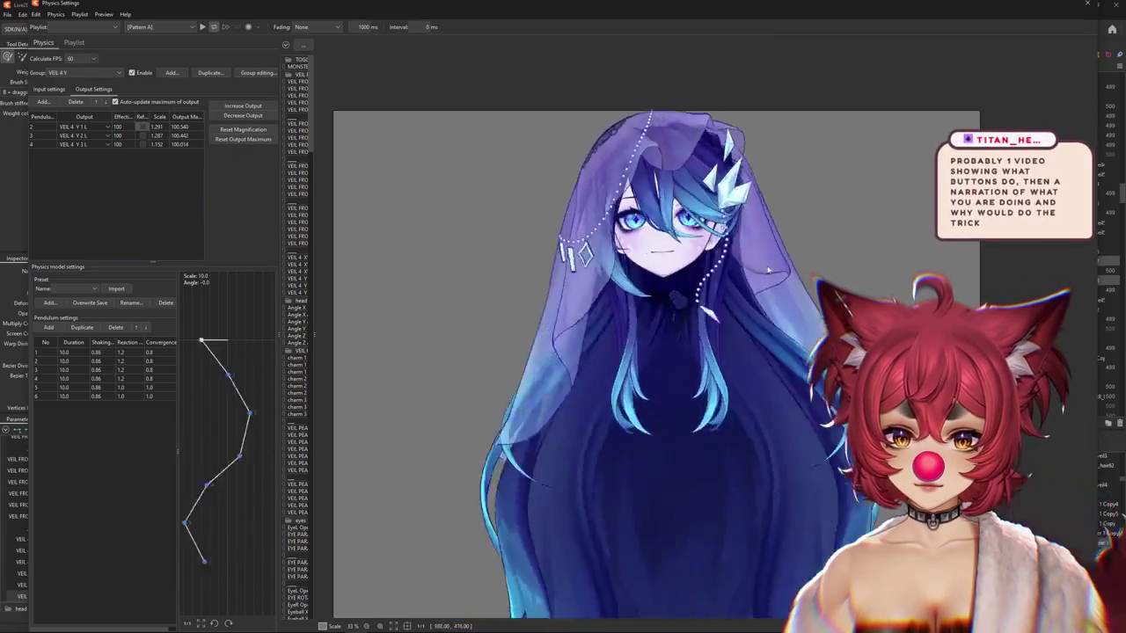
drag(912, 138, 413, 570)
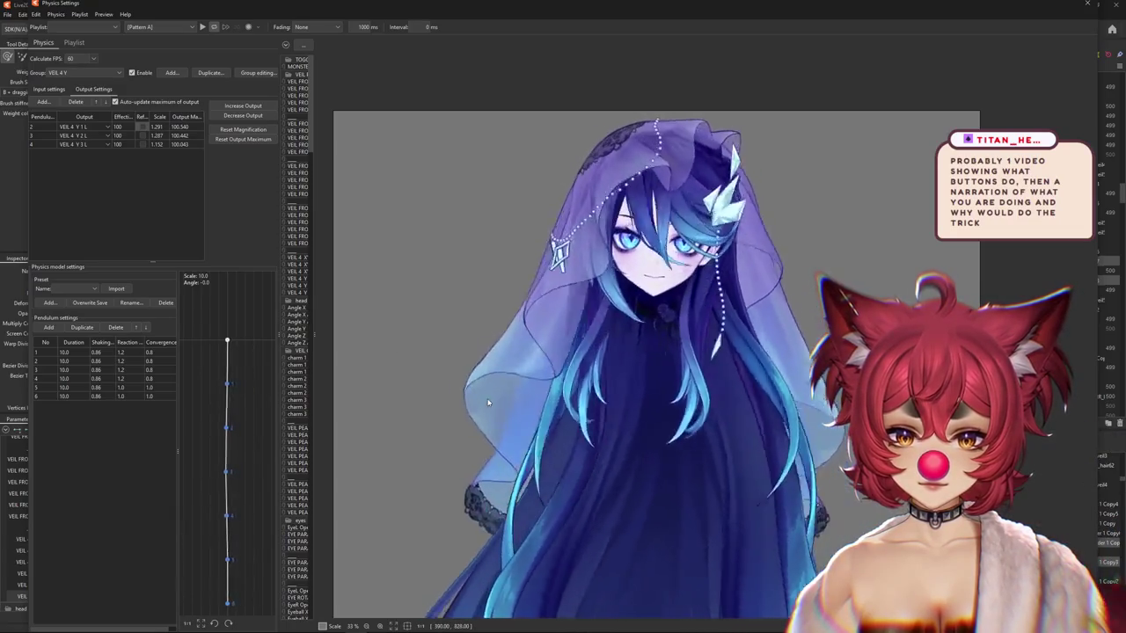
click(1088, 4)
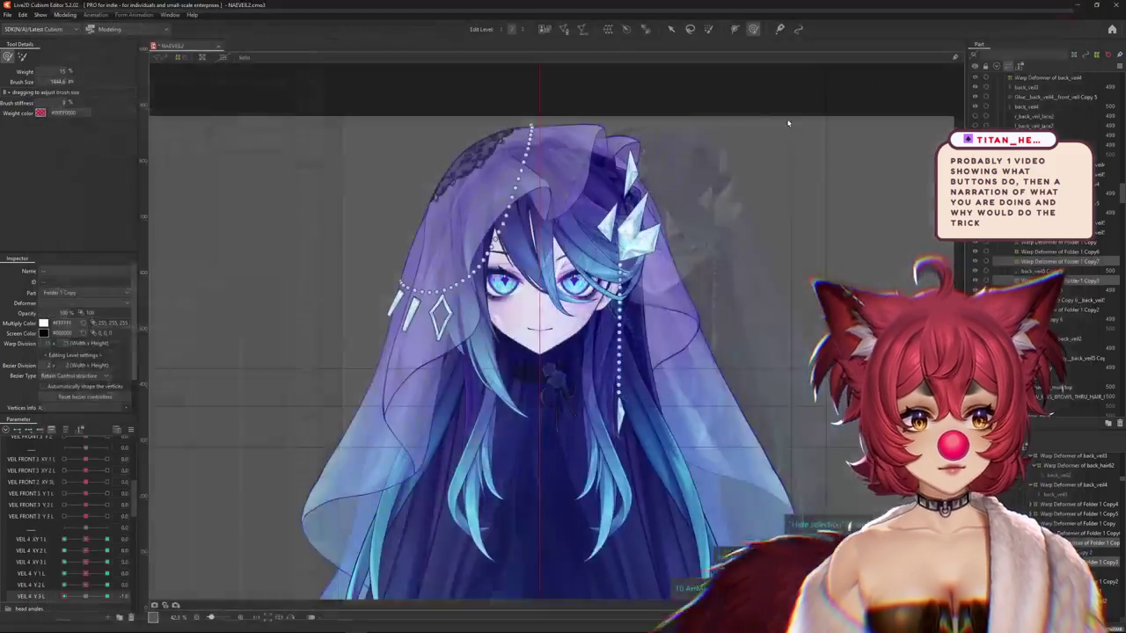
Create the Blend Shape parameter VEIL FRONT ALL X 1 at the top of VEIL PHYS.
scroll(58, 503, up, 5)
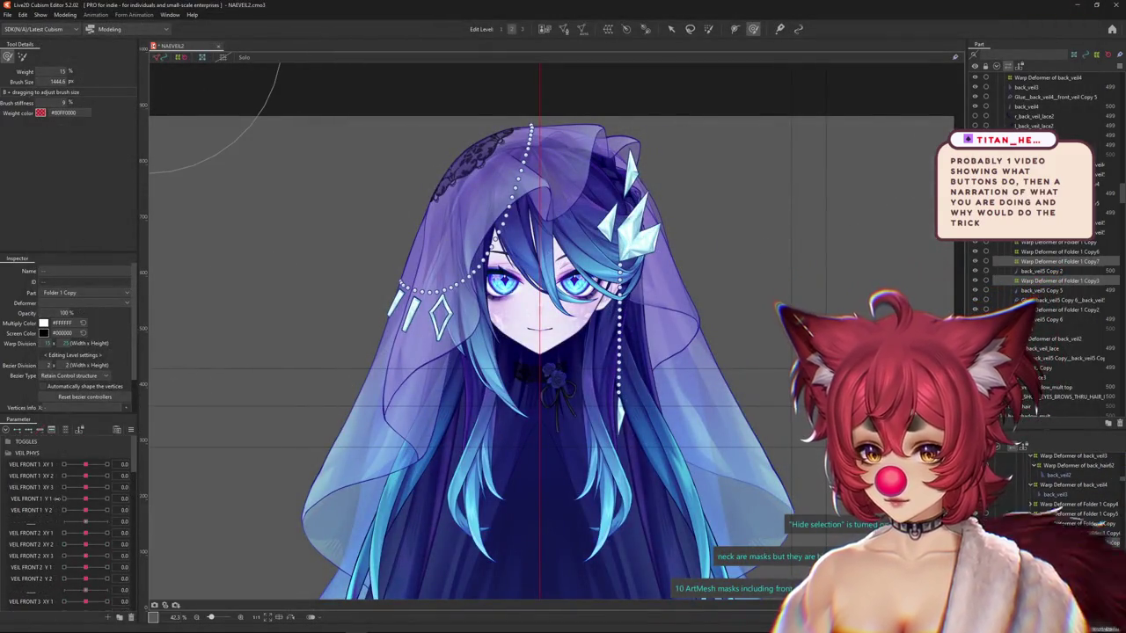
click(36, 466)
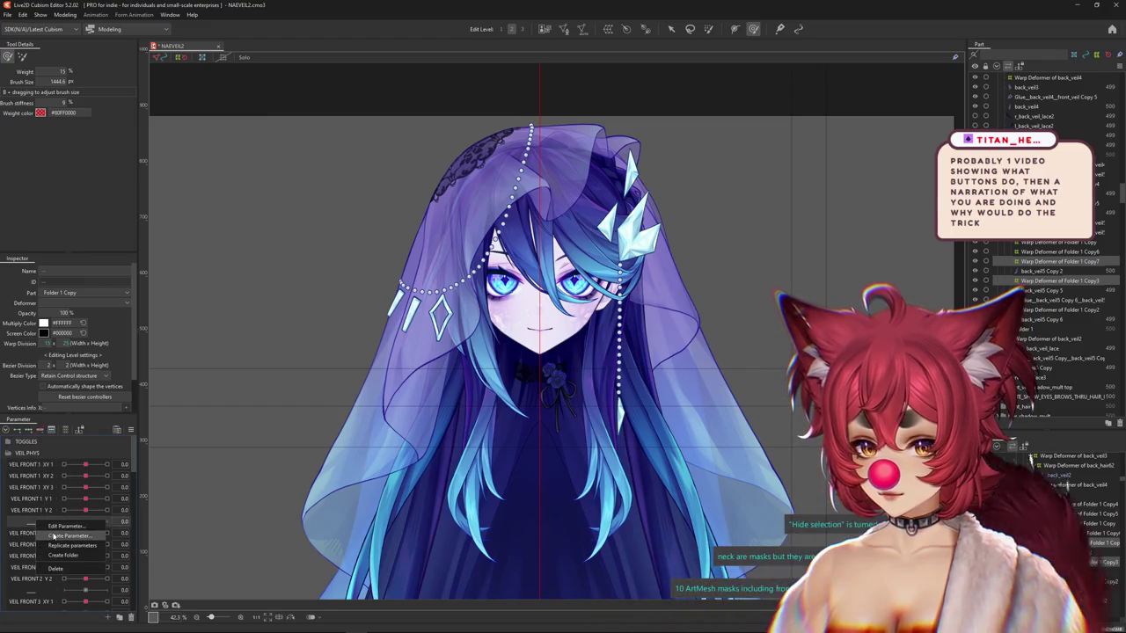
click(37, 527)
drag(36, 526, 39, 464)
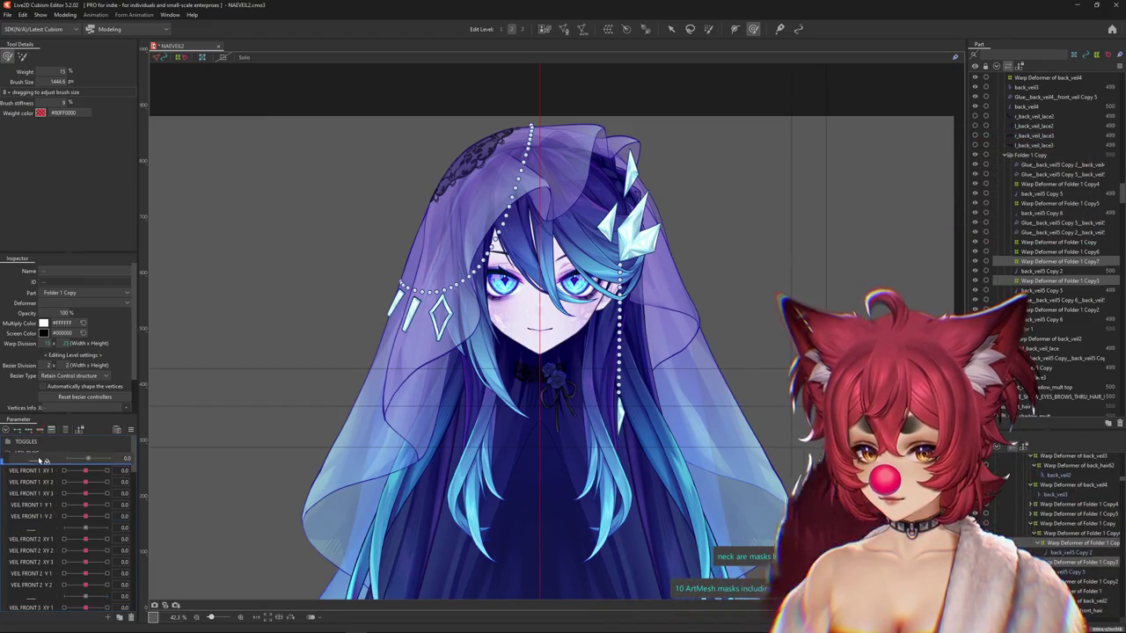
click(109, 619)
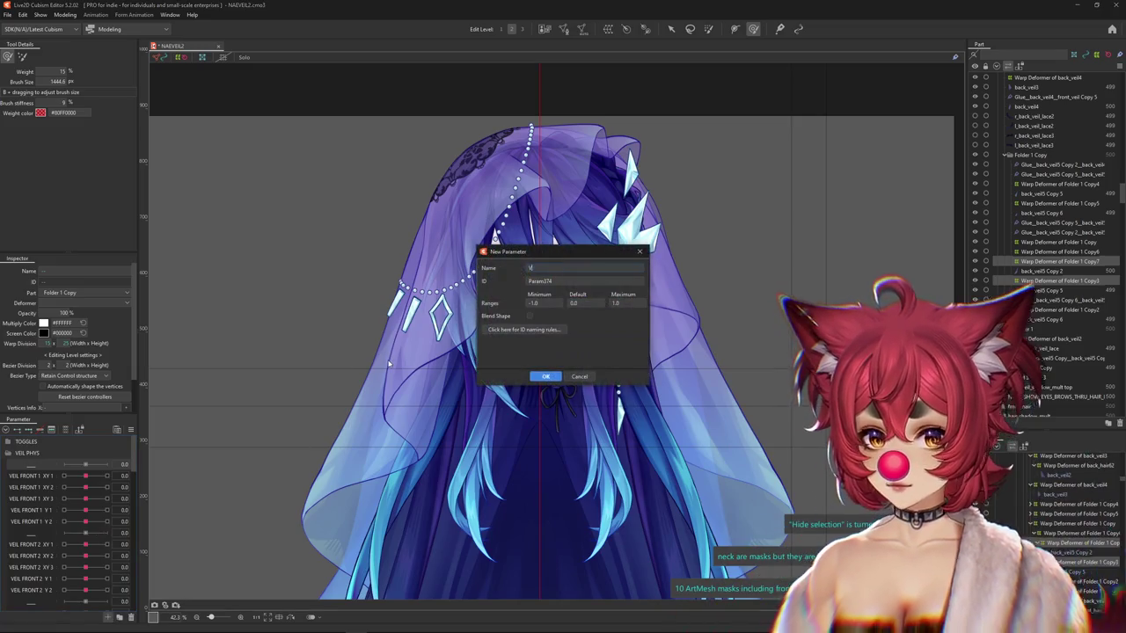
text(VEIL FRONT ALL X 1)
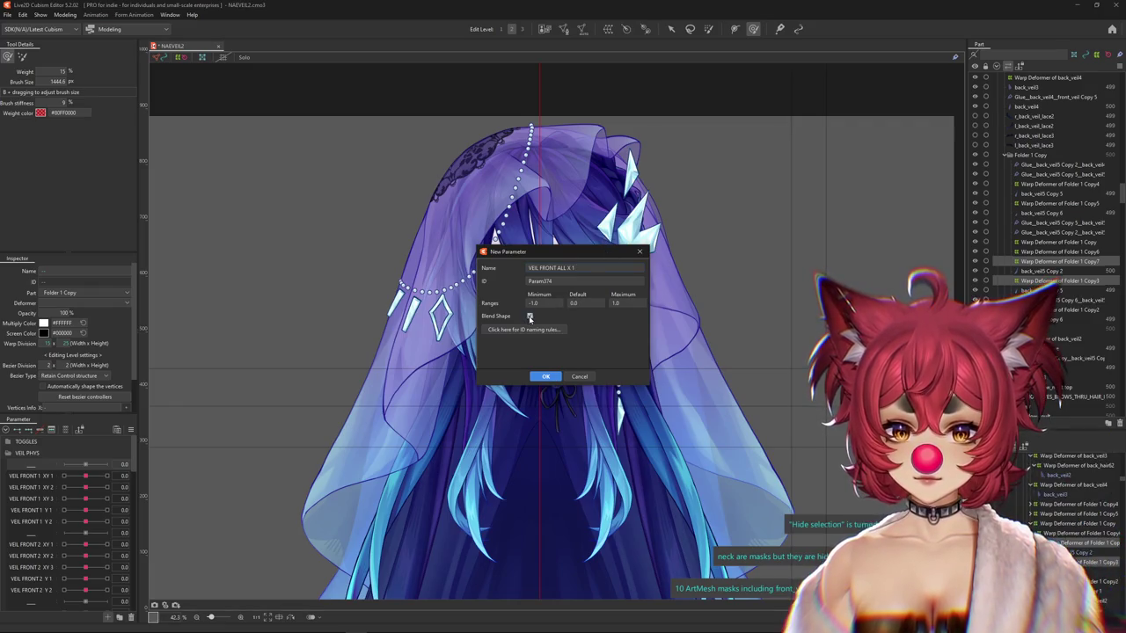
click(545, 377)
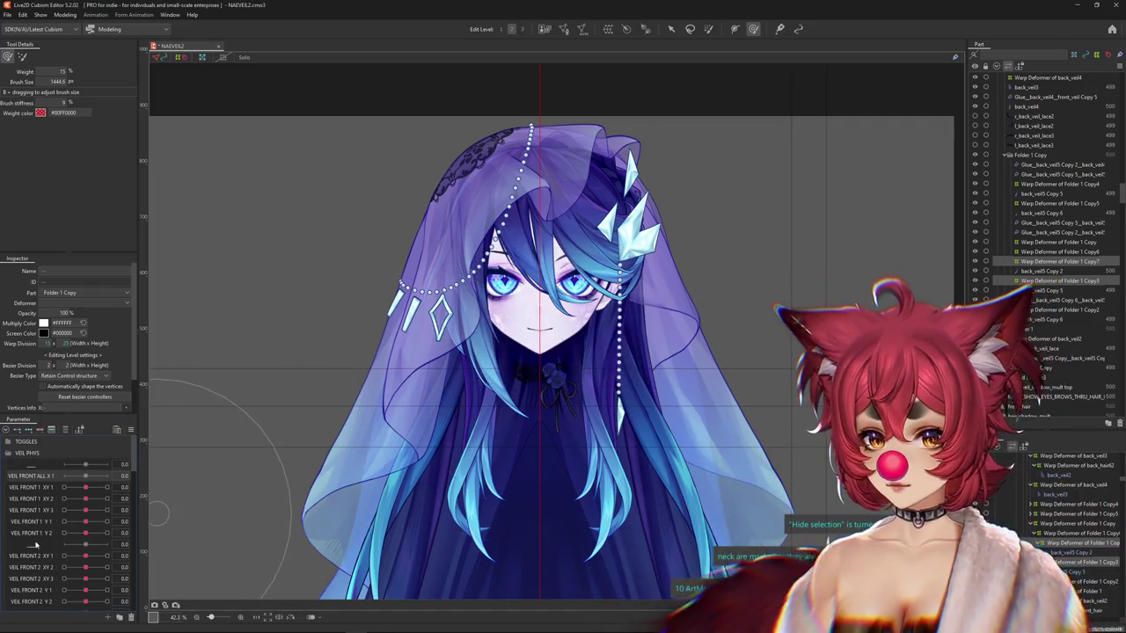
drag(36, 476, 37, 466)
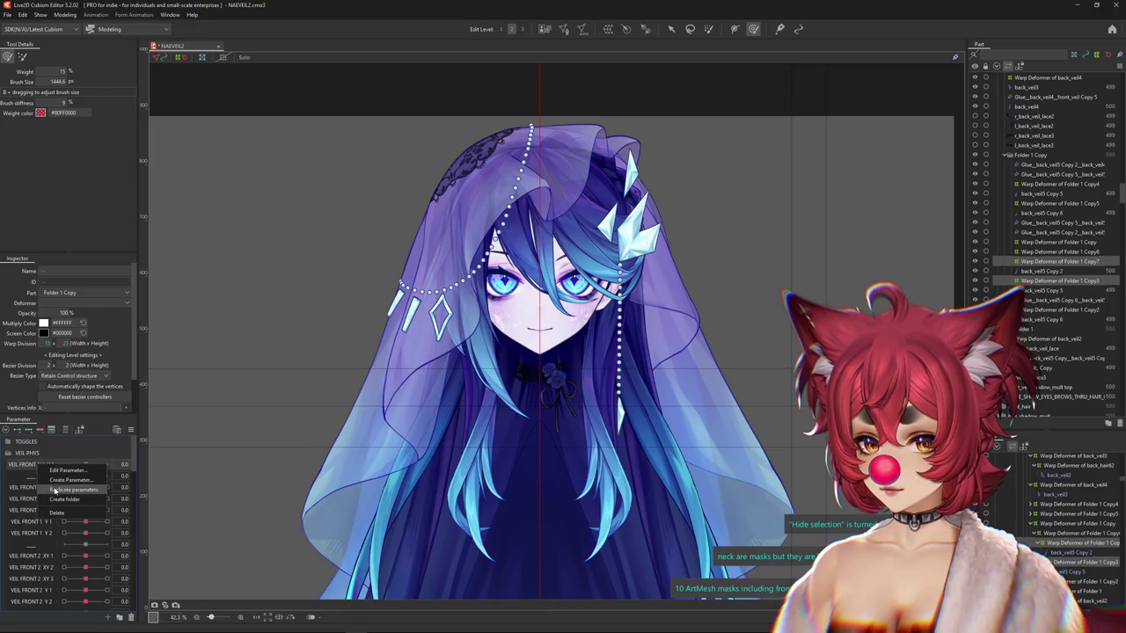
Duplicate VEIL FRONT ALL X 1 and rename the first copy VEIL FRONT ALL X 2.
click(55, 489)
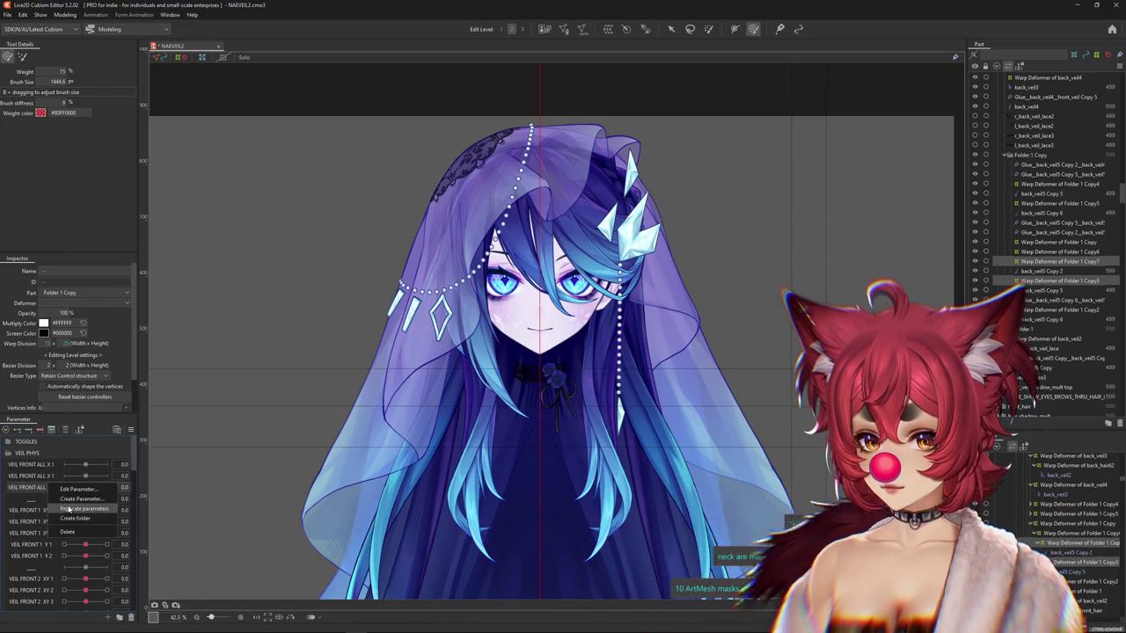
click(68, 509)
right_click(61, 487)
click(63, 489)
key(Return)
Rename the remaining copies VEIL FRONT ALL X 3 and VEIL FRONT ALL X 4.
right_click(37, 487)
click(43, 493)
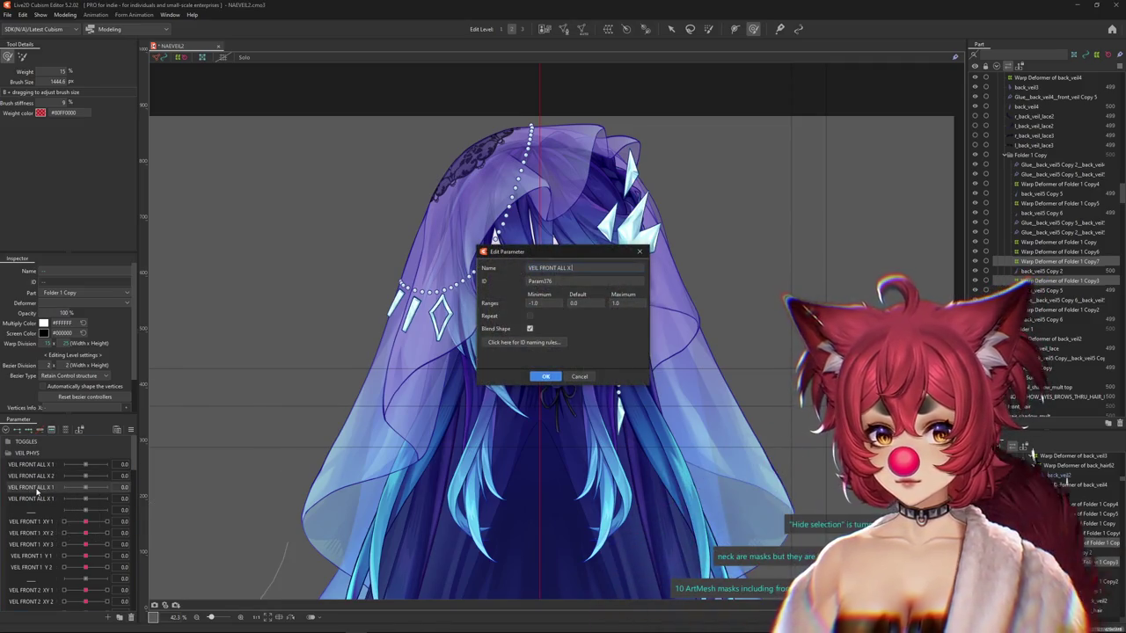
text(3)
key(Return)
click(70, 507)
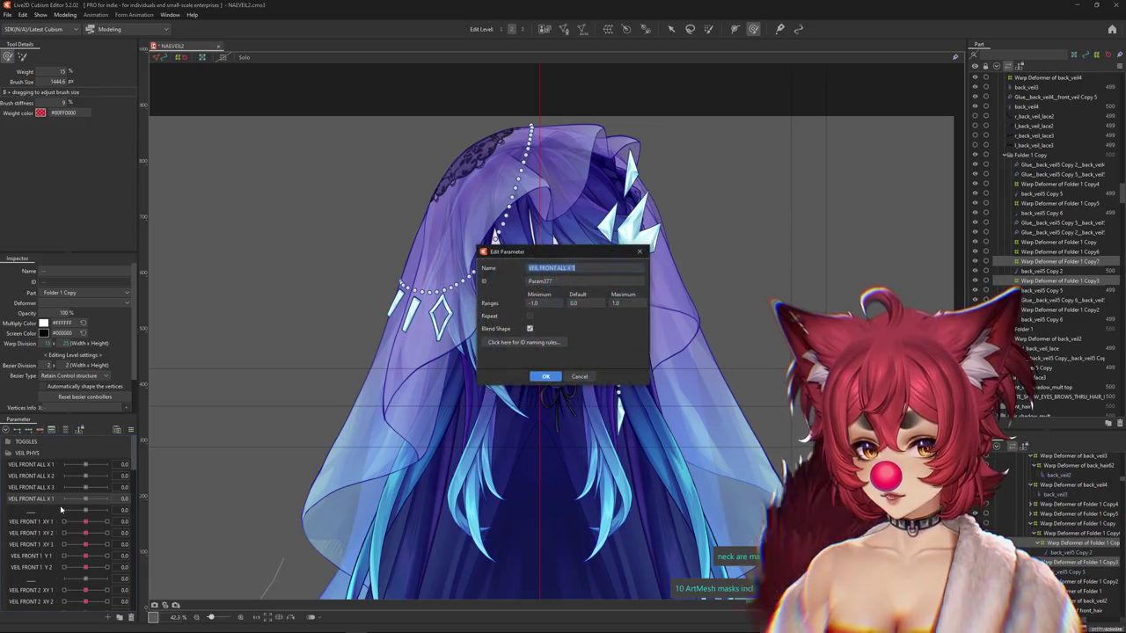
text(VEIL FRONT ALL X 4)
key(Return)
scroll(1053, 510, down, 5)
click(1049, 502)
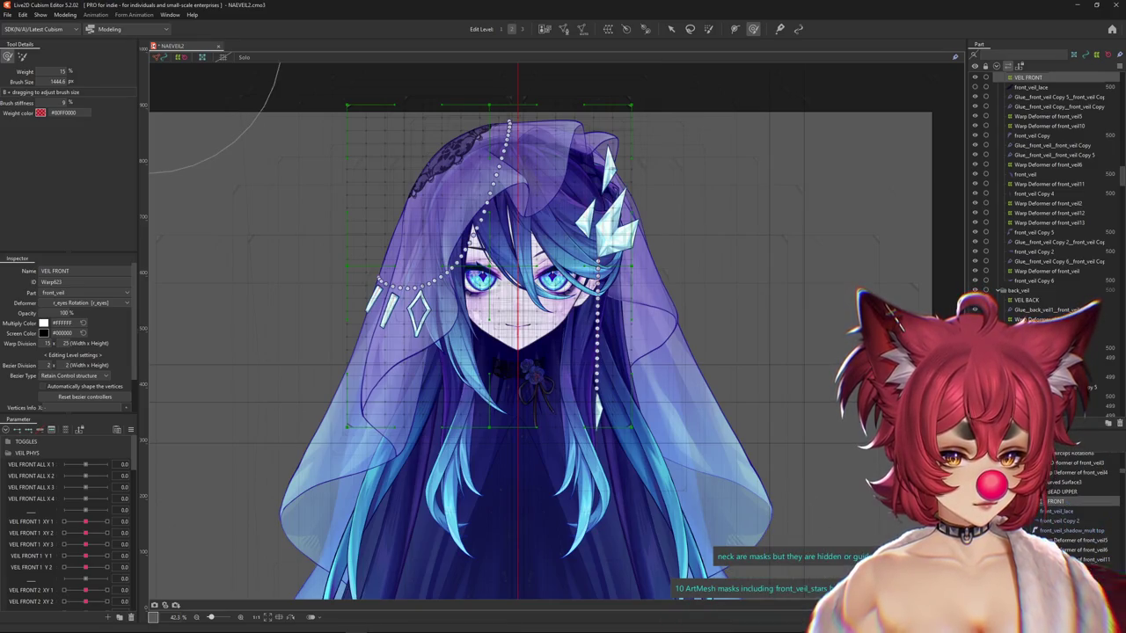
Wrap the selected front veil objects in a new warp deformer, front_veil14, under VEIL FRONT.
click(528, 118)
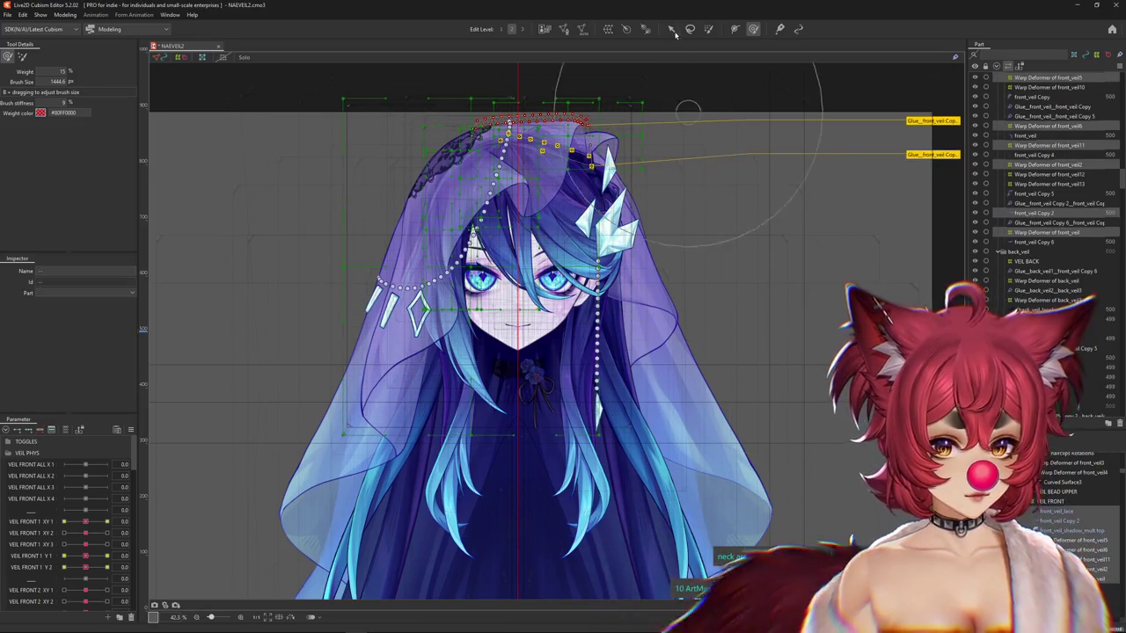
click(624, 29)
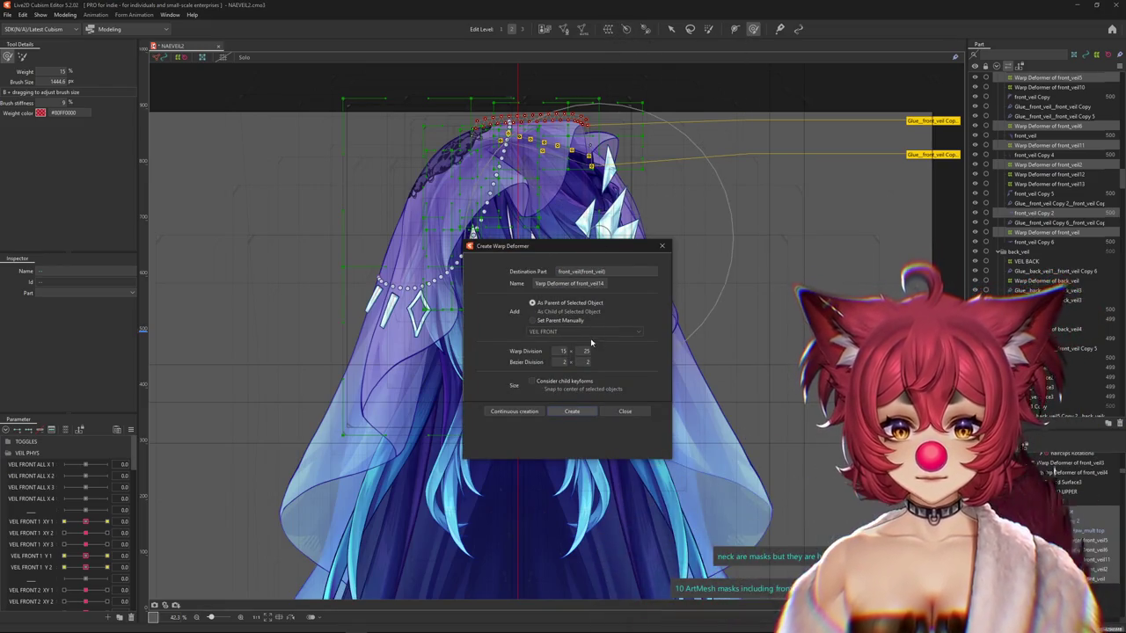
click(572, 410)
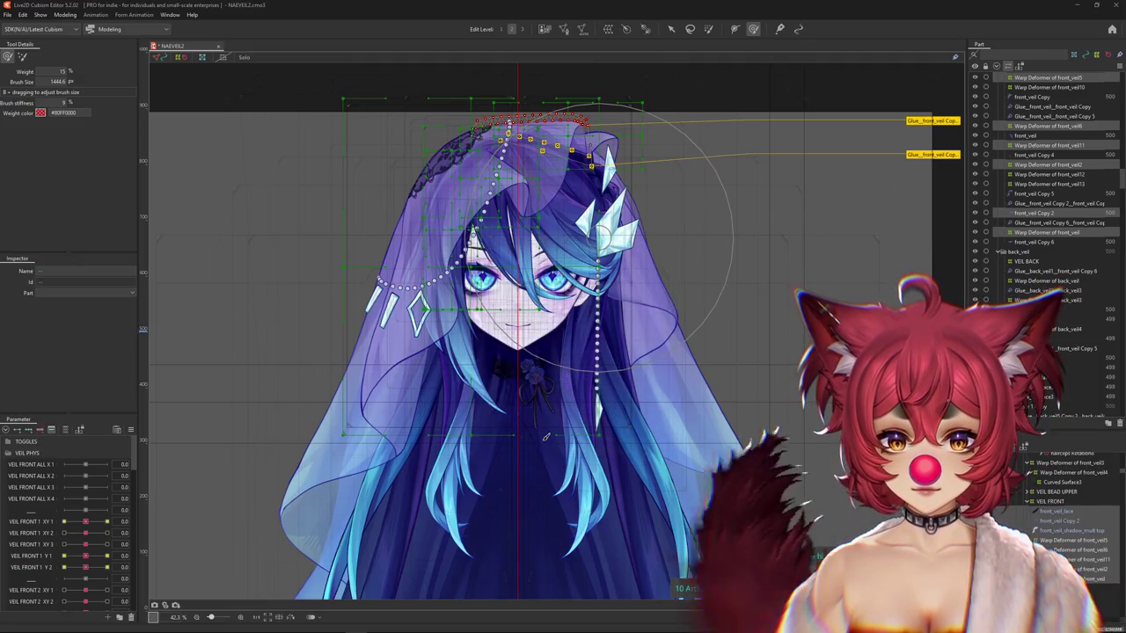
scroll(572, 345, down, 3)
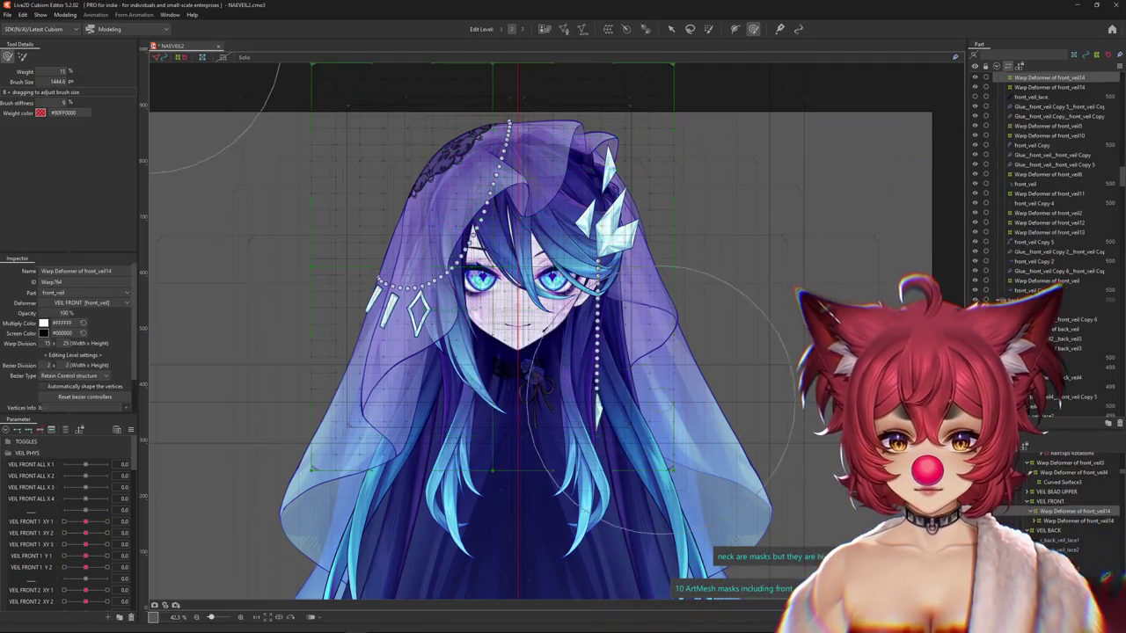
scroll(557, 243, up, 2)
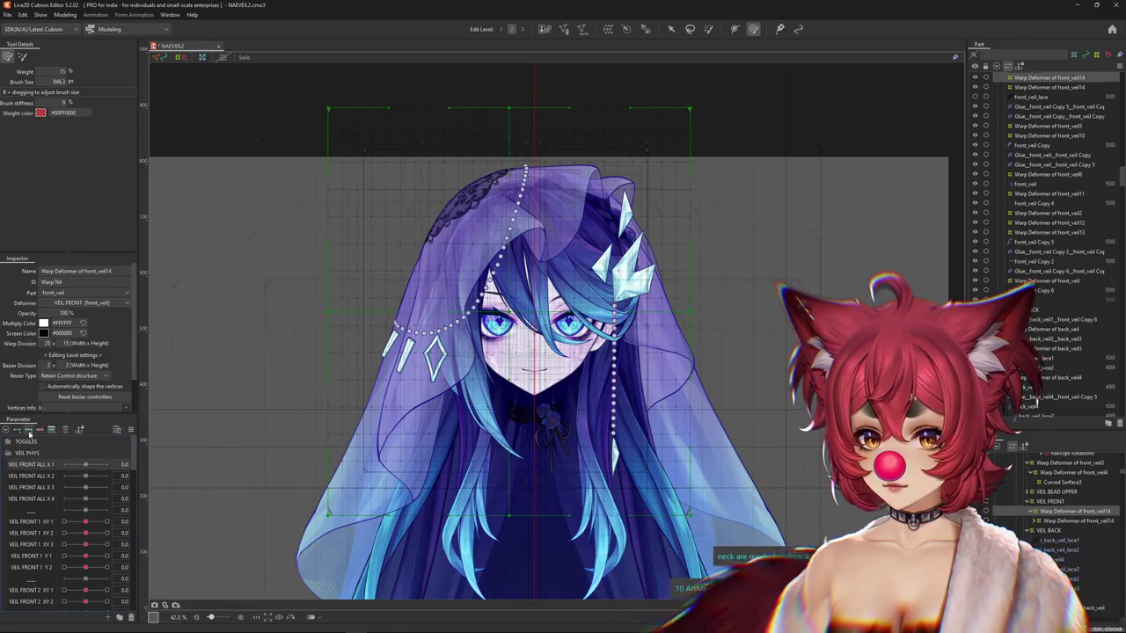
mouse_move(476, 230)
mouse_down()
mouse_move(545, 293)
mouse_move(558, 261)
mouse_up()
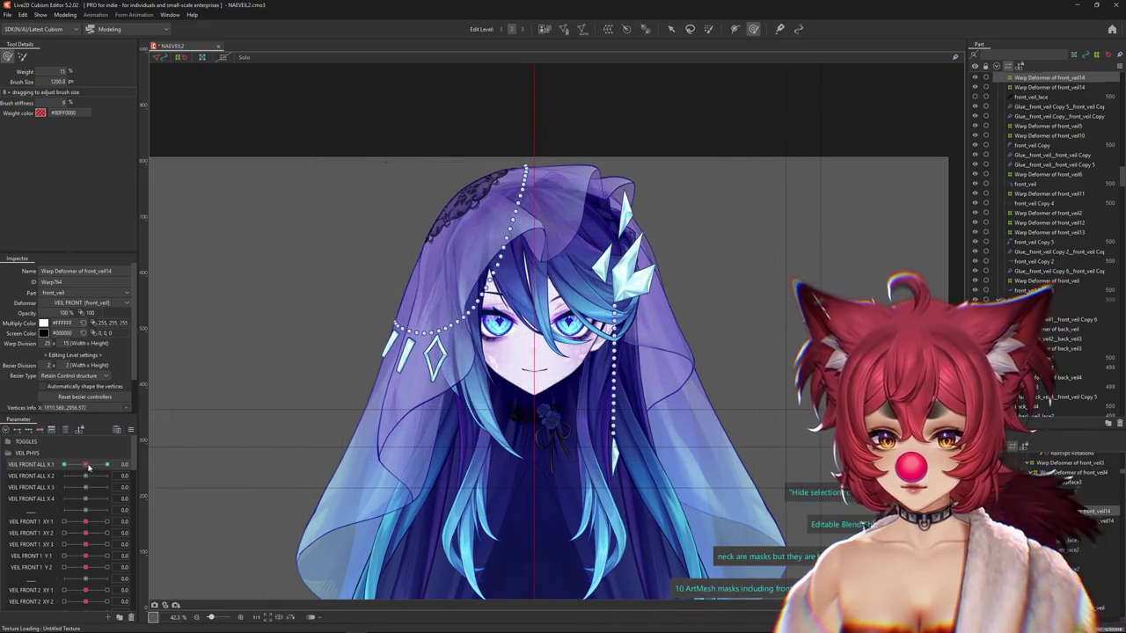
Sculpt the veil near the forehead and paint weight along the warp grid's left edge and top.
drag(545, 299, 523, 279)
mouse_move(476, 325)
mouse_down()
mouse_move(539, 293)
mouse_move(475, 334)
mouse_up()
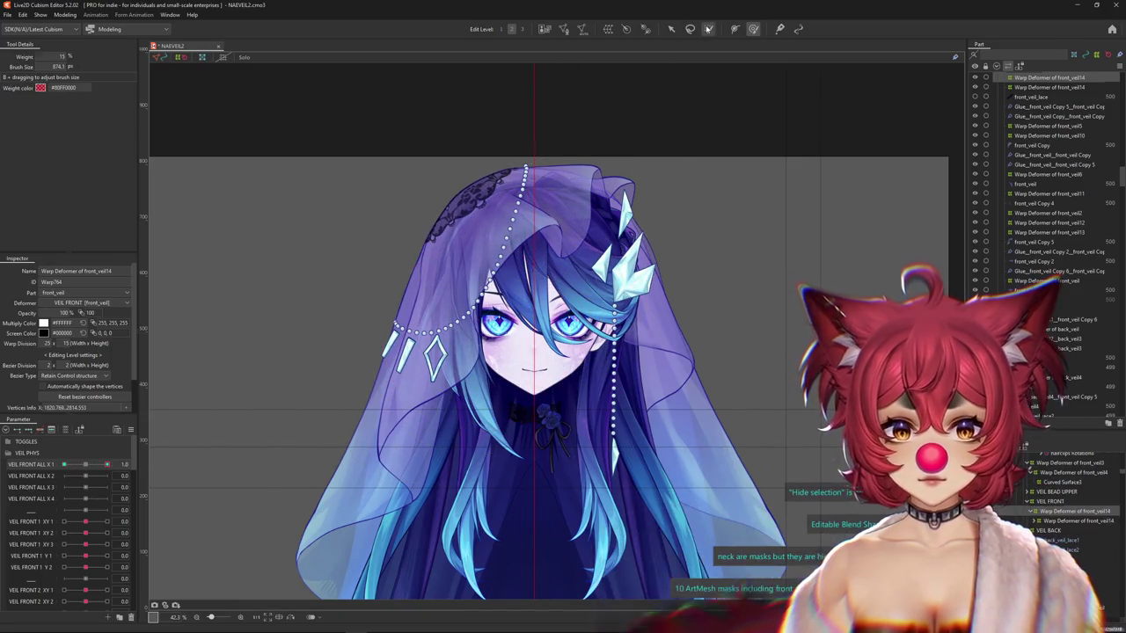
key(ctrl+z)
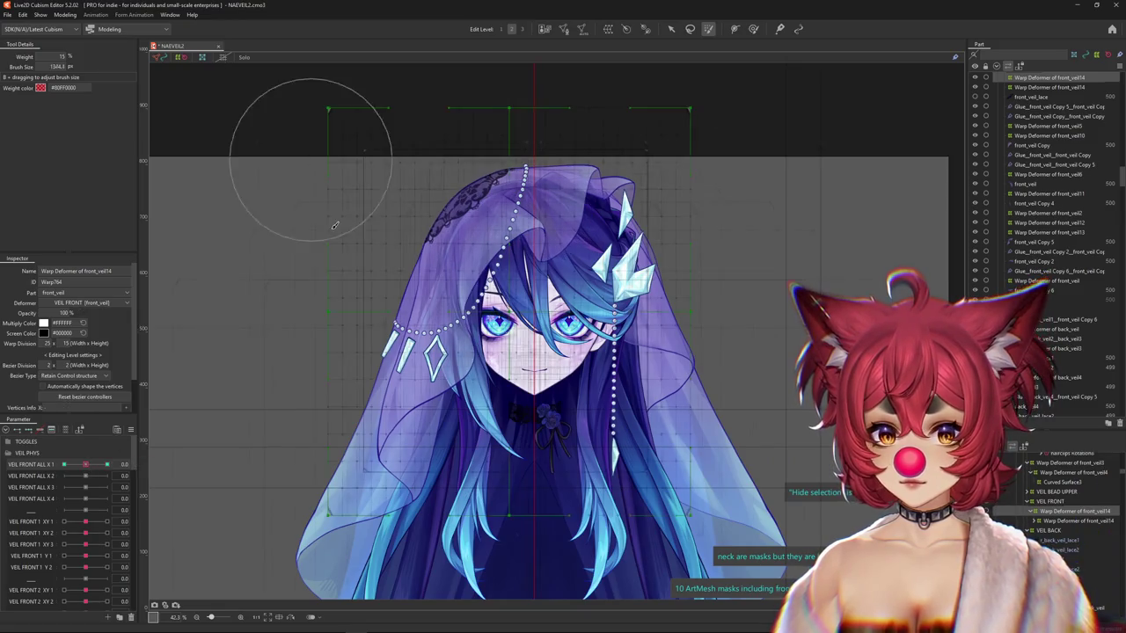
drag(330, 195, 203, 302)
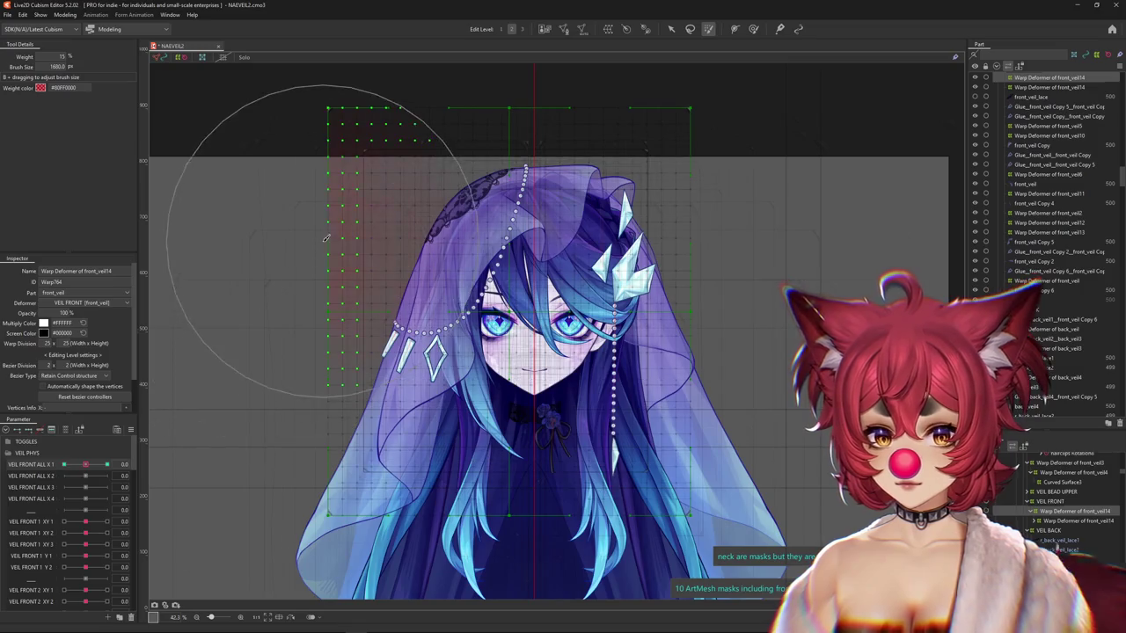
drag(325, 237, 581, 176)
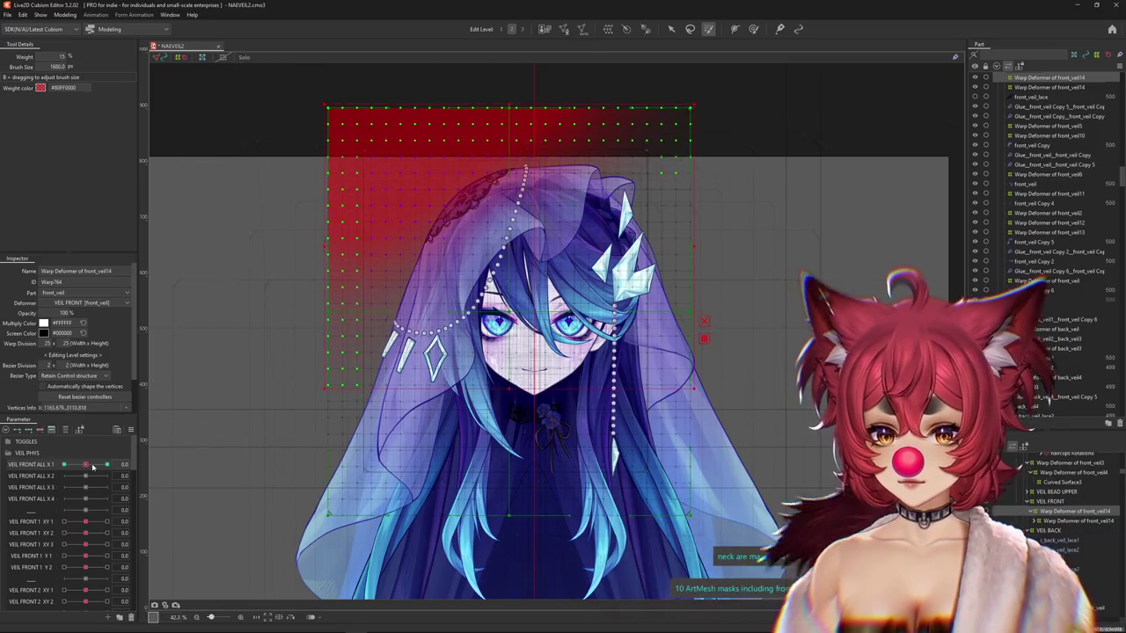
Pose VEIL FRONT ALL X 1 at maximum and minimum, then return it to rest.
drag(91, 468, 192, 446)
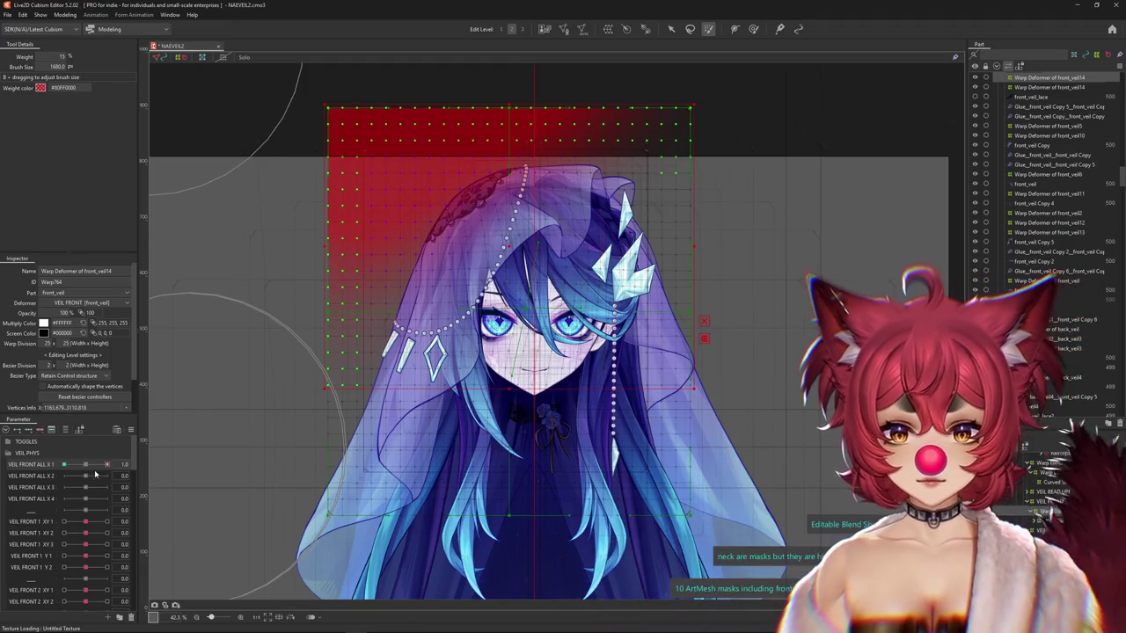
drag(85, 470, 33, 475)
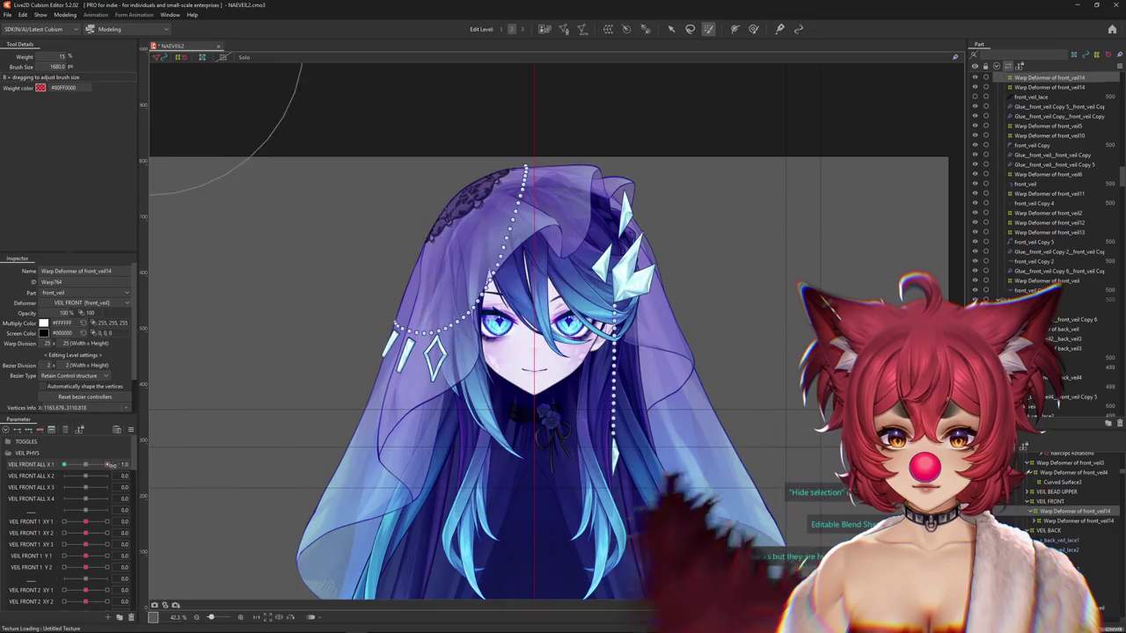
key(b)
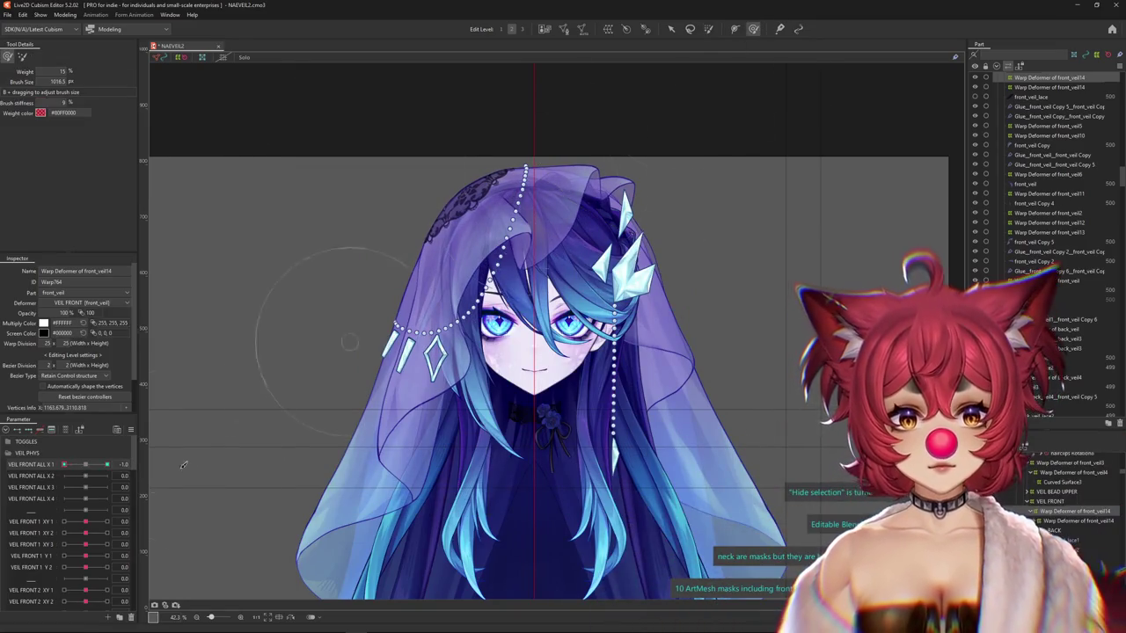
drag(95, 472, 85, 466)
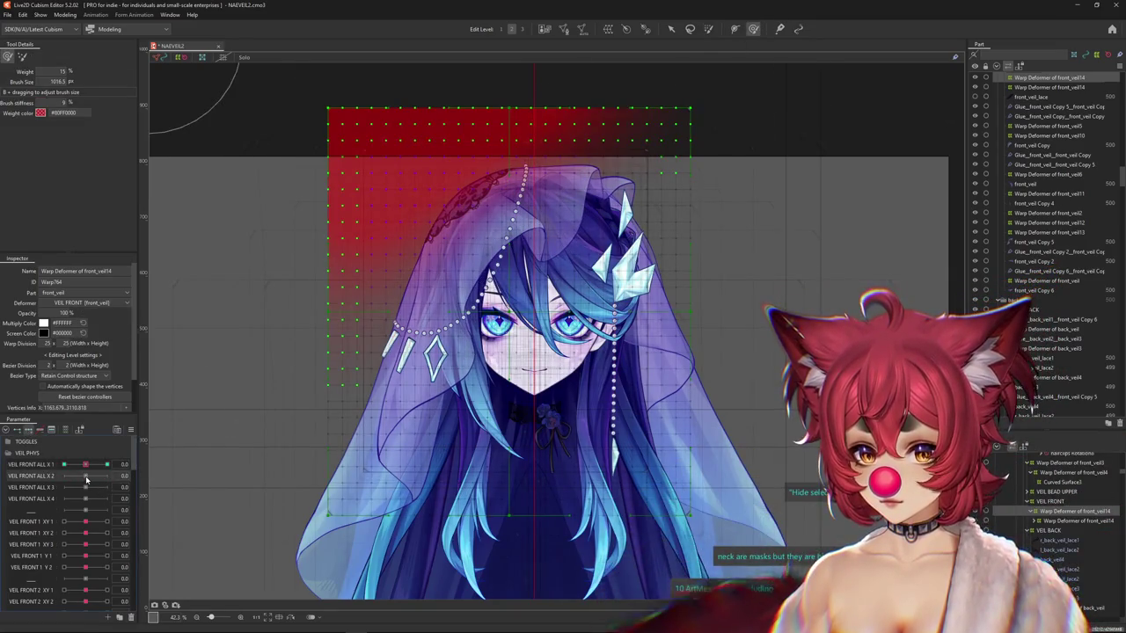
click(91, 475)
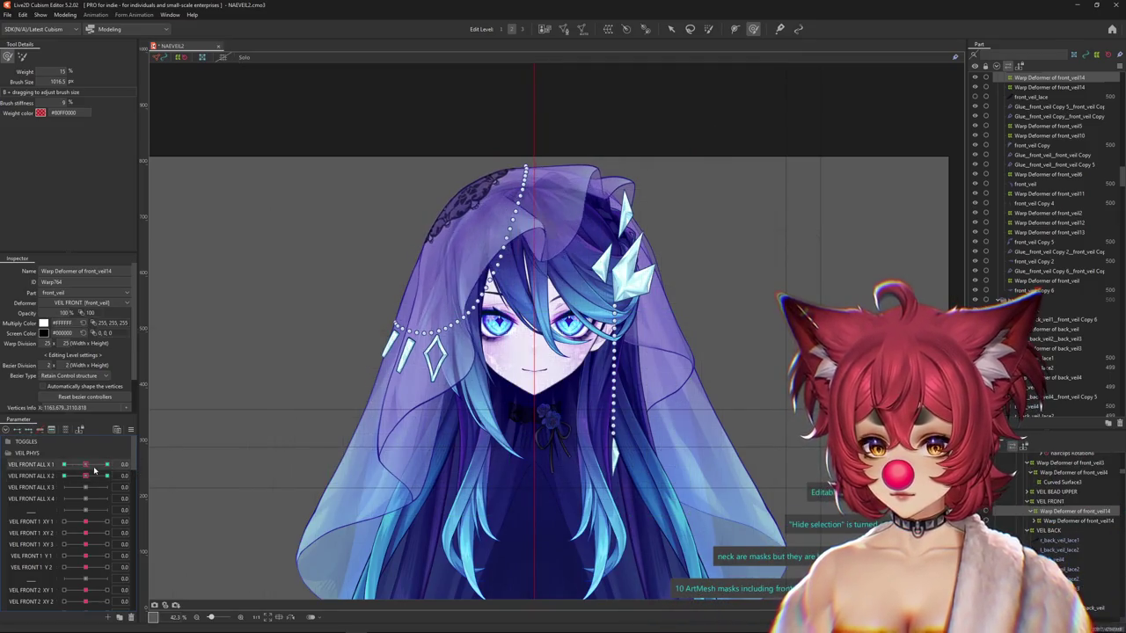
Reshape the veil top for VEIL FRONT ALL X 2 at its minimum and maximum keyforms.
drag(174, 465, 427, 302)
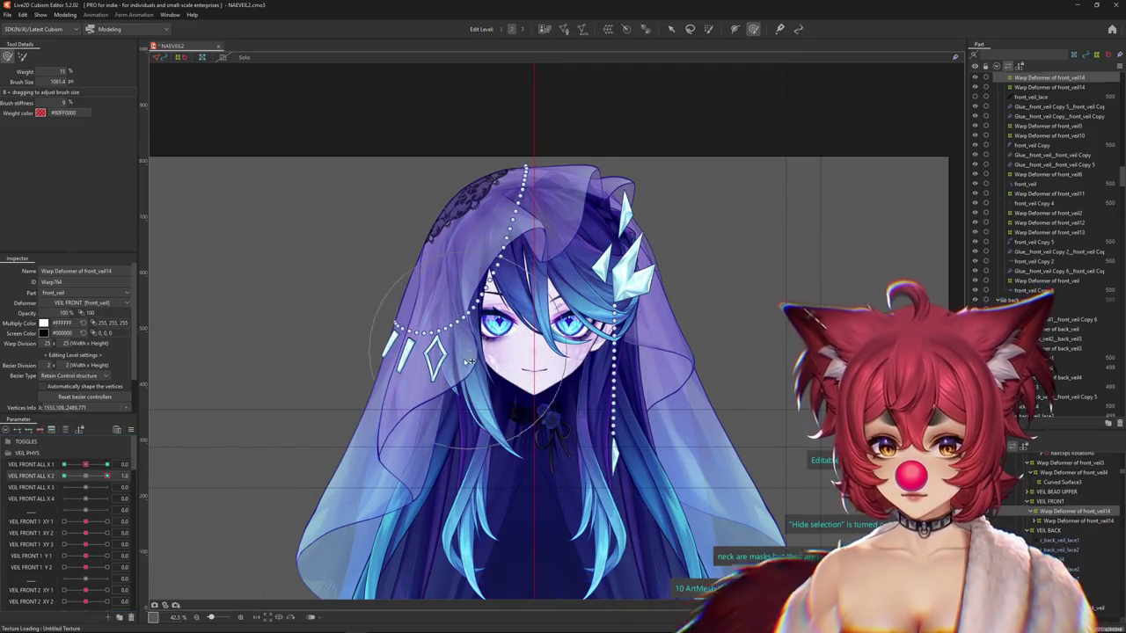
drag(466, 354, 459, 422)
drag(483, 326, 599, 249)
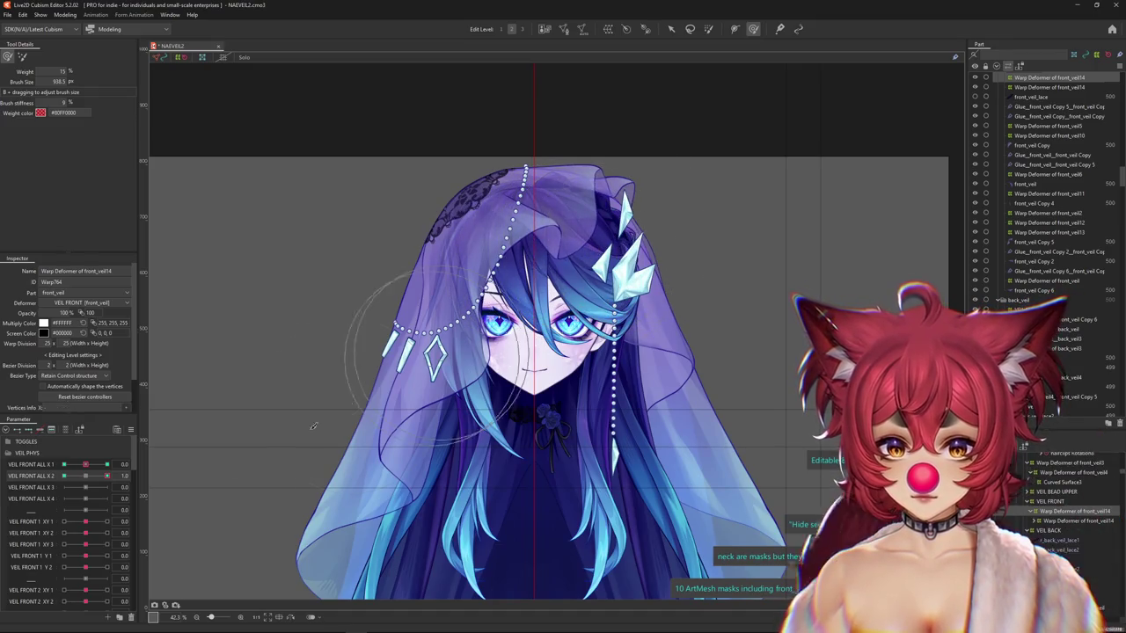
drag(113, 476, 63, 476)
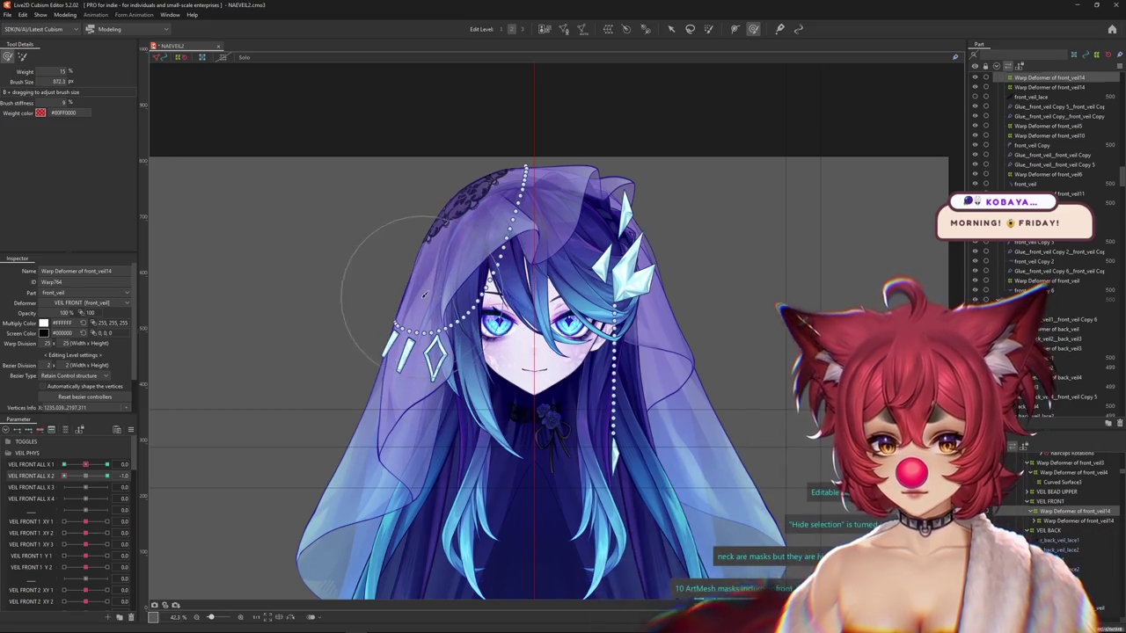
drag(406, 285, 420, 192)
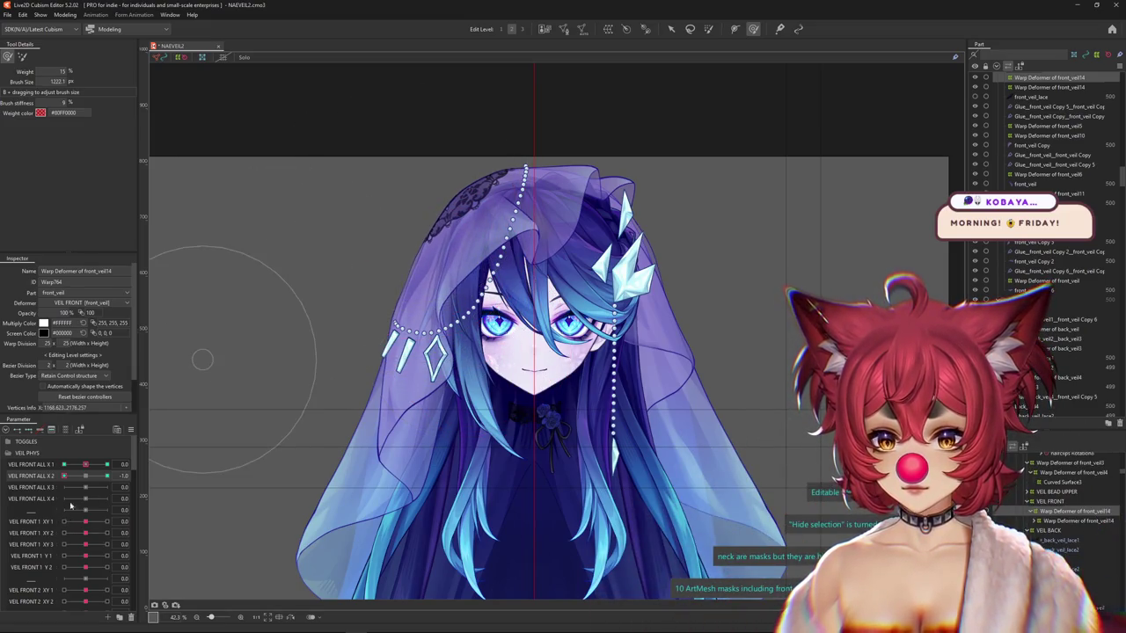
click(64, 476)
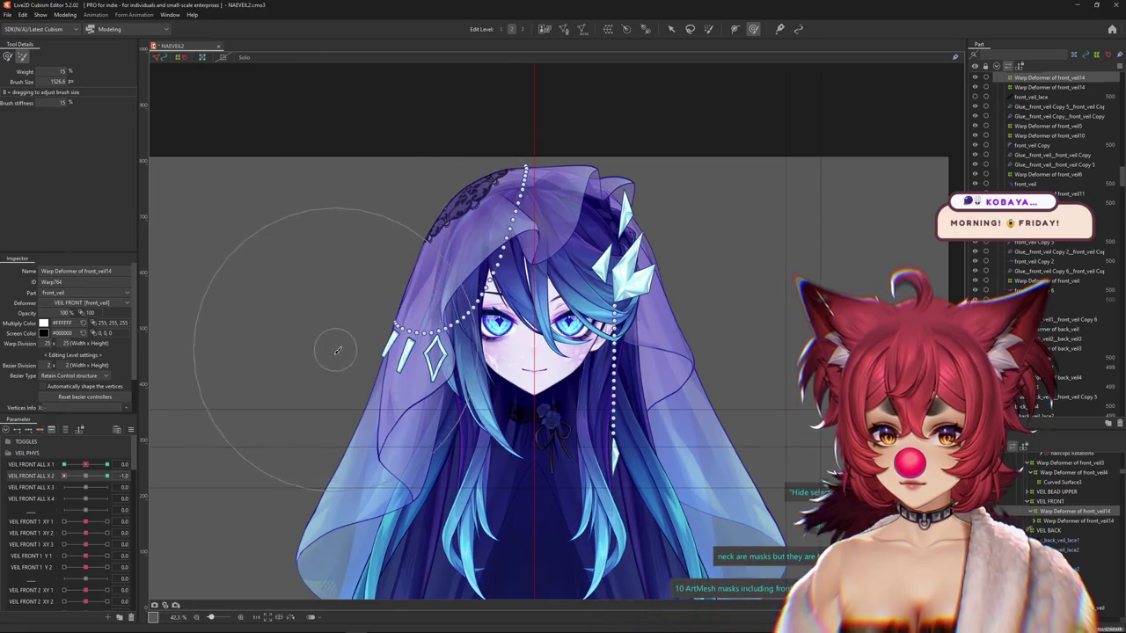
click(106, 477)
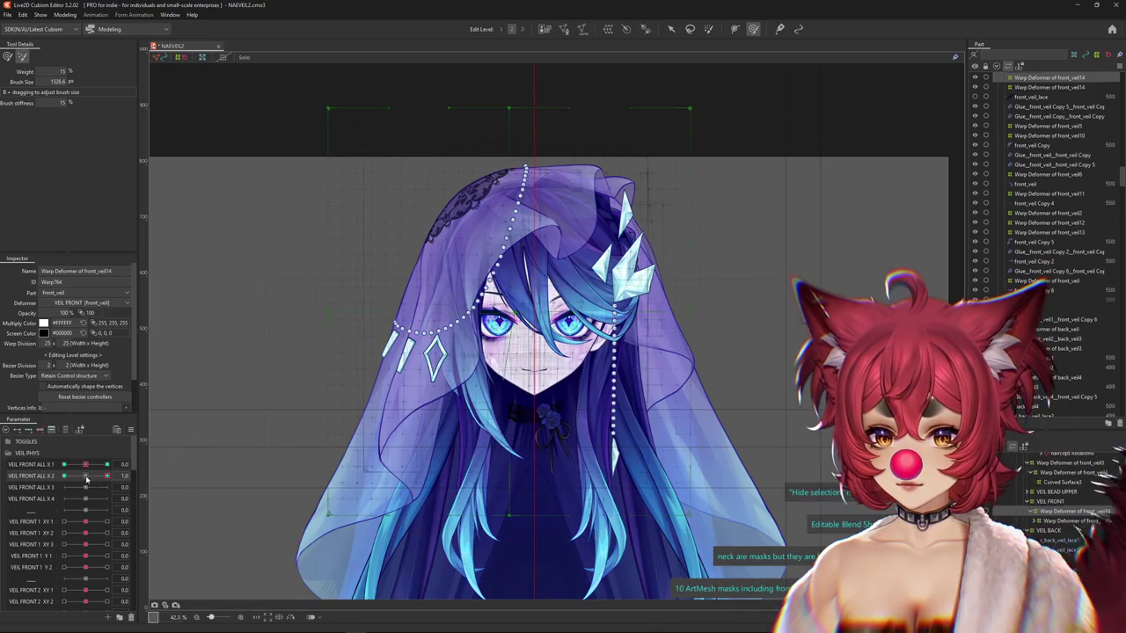
Check VEIL FRONT ALL X 2 and X 1 at their extremes and zero, ending on X 2 maximum.
drag(91, 482, 62, 480)
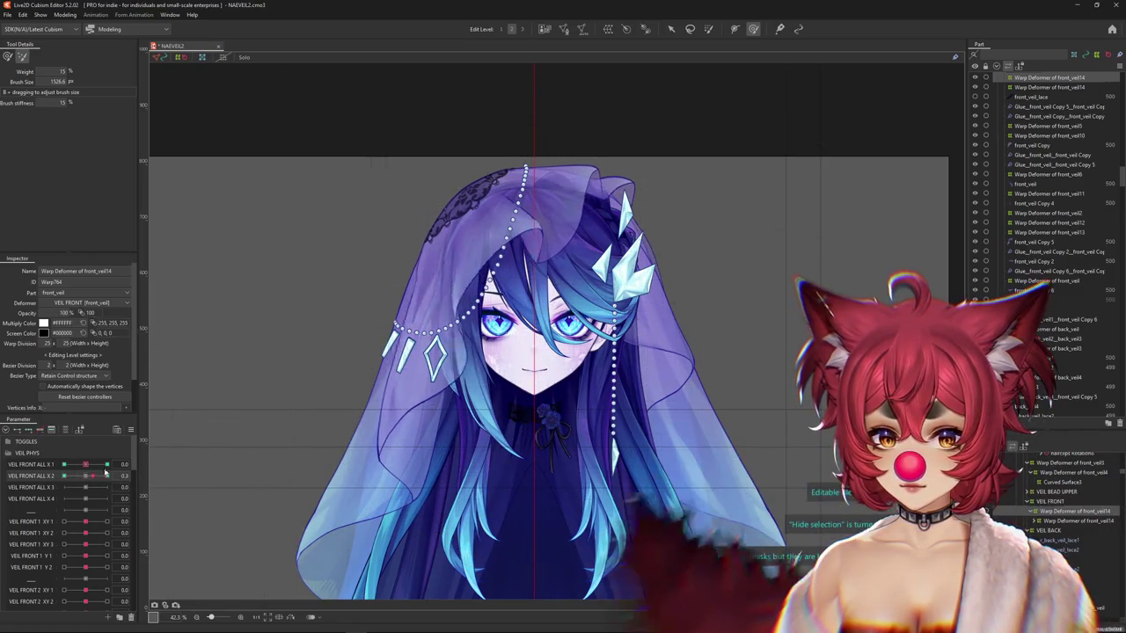
click(89, 480)
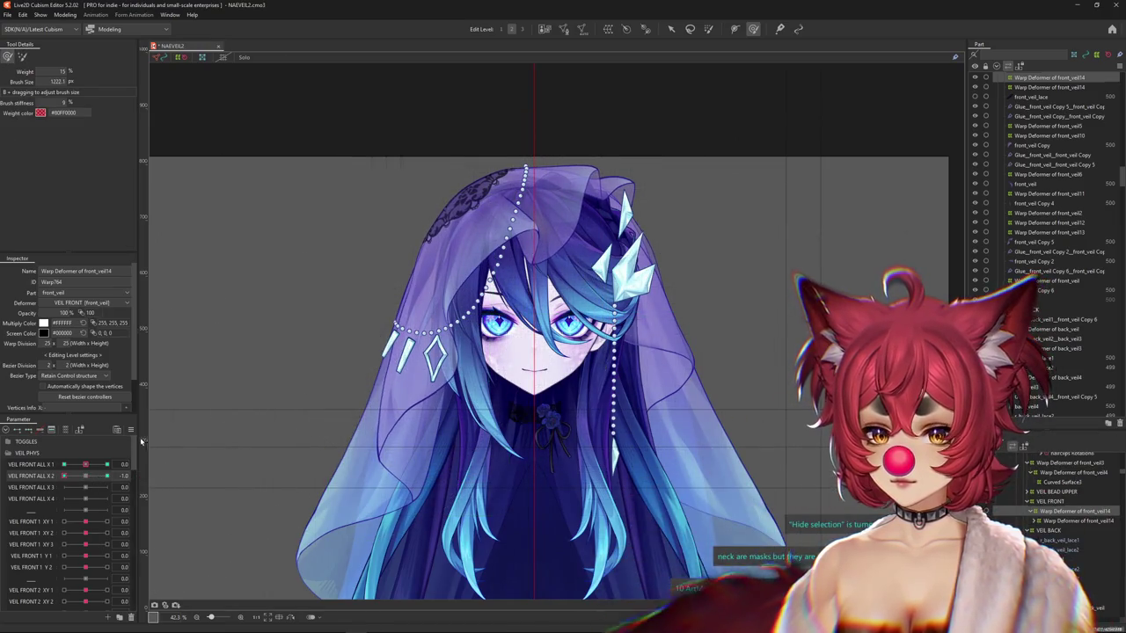
click(65, 466)
click(85, 466)
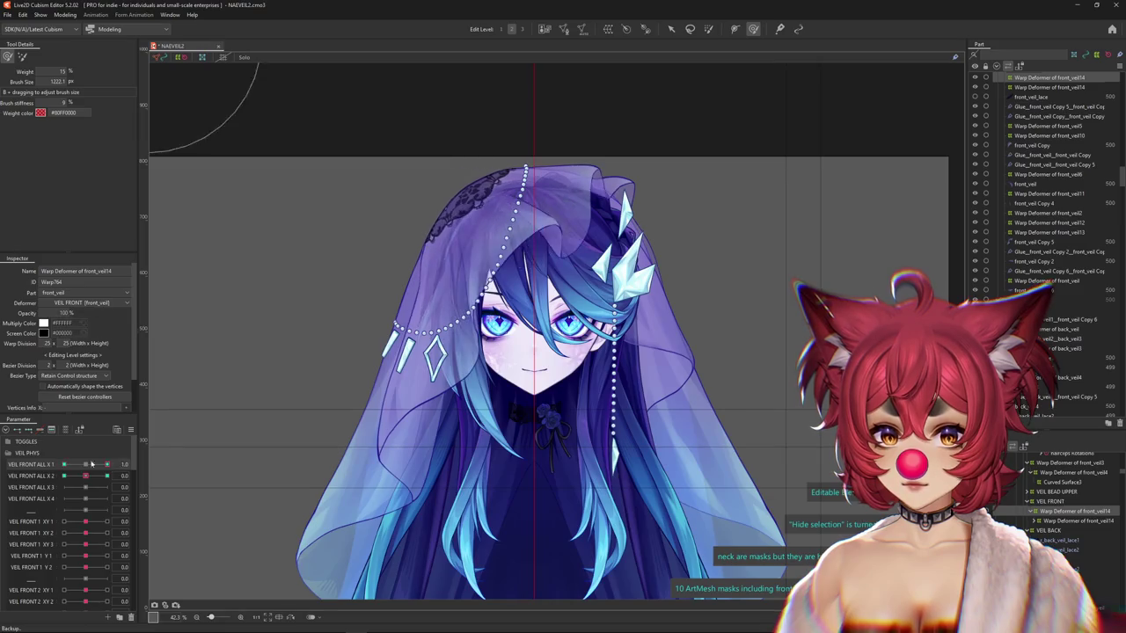
drag(88, 472, 106, 476)
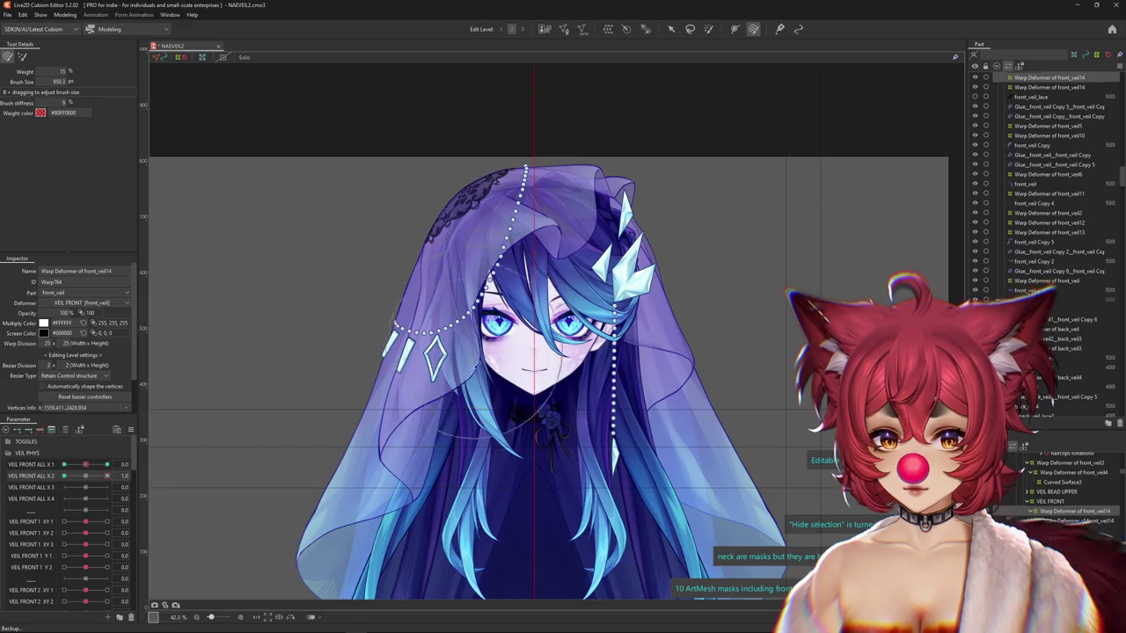
drag(528, 370, 506, 402)
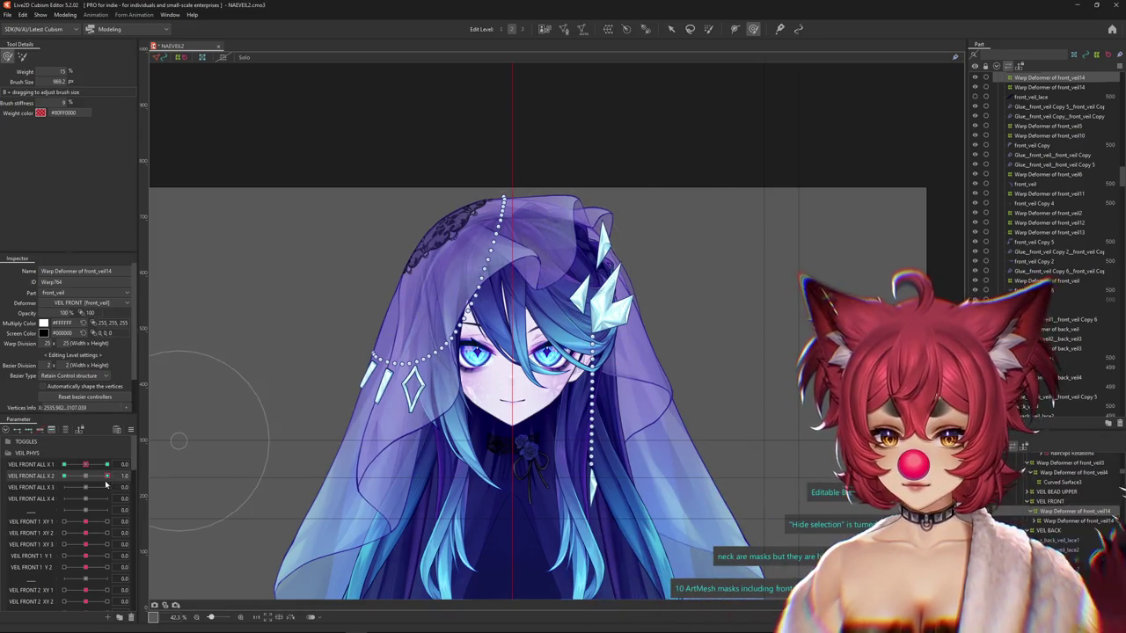
Refine the X 2 minimum shape, then bend the veil for VEIL FRONT ALL X 3 at -1.
click(64, 476)
drag(419, 321, 382, 424)
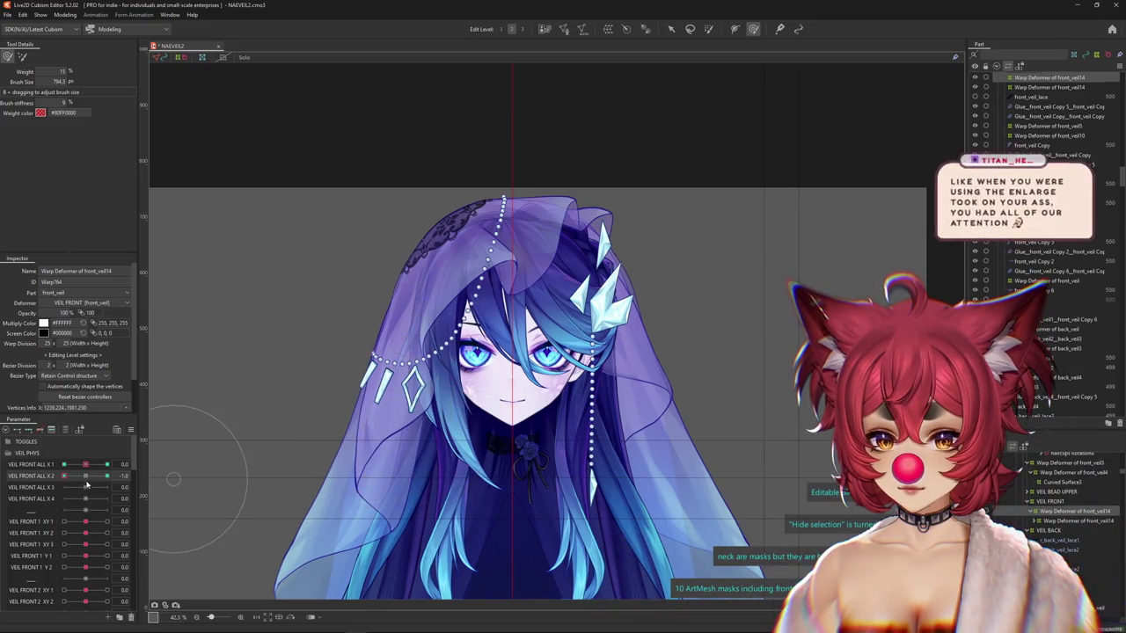
click(85, 487)
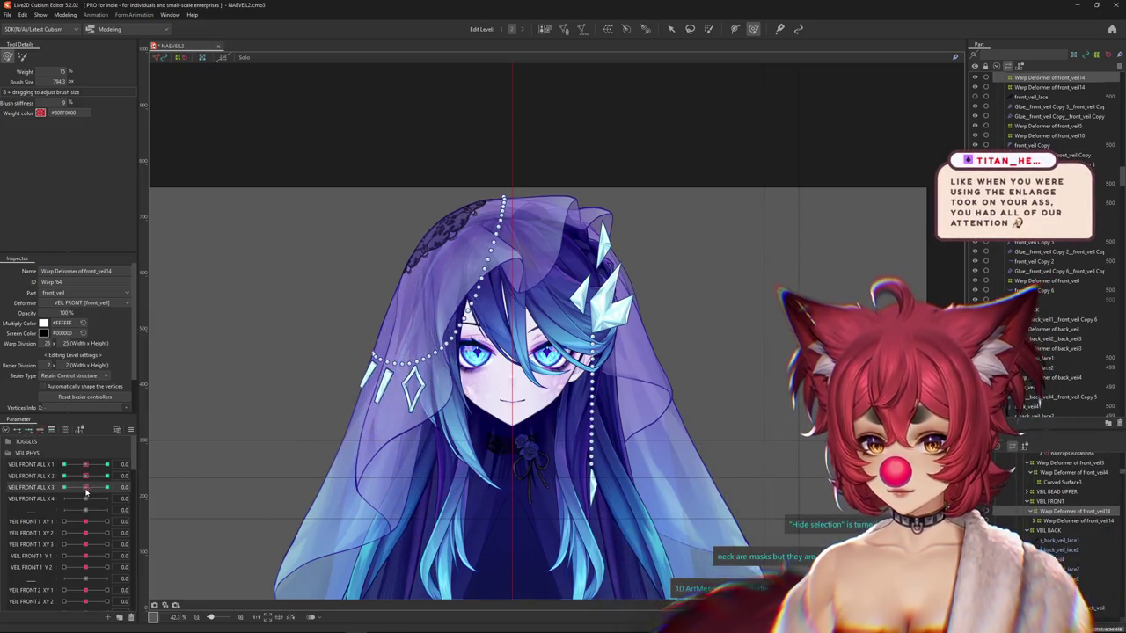
drag(264, 457, 432, 416)
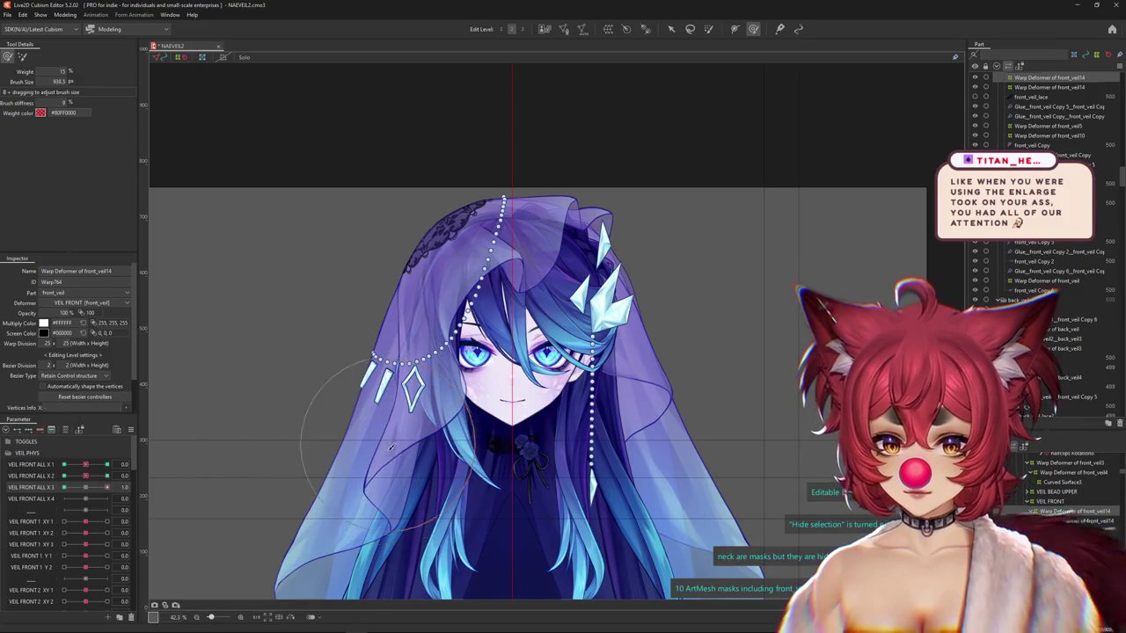
mouse_move(391, 446)
mouse_down()
mouse_move(450, 423)
mouse_move(442, 413)
mouse_up()
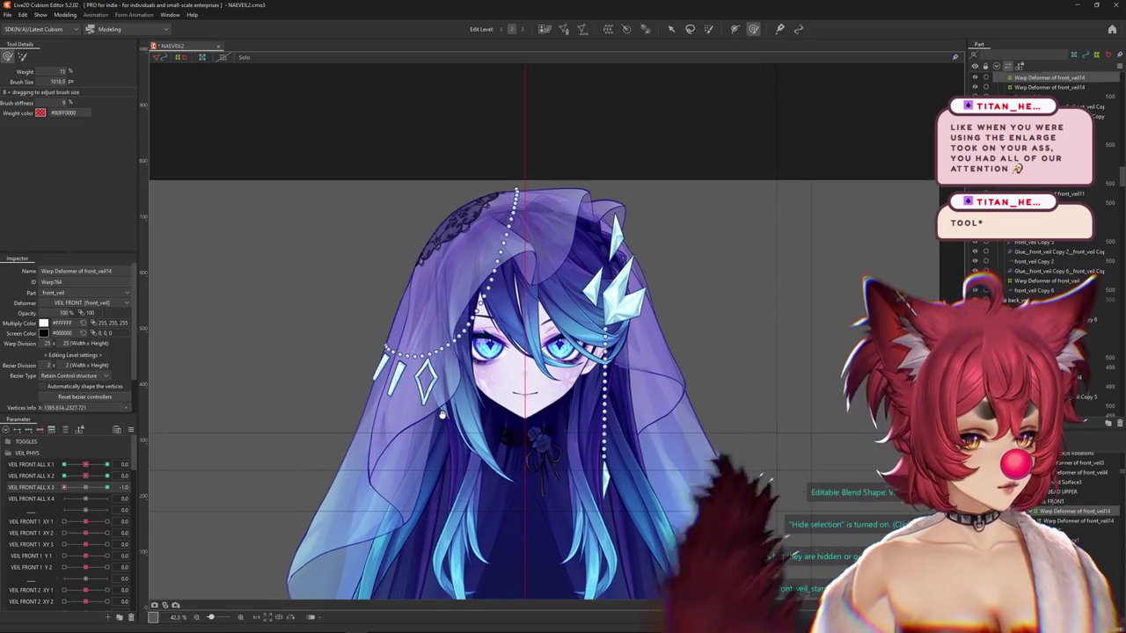
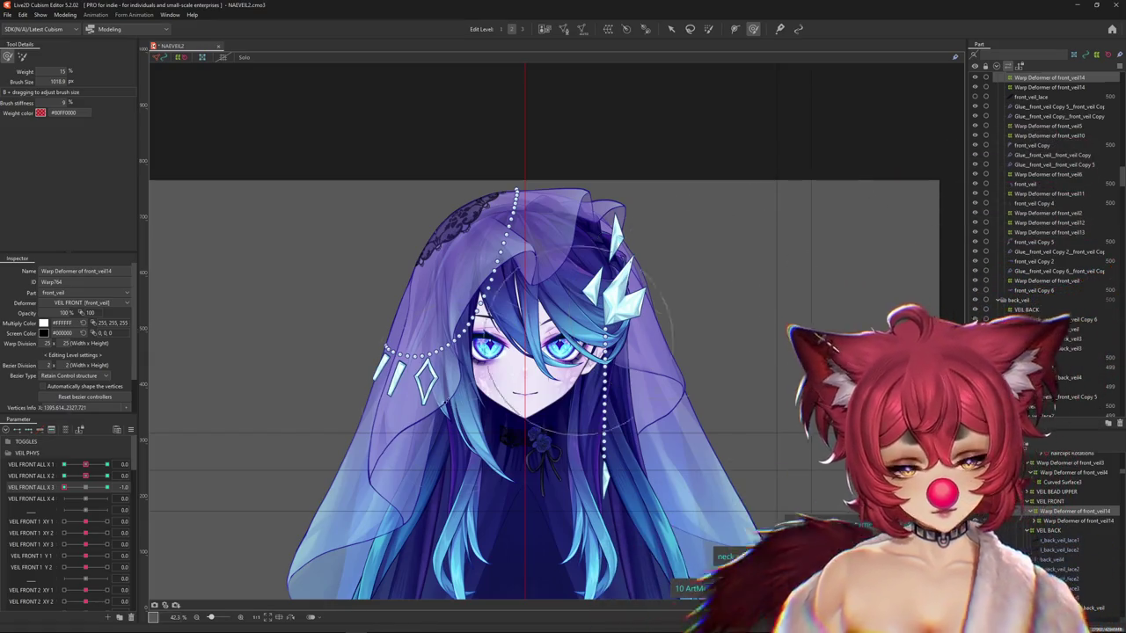
Shrink the weight brush and paint while flipping VEIL FRONT ALL X 3 between 0, -1 and -0.6.
click(85, 489)
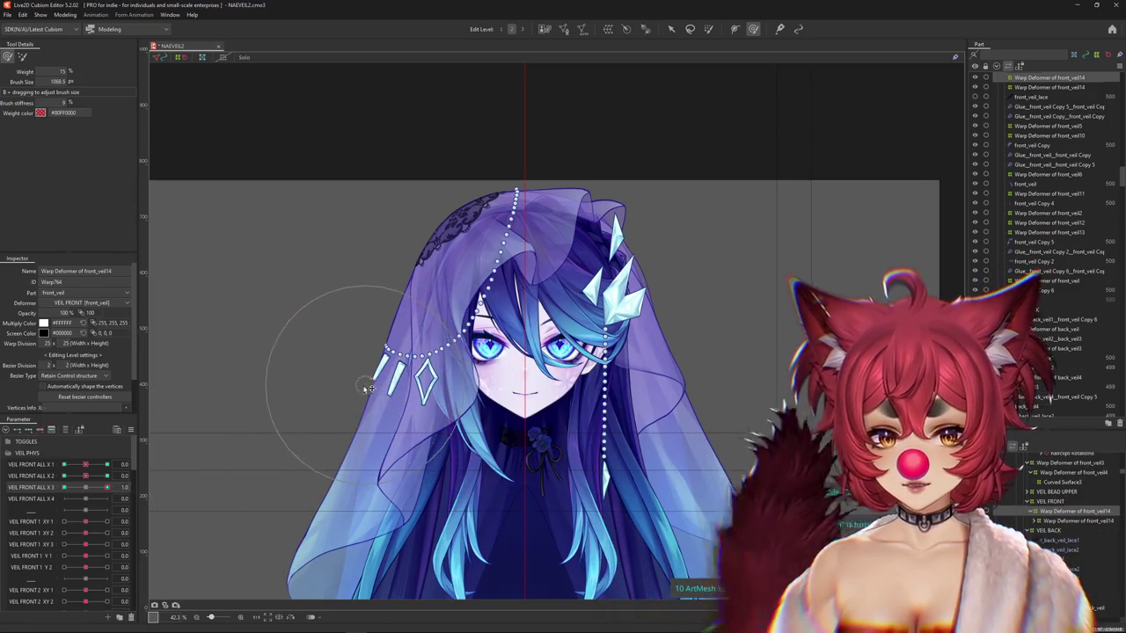
drag(326, 387, 226, 346)
click(23, 57)
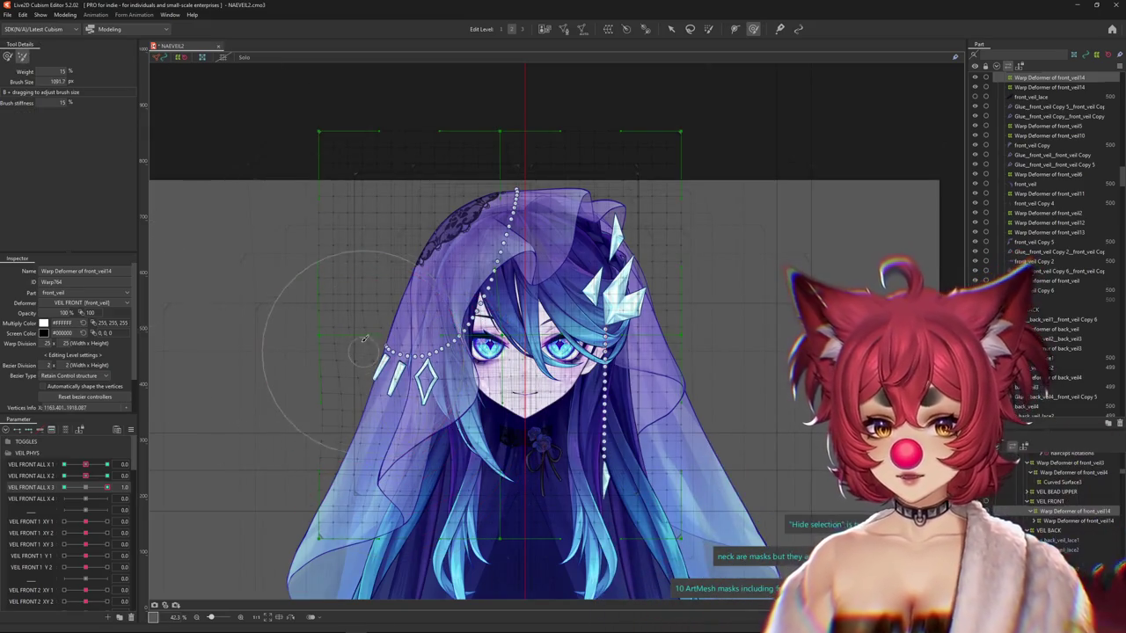
click(32, 494)
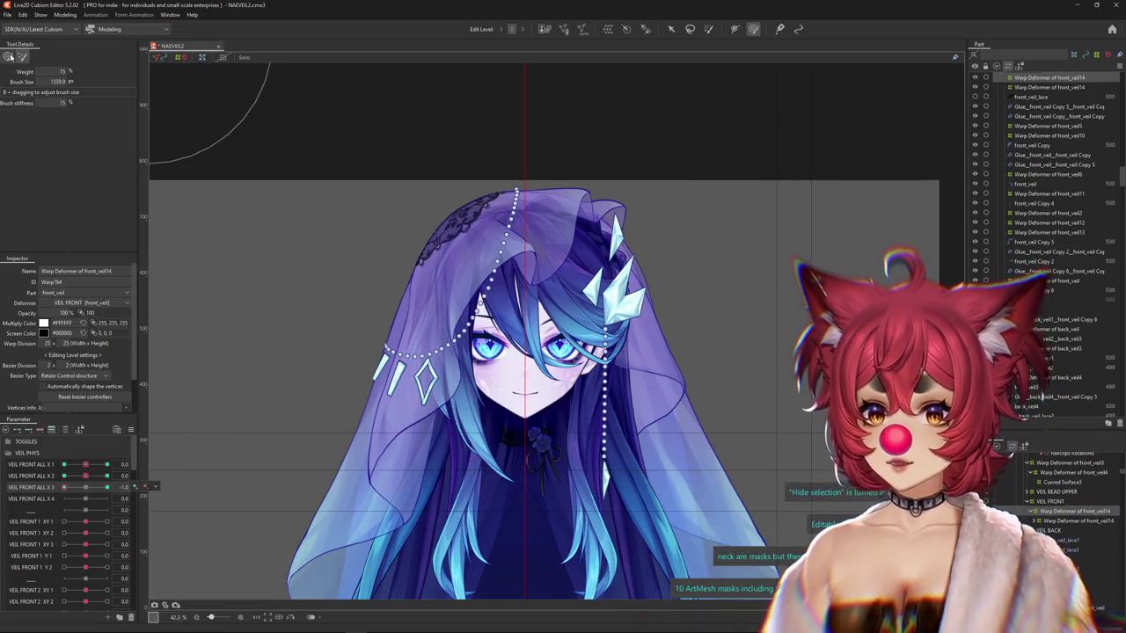
drag(89, 490, 63, 488)
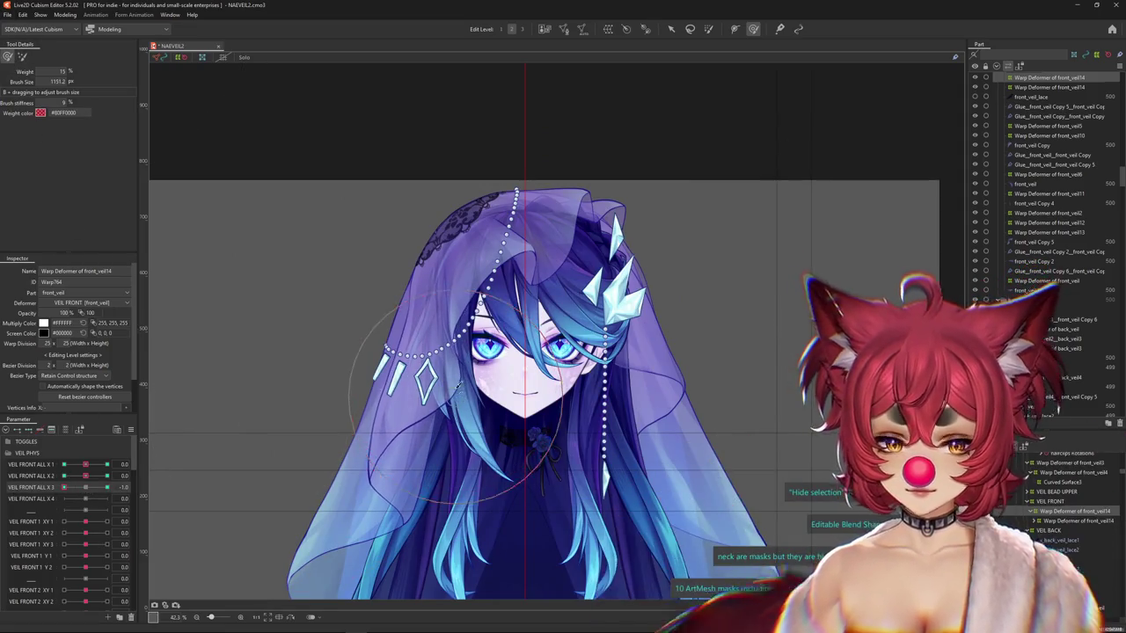
drag(768, 360, 775, 337)
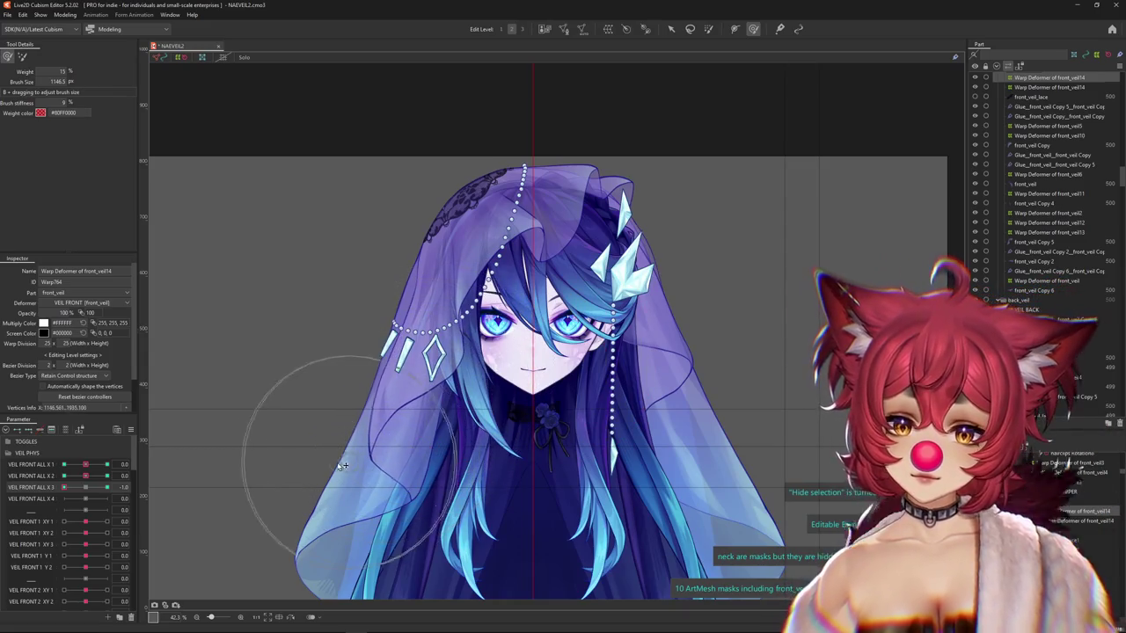
drag(85, 487, 82, 491)
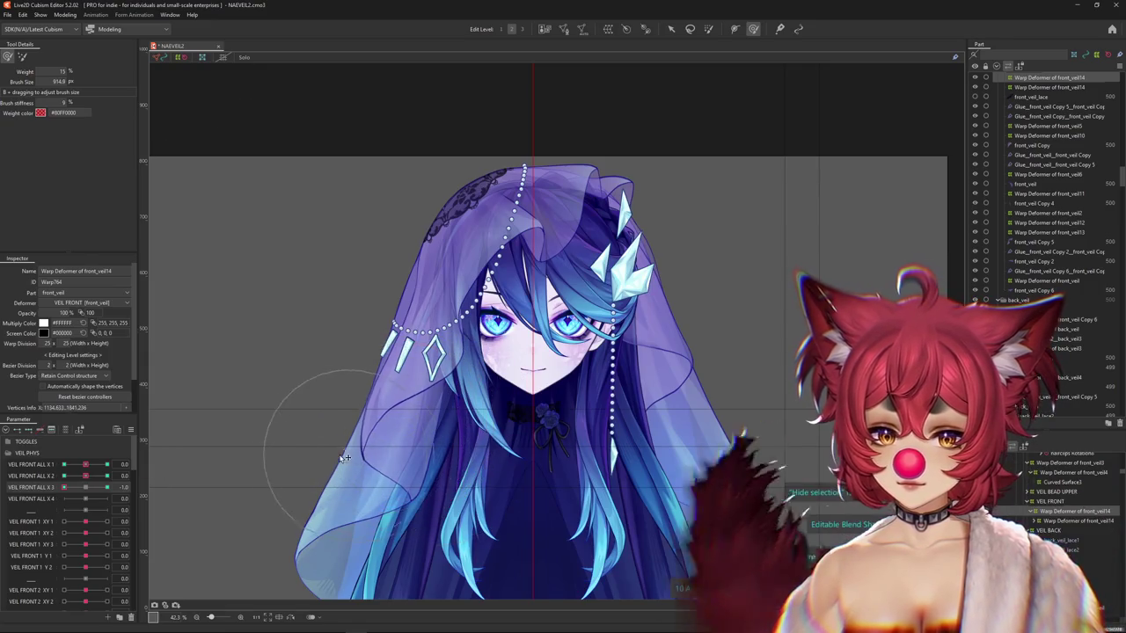
drag(121, 487, 40, 489)
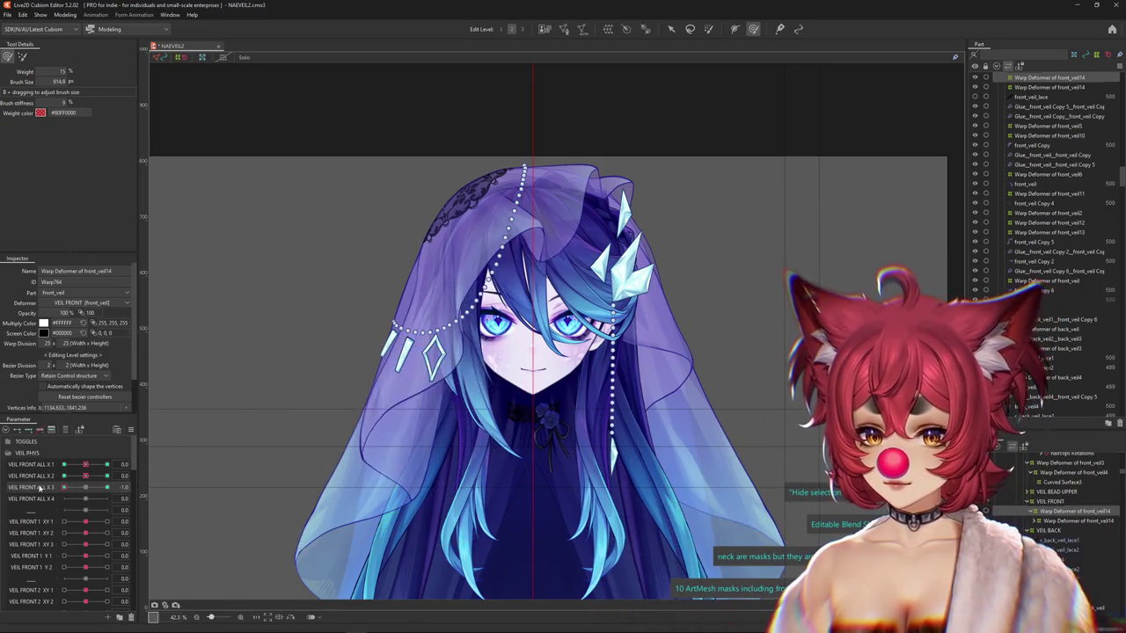
Enlarge the weight brush and paint while flipping VEIL FRONT ALL X 2 between 1, -1 and 0.
click(107, 476)
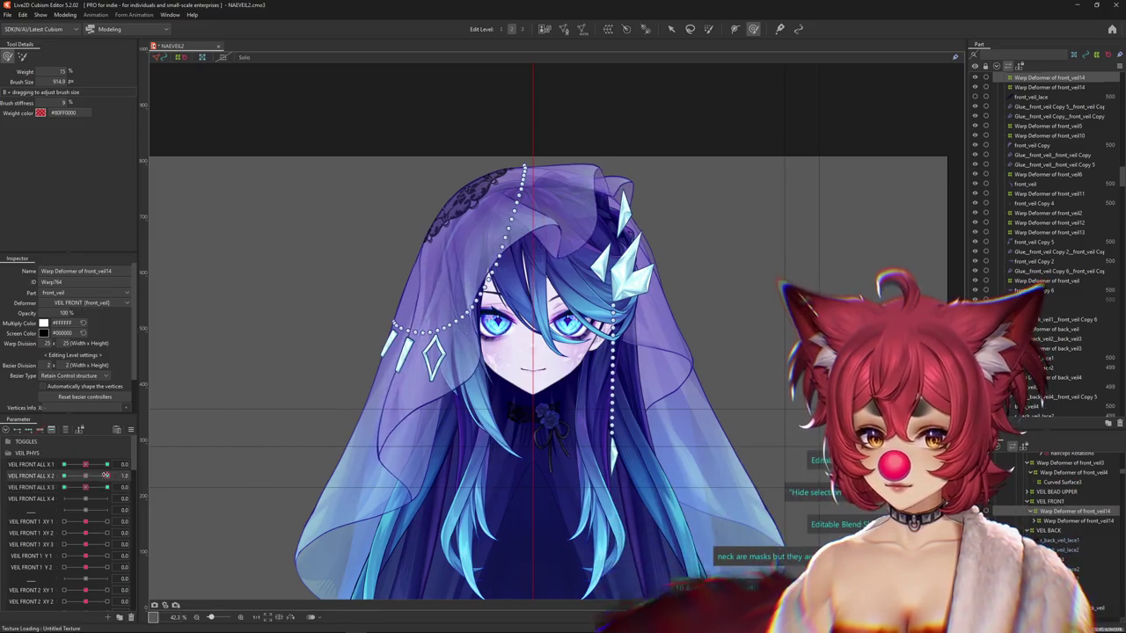
drag(519, 336, 524, 326)
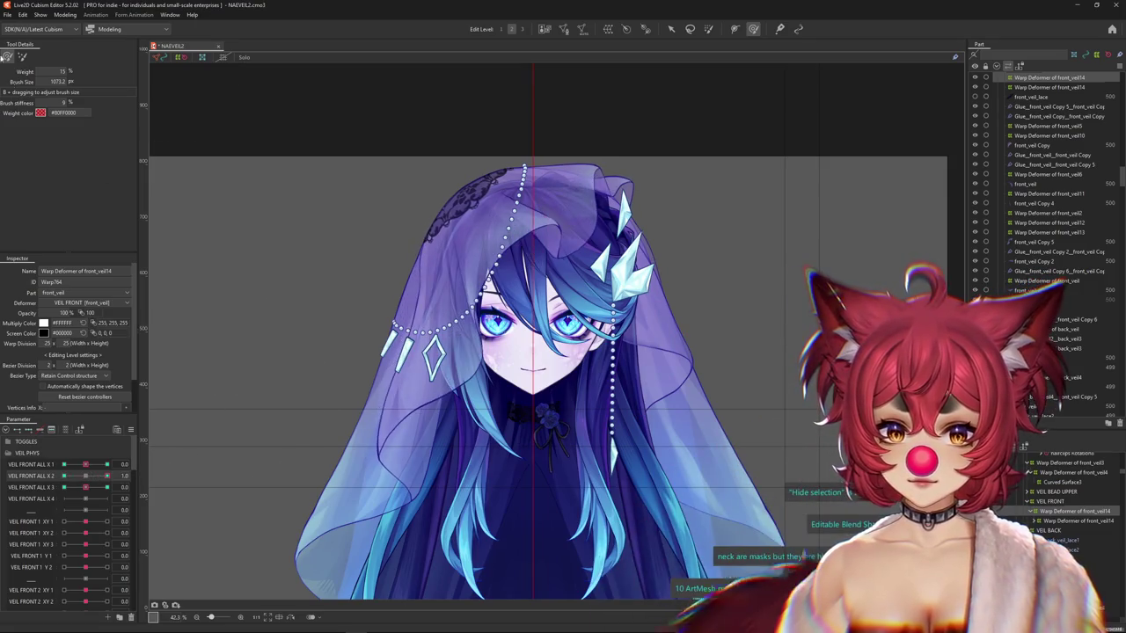
click(22, 57)
click(22, 57)
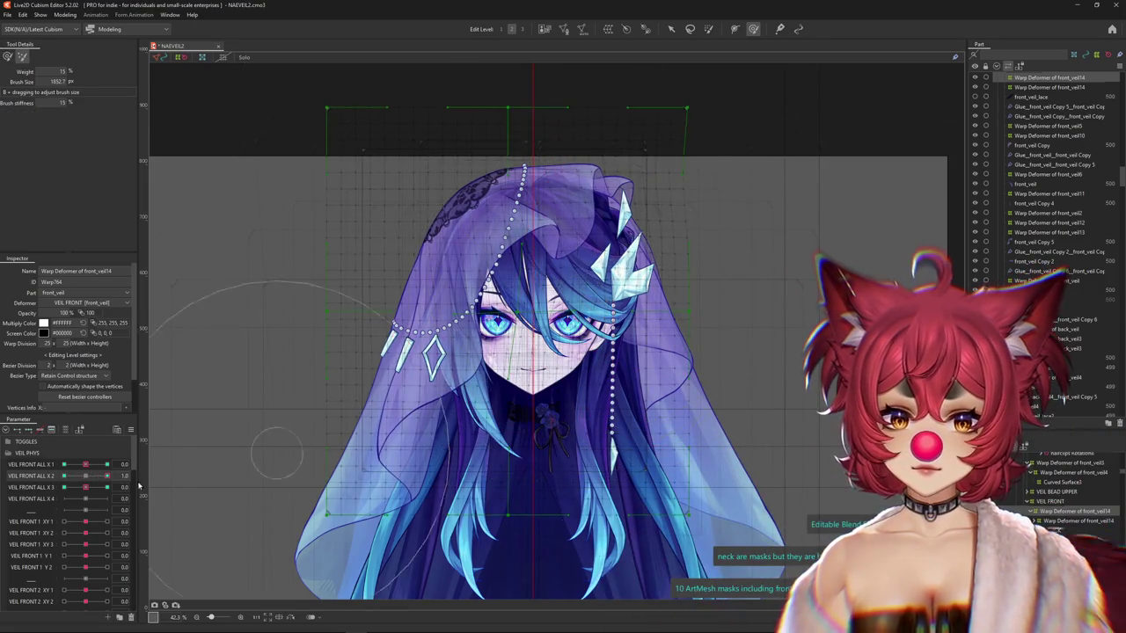
click(64, 475)
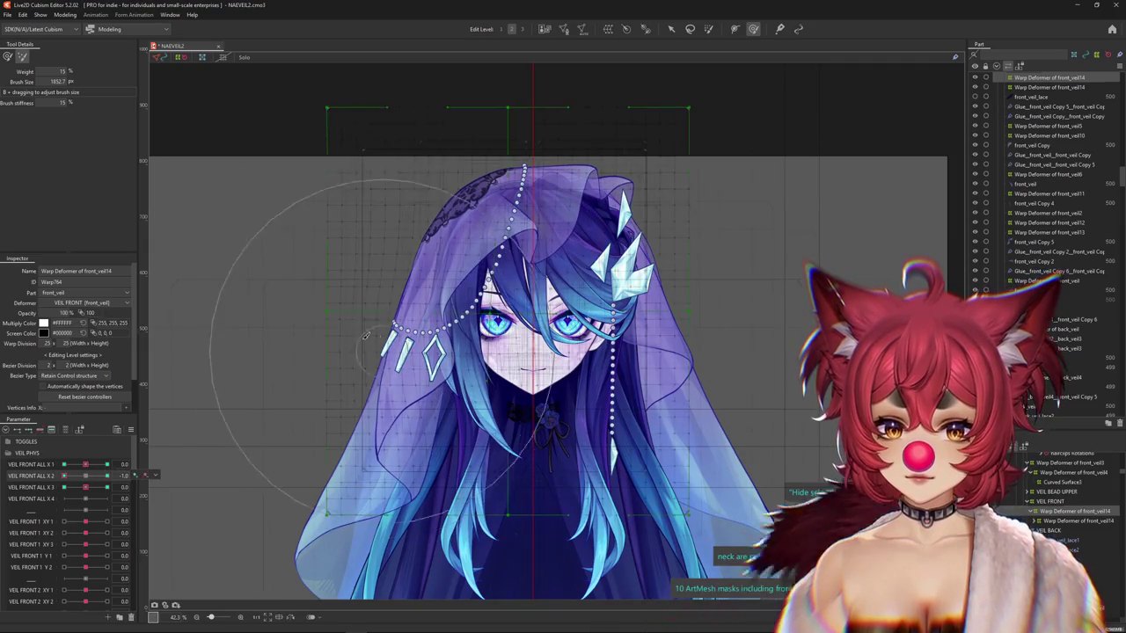
click(85, 476)
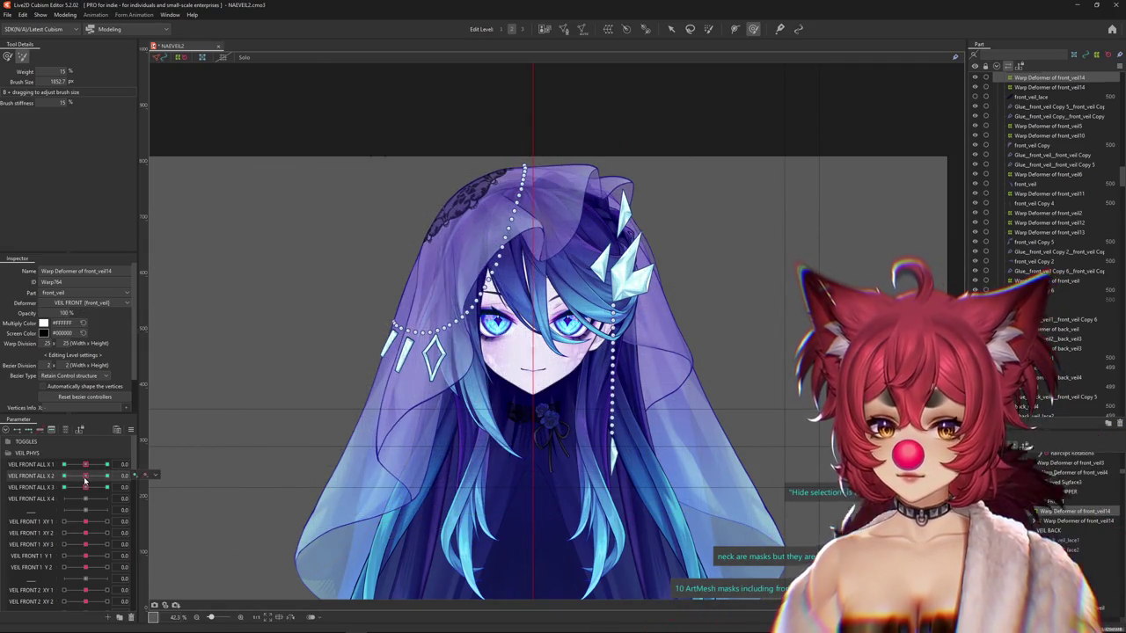
click(64, 475)
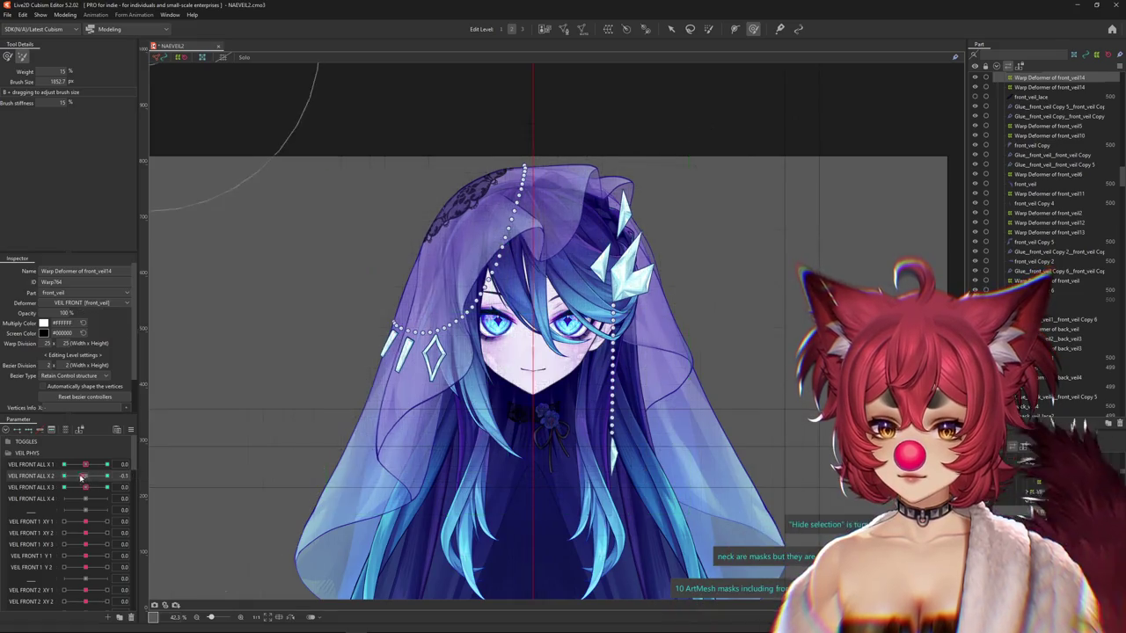
Deselect the warp deformer, adjust the VEIL FRONT ALL values and pick VEIL FRONT ALL X 4.
click(340, 352)
click(106, 487)
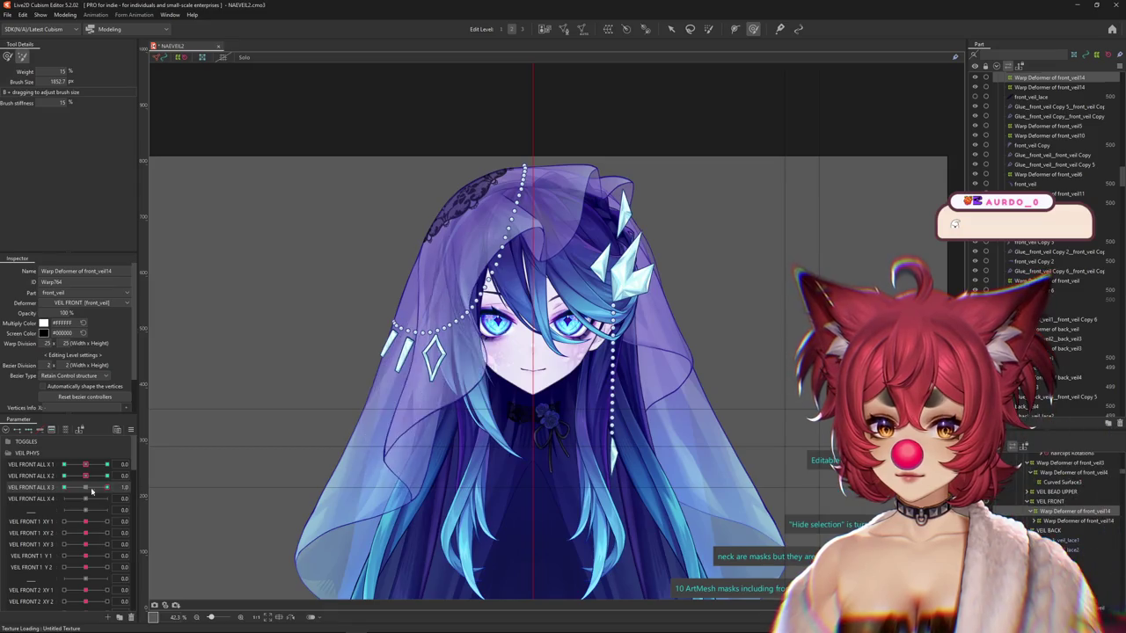
click(78, 499)
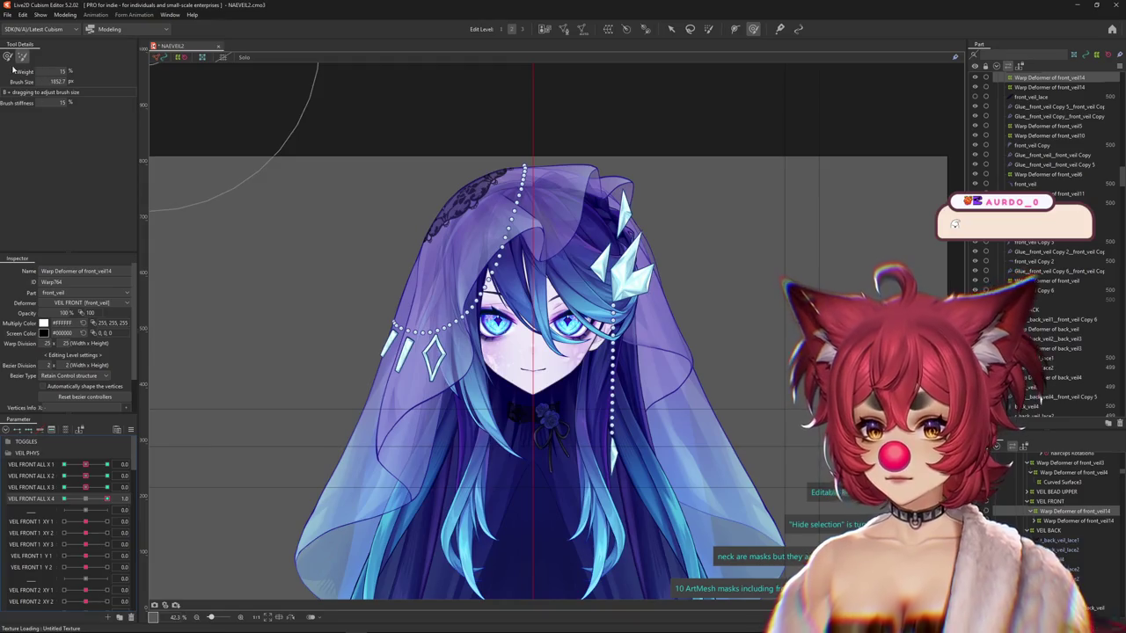
Enlarge the weight brush, try VEIL FRONT ALL X 4 at -1, then reset X 3 and X 4 to 0.
drag(358, 313, 409, 428)
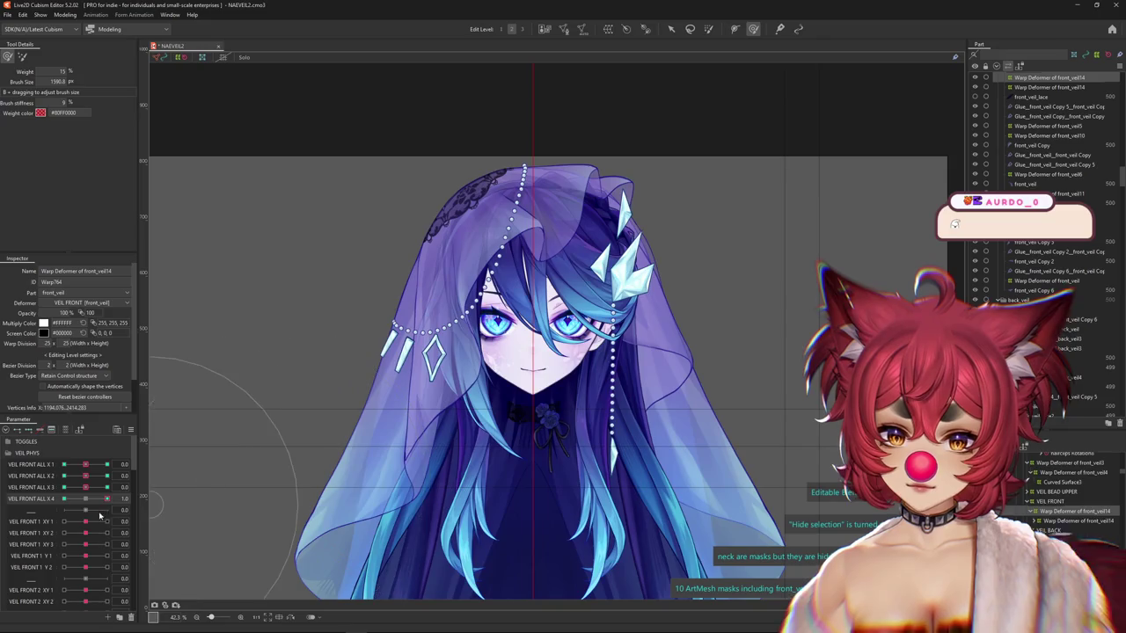
click(70, 499)
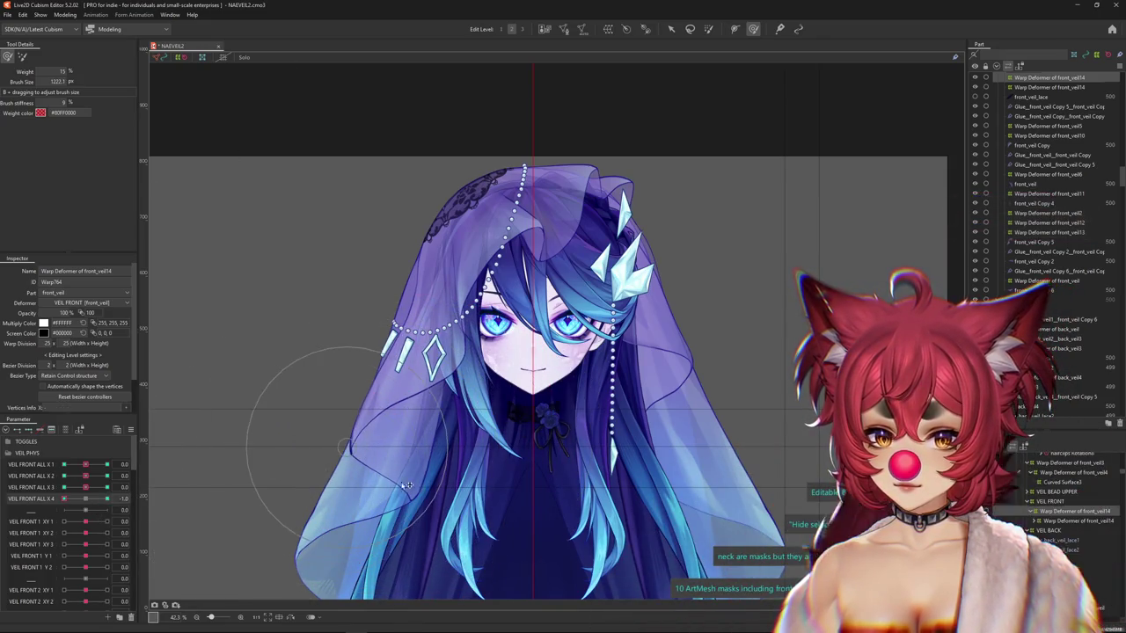
drag(409, 489, 124, 500)
click(112, 489)
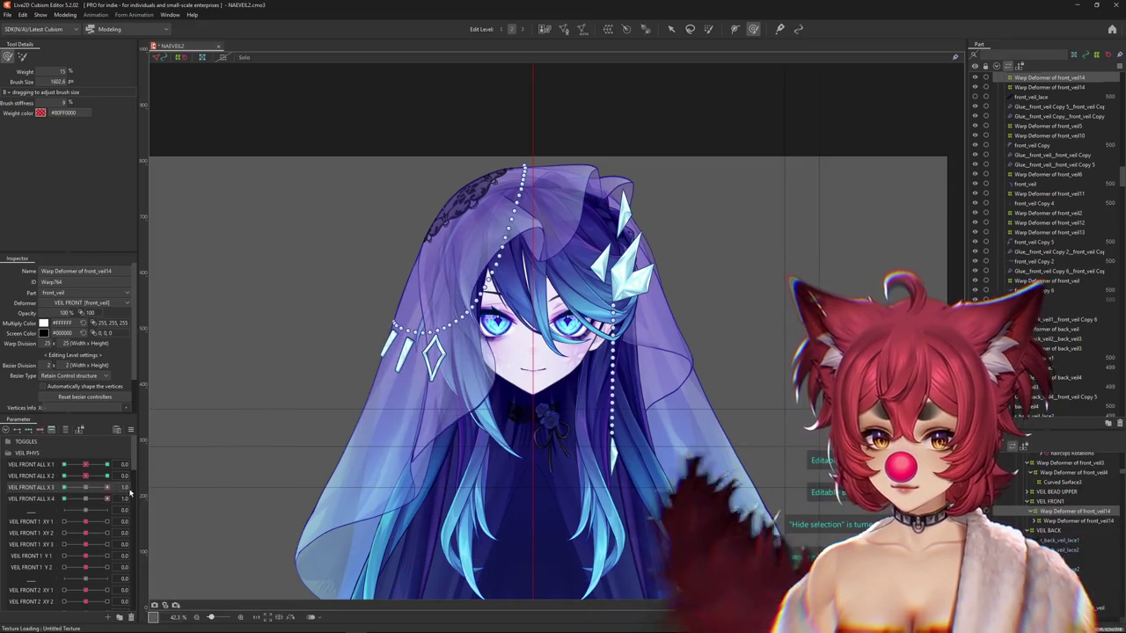
click(97, 493)
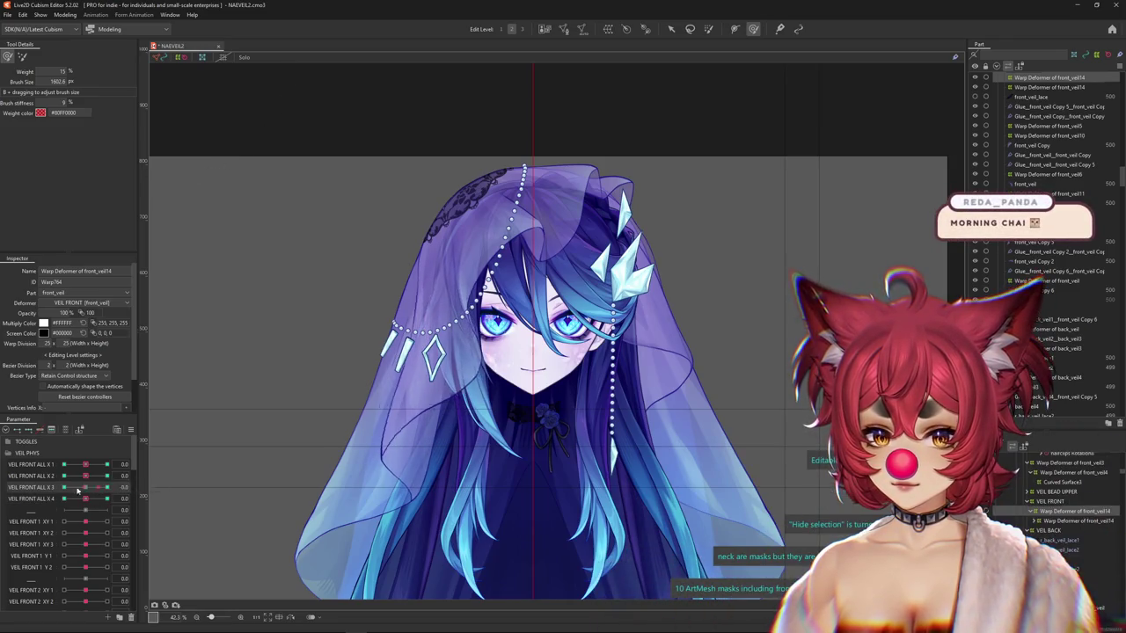
click(85, 488)
click(85, 495)
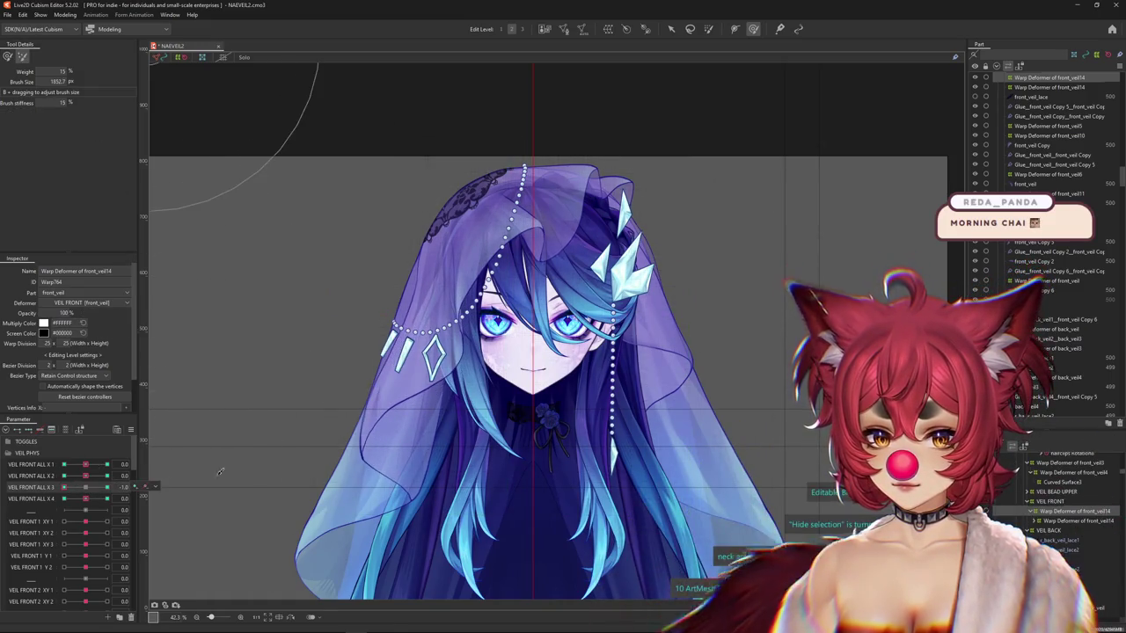
scroll(350, 578, down, 1)
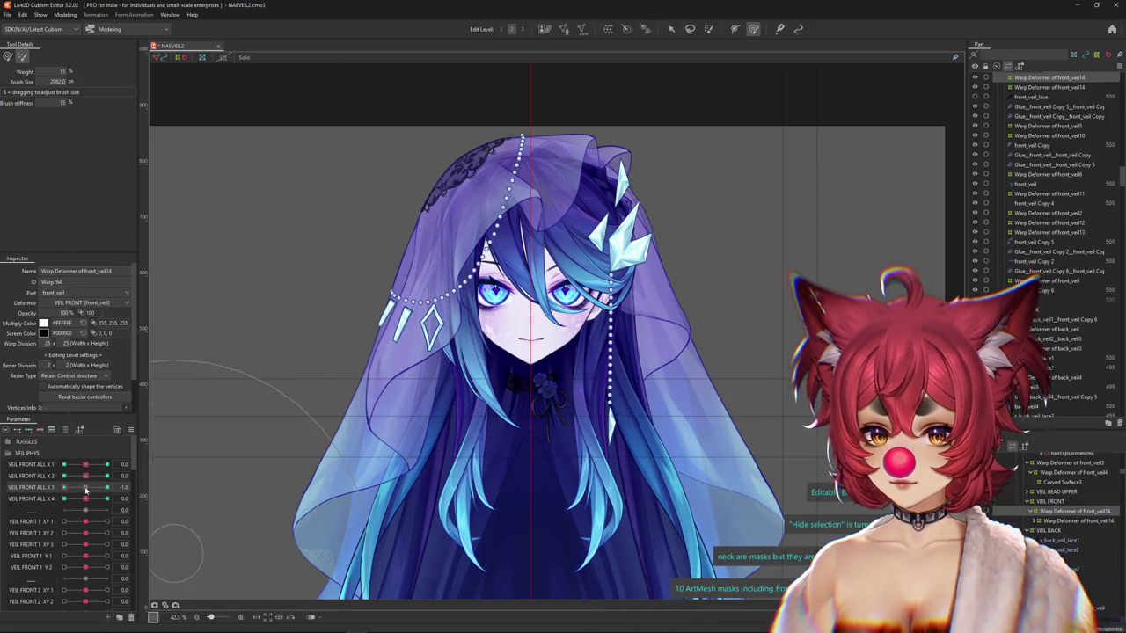
Recheck the veil at VEIL FRONT ALL X 4 = -1 with a smaller brush, then open Modeling > Physics Settings.
click(60, 498)
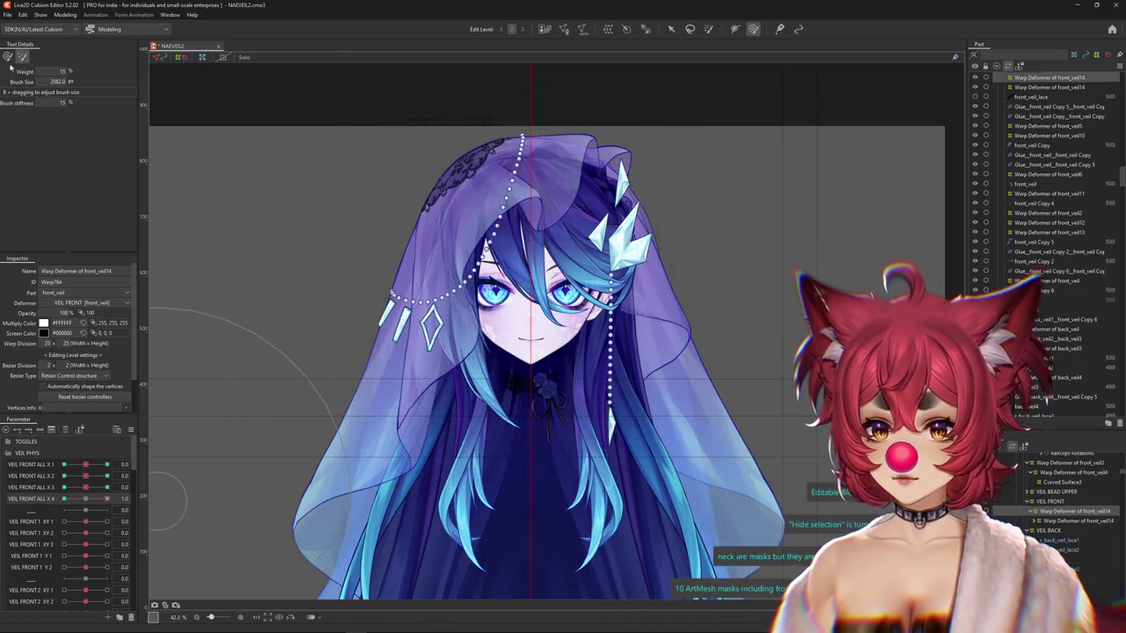
drag(263, 242, 414, 411)
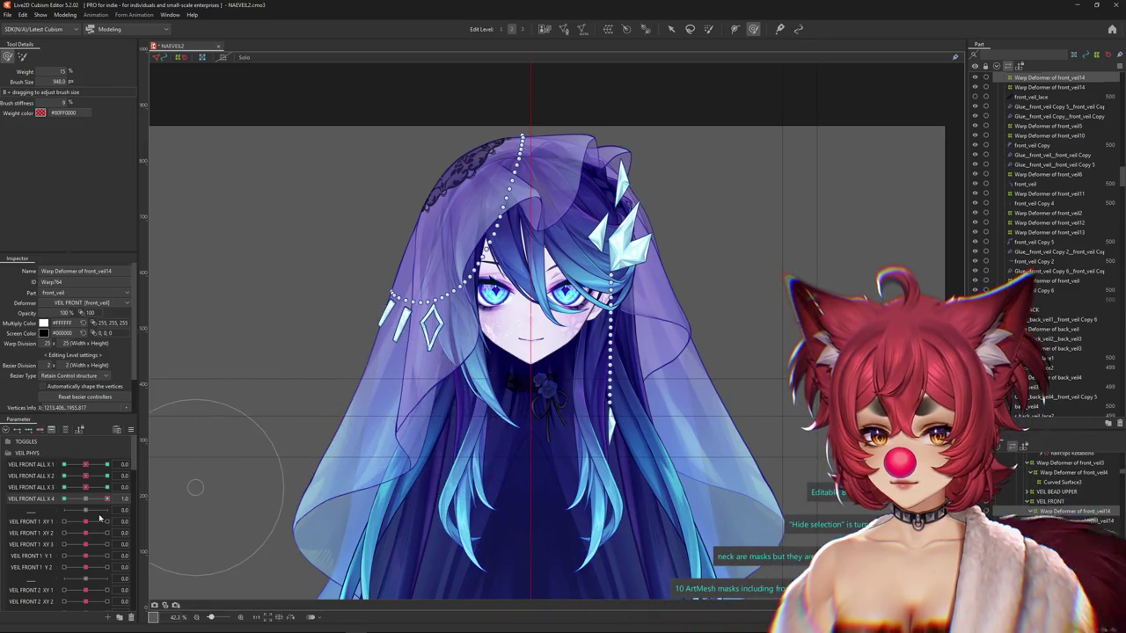
drag(91, 502, 37, 498)
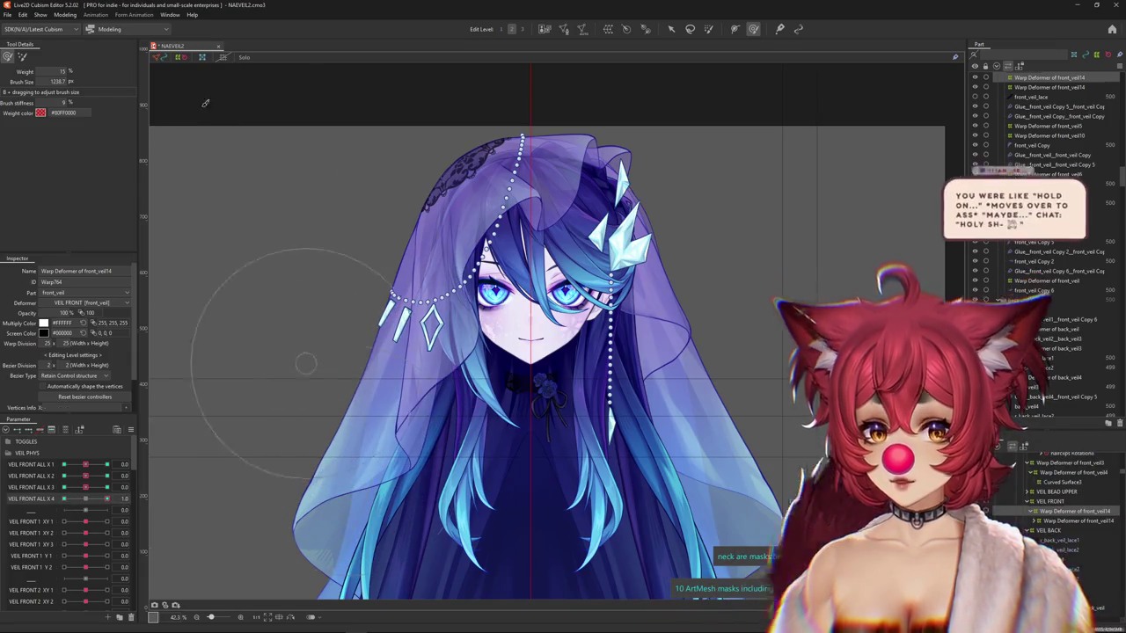
click(65, 15)
click(82, 211)
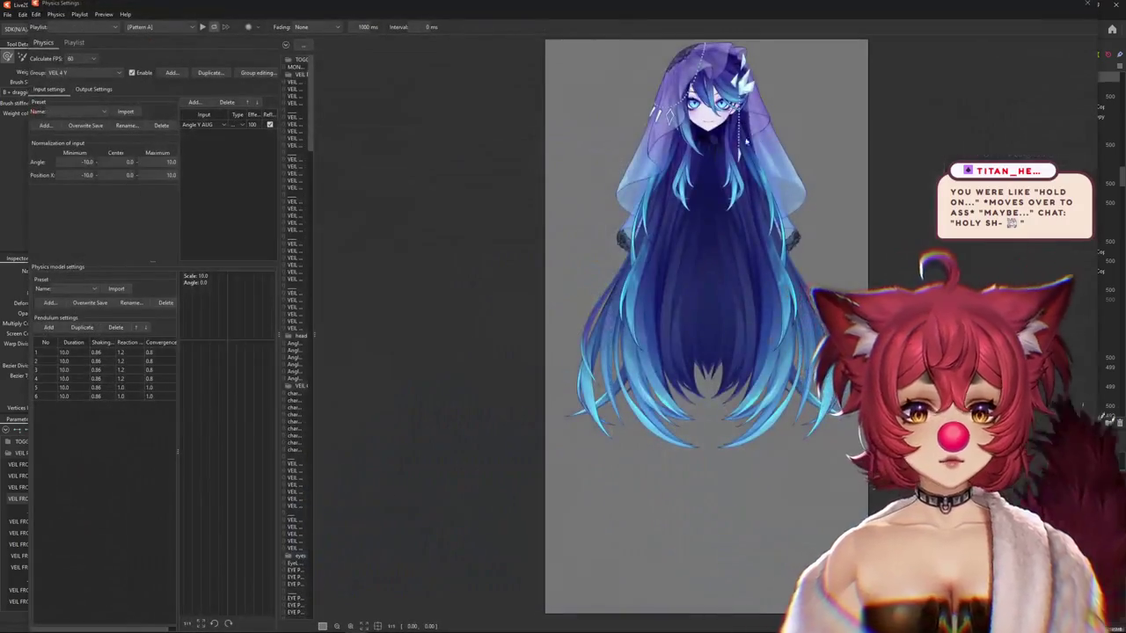
Create the FRONT VEIL ALL X physics group with Angle X AUG and Angle Z AUG as inputs.
click(171, 73)
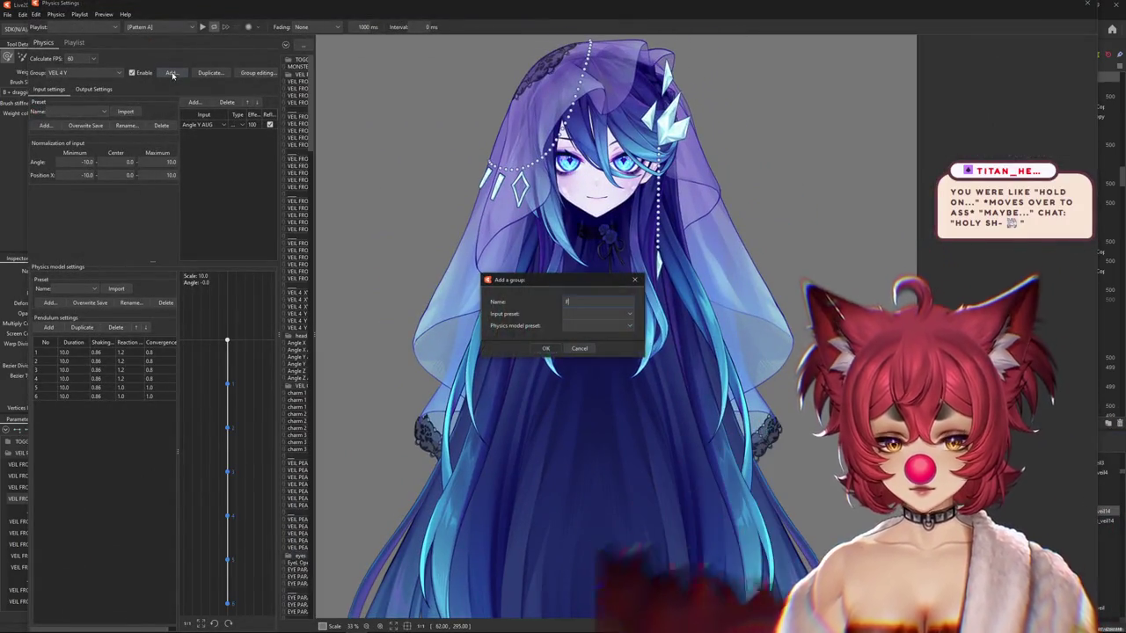
text(FRONT VEIL ALL X)
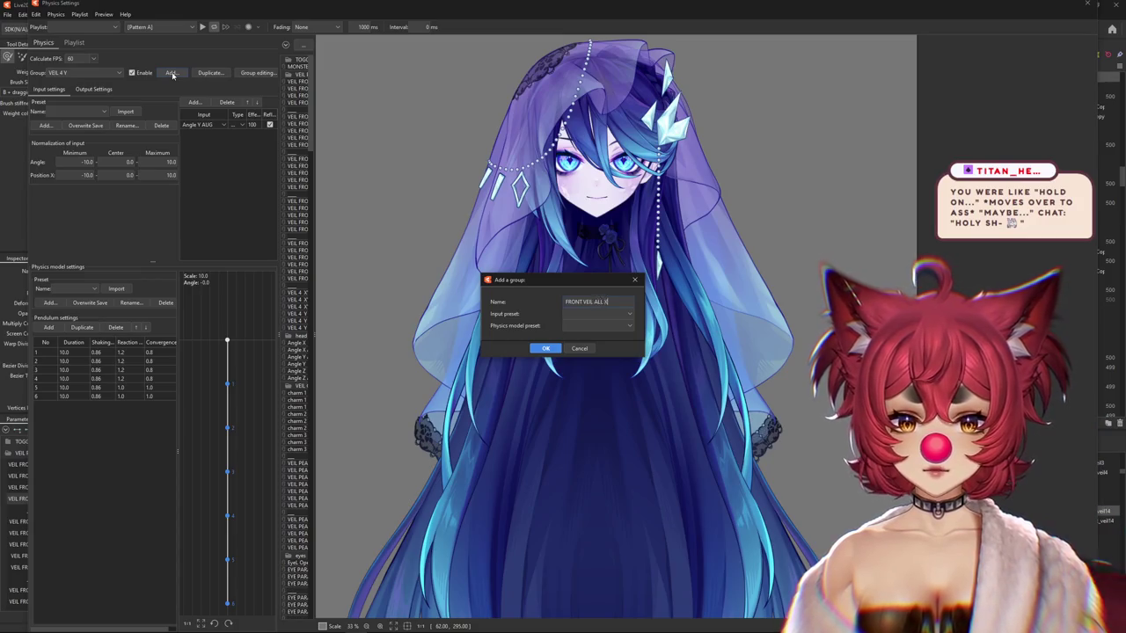
key(Return)
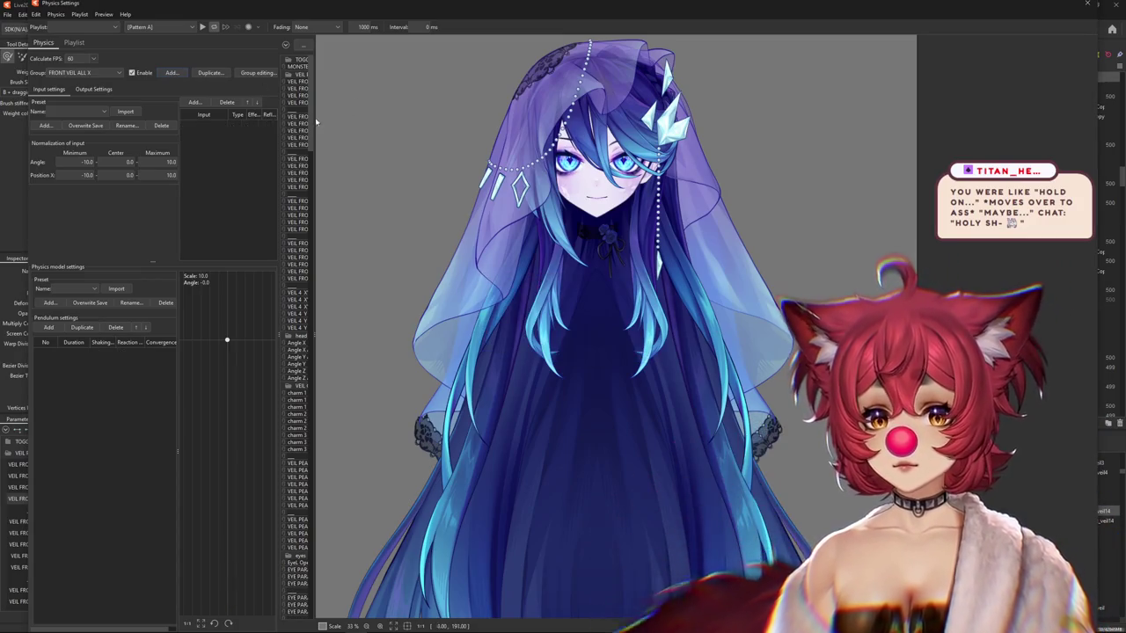
drag(321, 120, 378, 120)
click(194, 102)
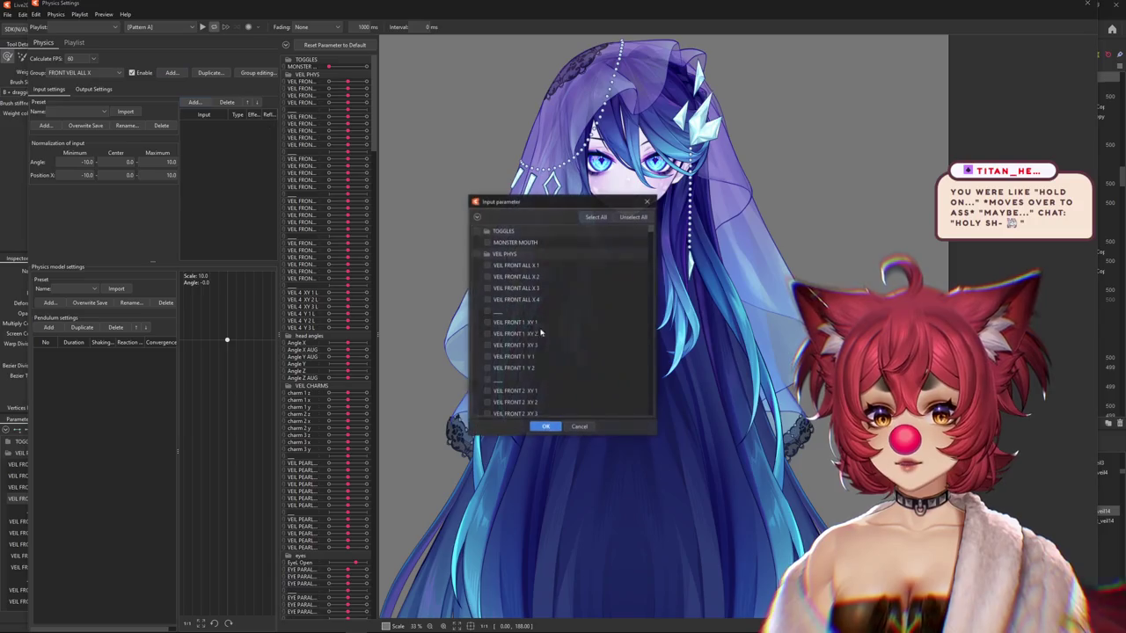
click(487, 254)
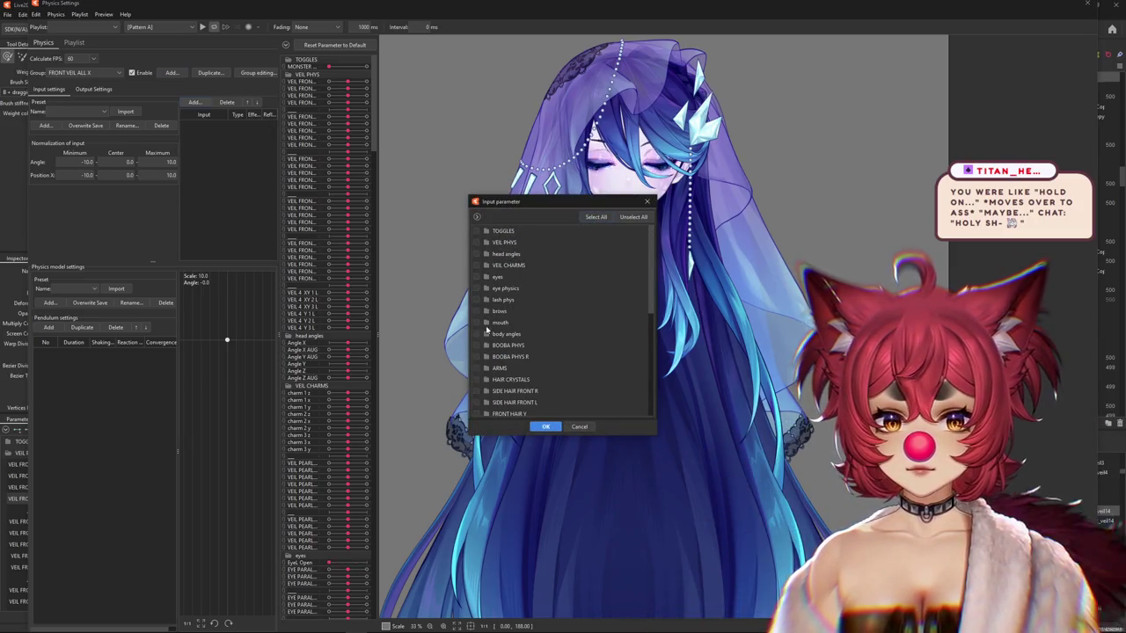
click(493, 255)
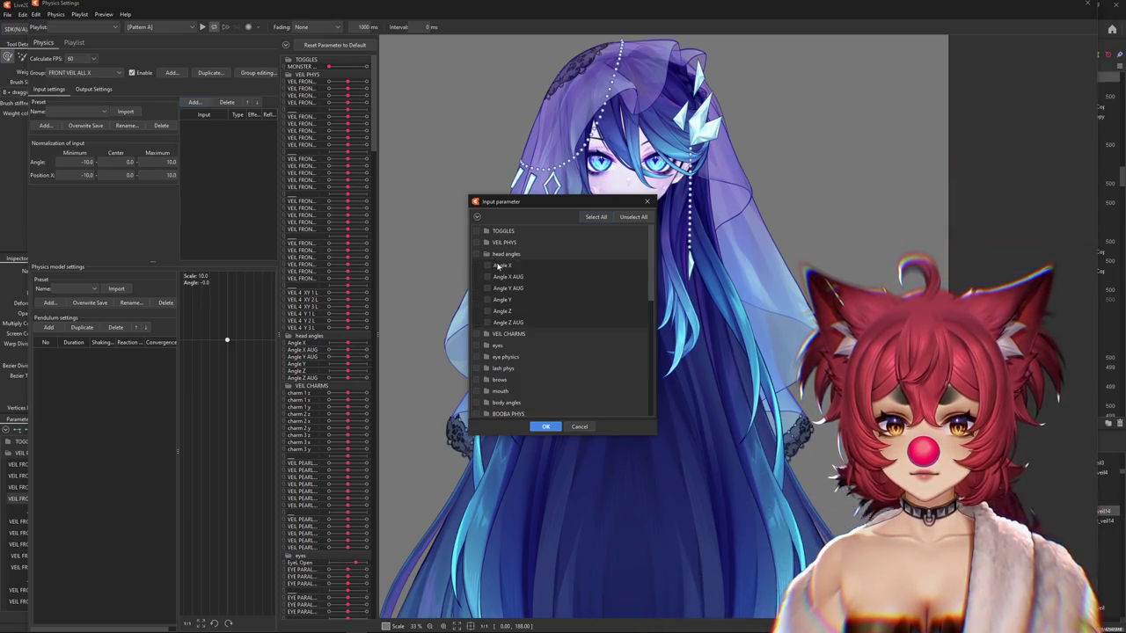
click(547, 427)
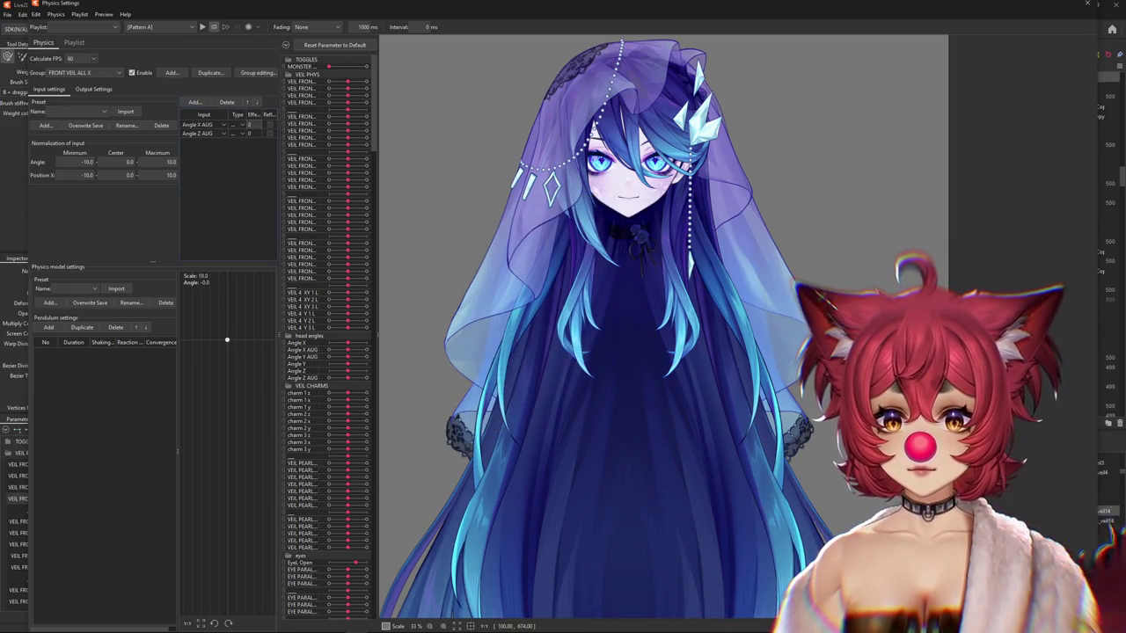
text(100)
Add pendulum points and the four outputs VEIL FRONT ALL X 1–4.
click(52, 327)
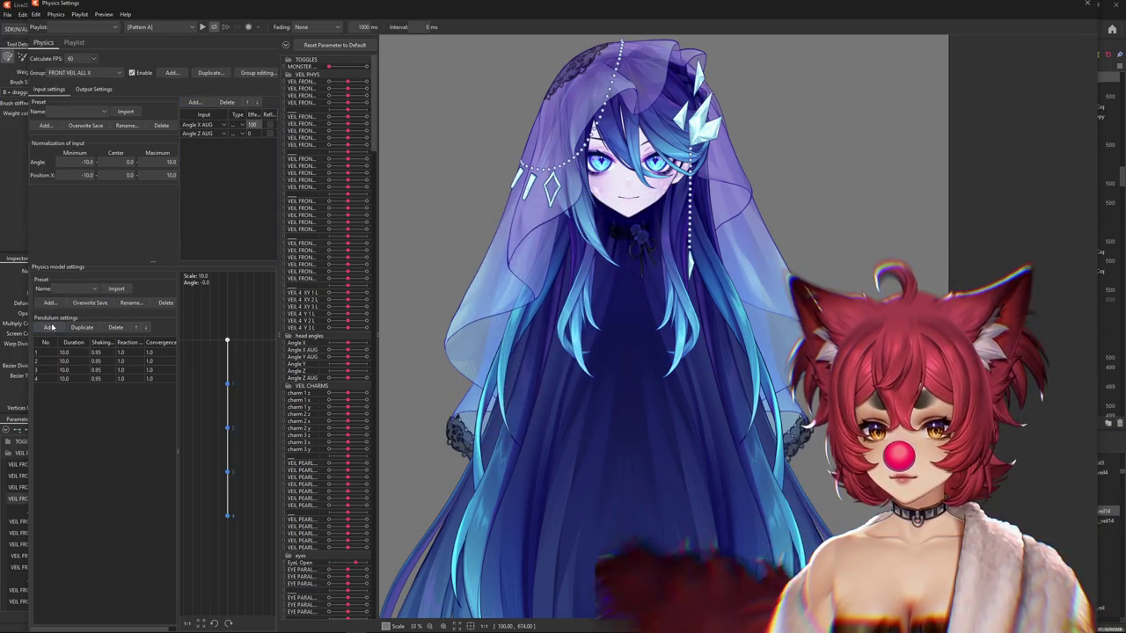
click(92, 90)
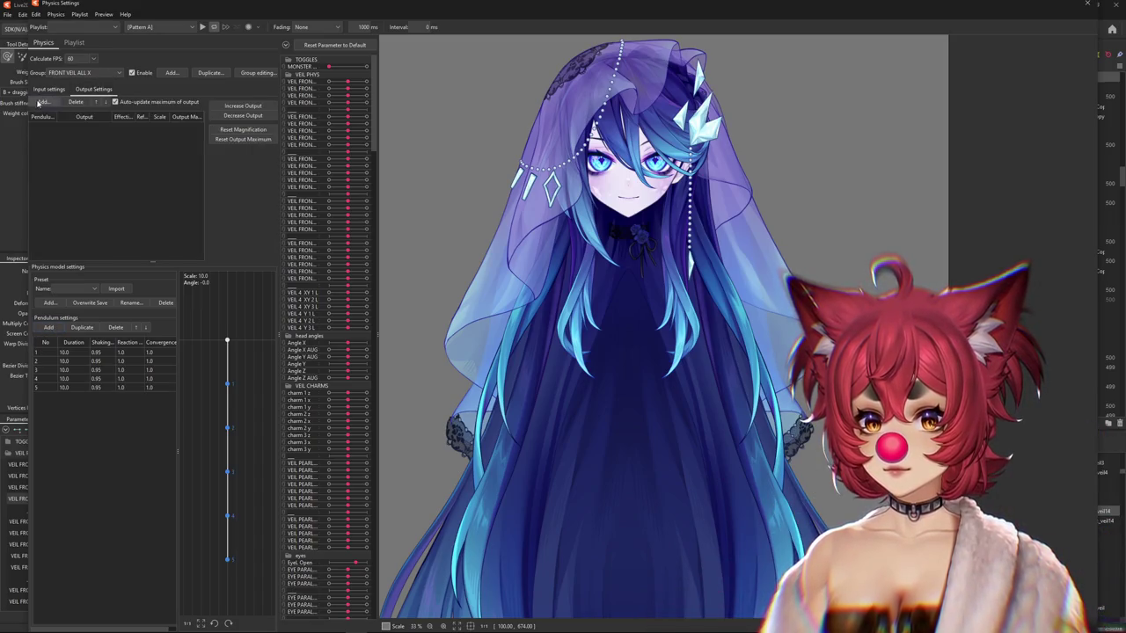
click(42, 102)
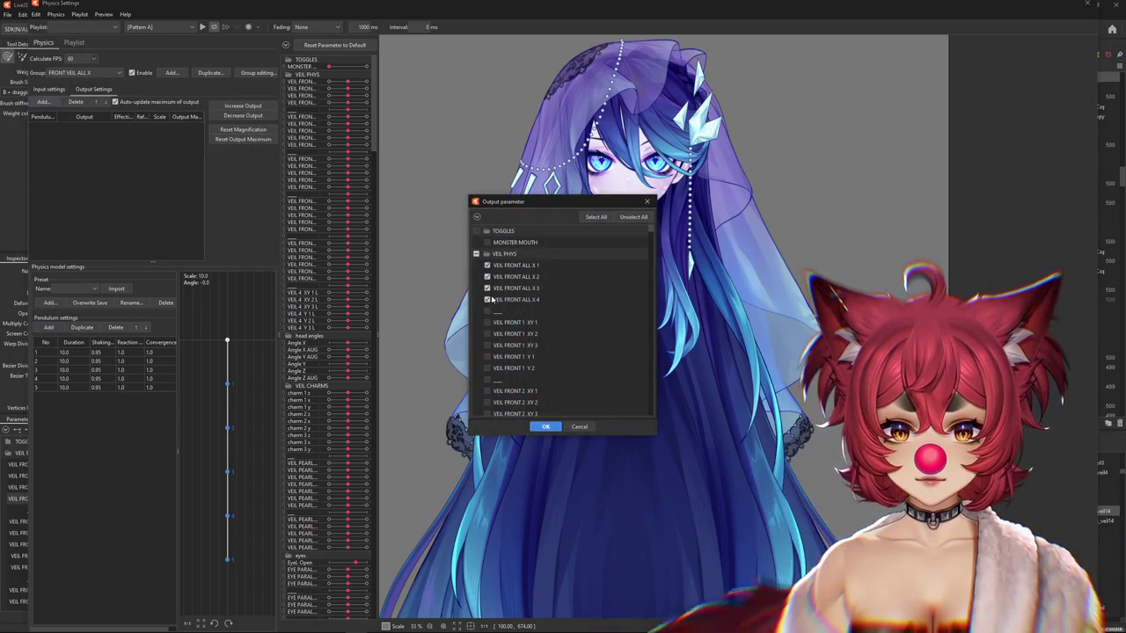
click(547, 427)
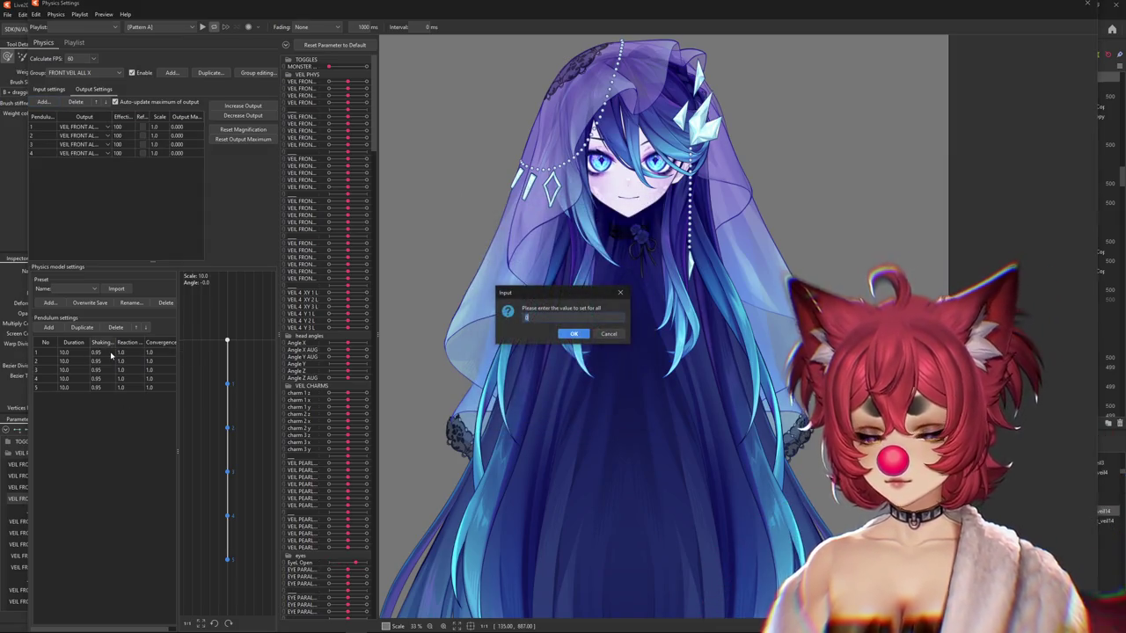
Apply Shaking 0.89 and Reaction 1.2 to every pendulum point and swing the head to test.
key(Return)
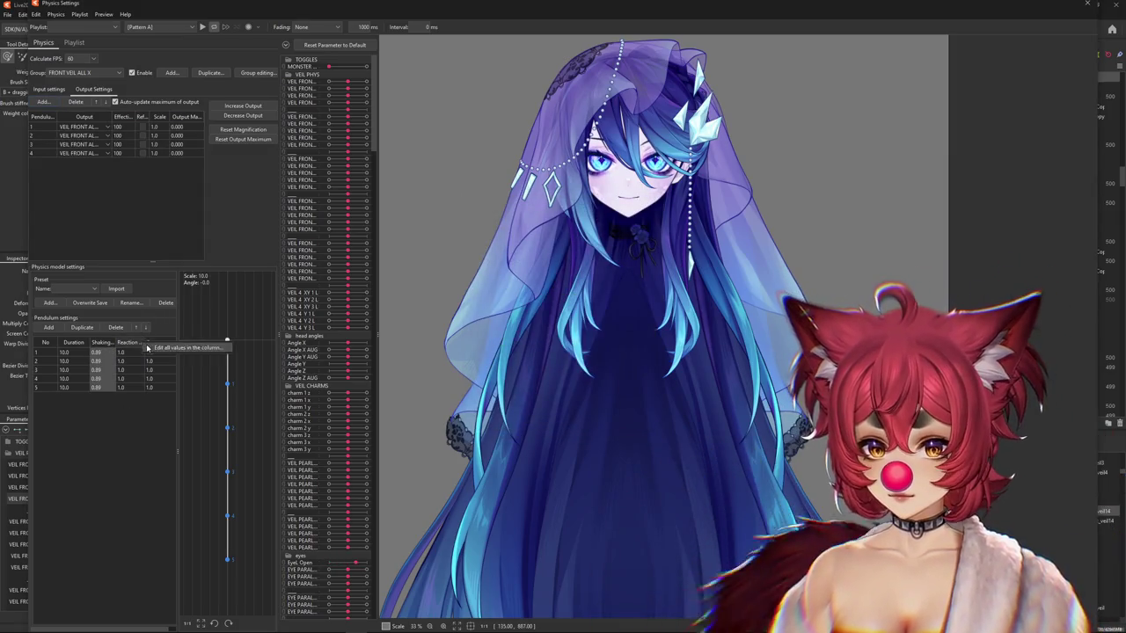
key(Return)
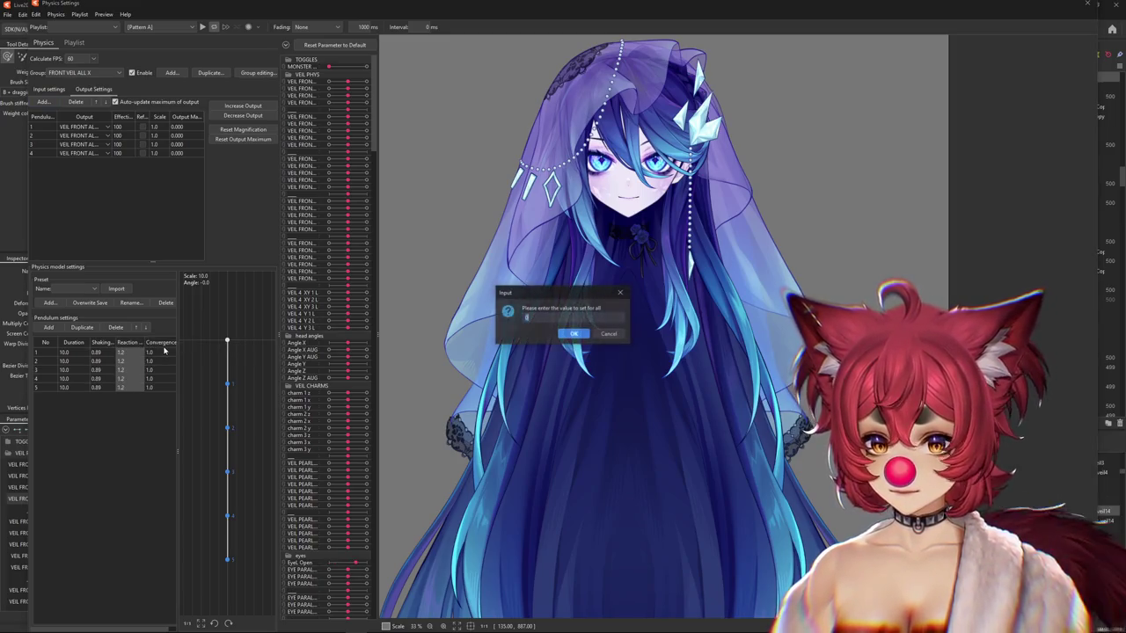
mouse_move(447, 241)
mouse_down()
mouse_move(770, 268)
mouse_move(669, 106)
mouse_up()
Swing the model's head left, right and tilted to test the veil sway in input and output settings.
mouse_move(495, 238)
mouse_down()
mouse_move(484, 189)
mouse_move(686, 312)
mouse_move(816, 308)
mouse_move(304, 249)
mouse_up()
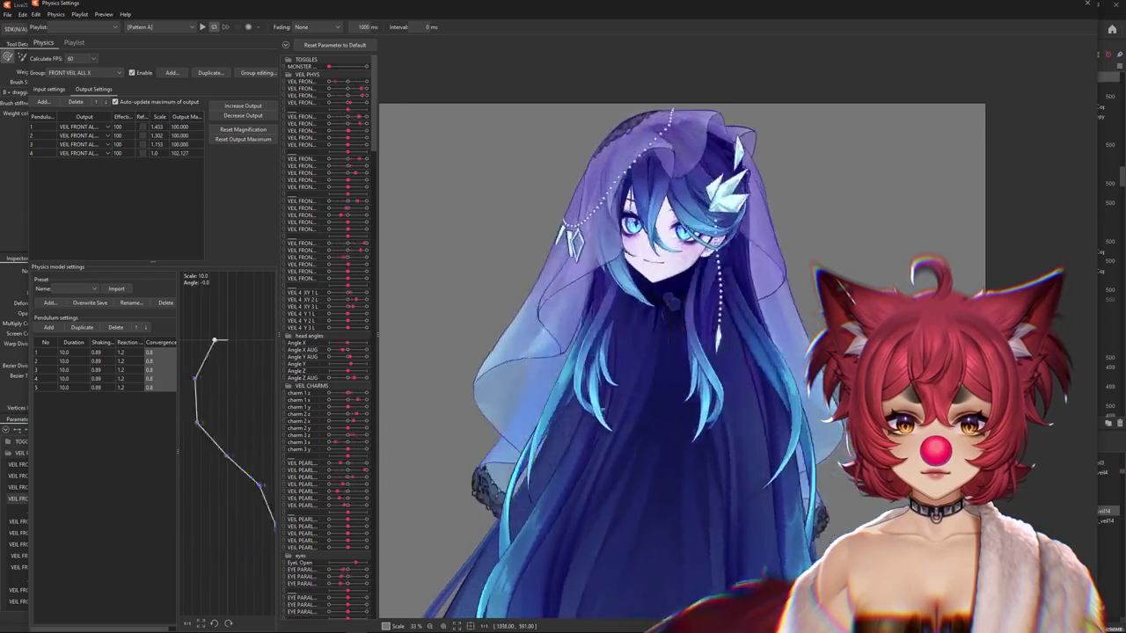
click(50, 88)
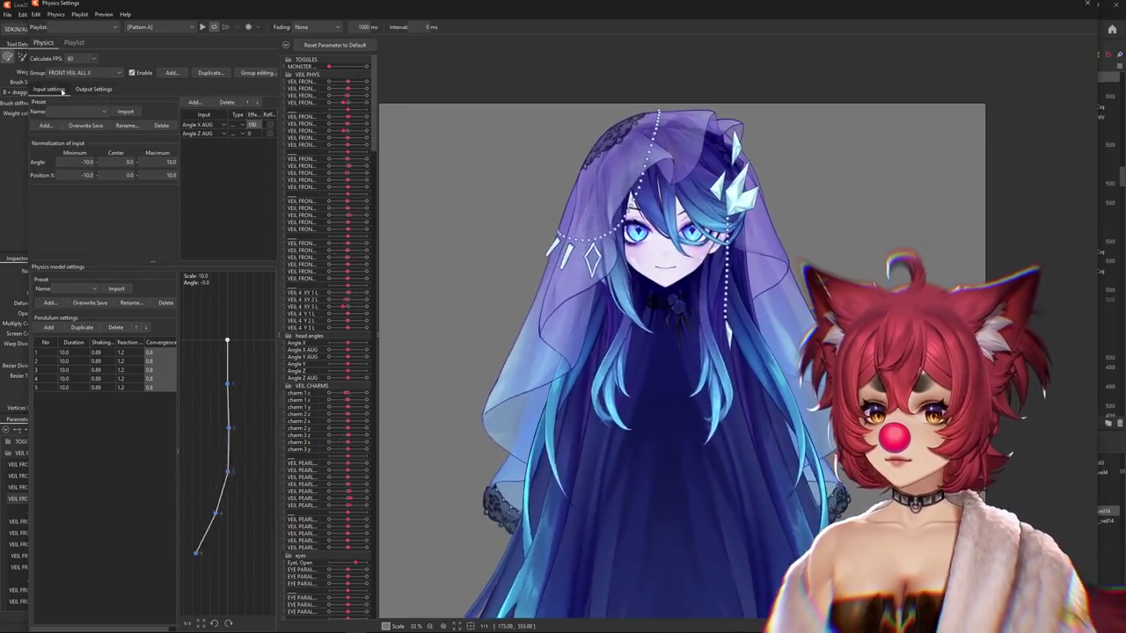
mouse_move(728, 266)
mouse_down()
mouse_move(543, 280)
mouse_move(506, 271)
mouse_up()
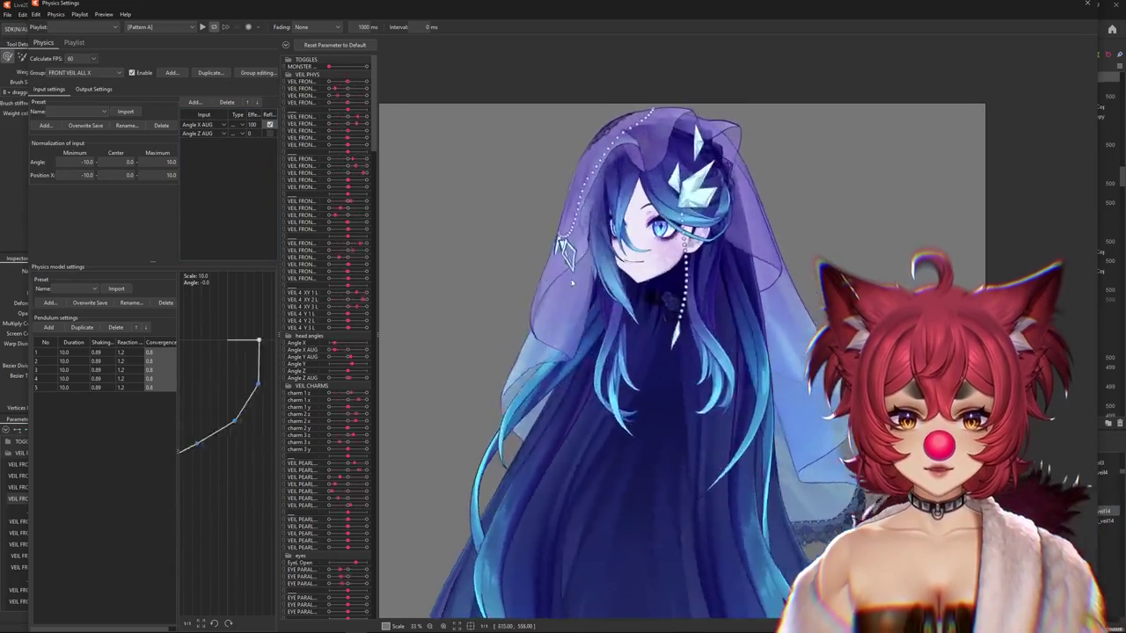
mouse_move(506, 271)
mouse_down()
mouse_move(673, 272)
mouse_move(391, 282)
mouse_up()
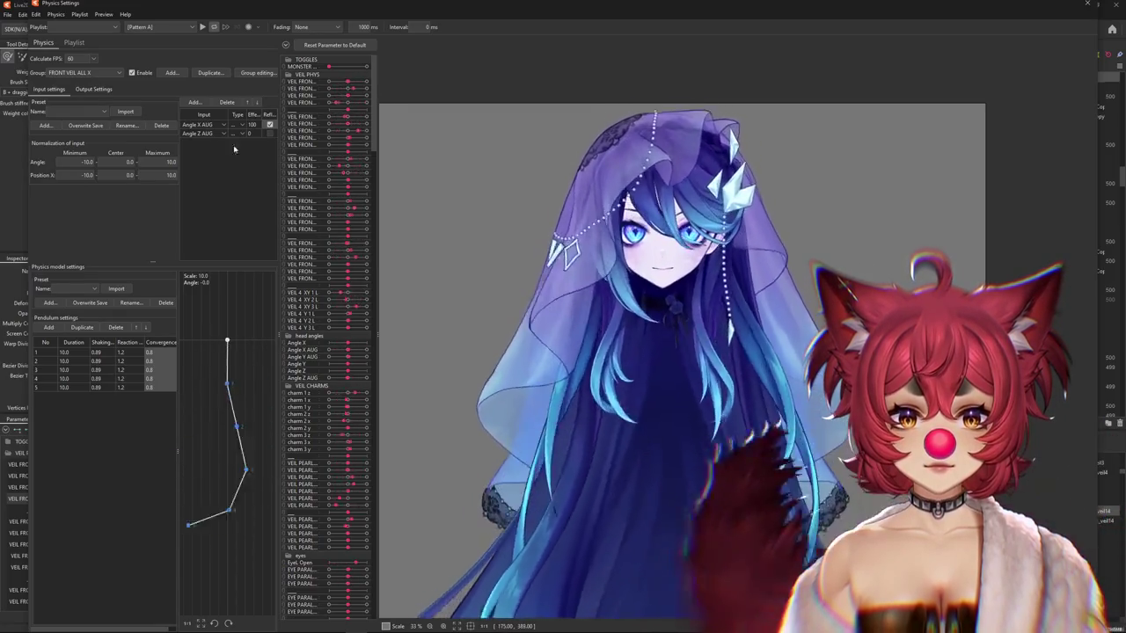
click(91, 90)
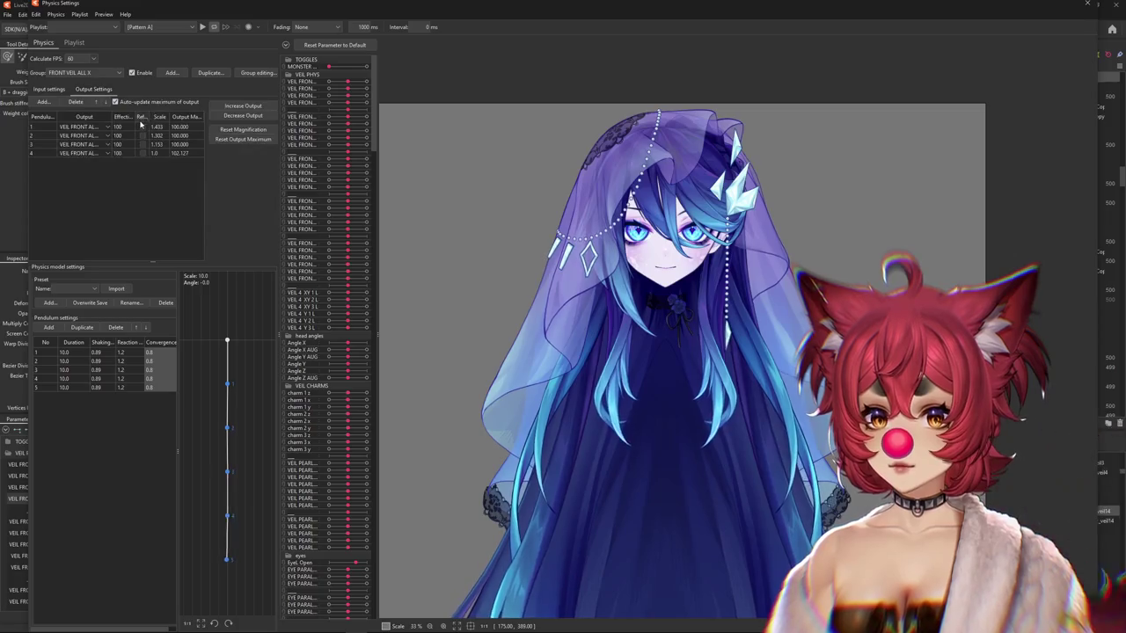
mouse_move(662, 264)
mouse_down()
mouse_move(669, 301)
mouse_move(735, 298)
mouse_up()
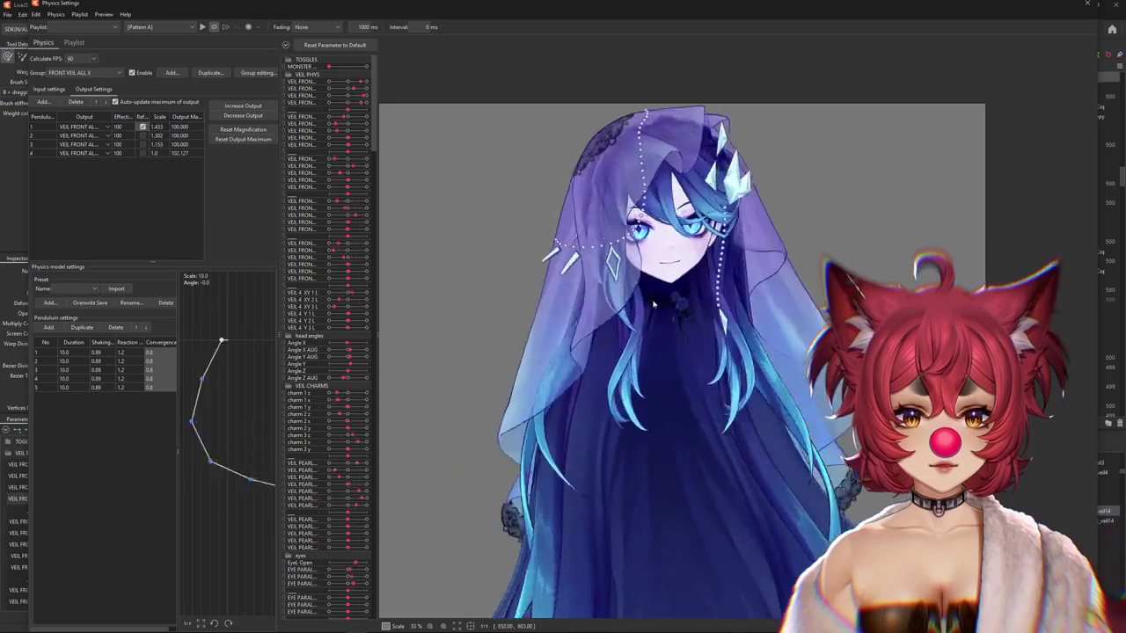
scroll(648, 297, up, 2)
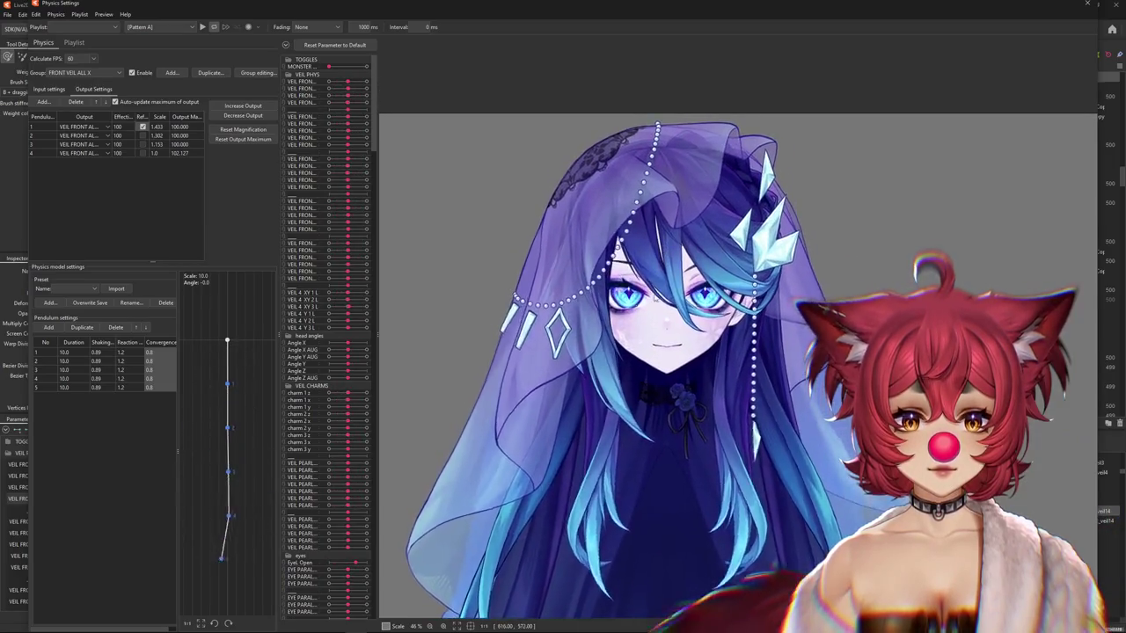
mouse_move(649, 297)
mouse_down()
mouse_move(519, 287)
mouse_move(770, 288)
mouse_up()
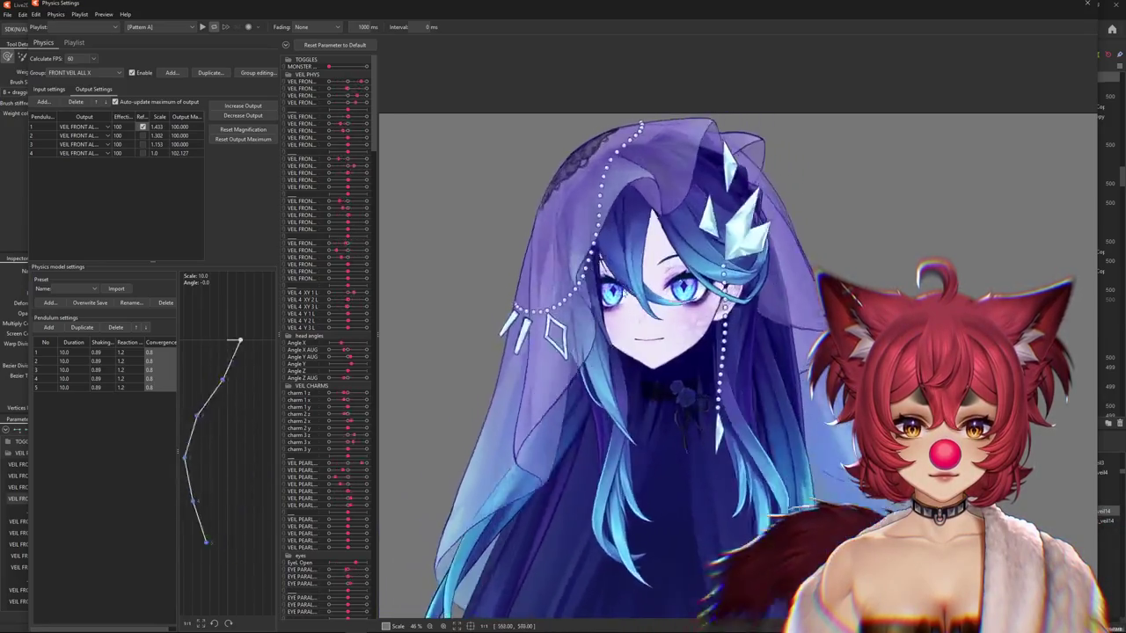
mouse_move(770, 289)
mouse_down()
mouse_move(695, 283)
mouse_move(883, 281)
mouse_move(728, 264)
mouse_move(699, 139)
mouse_move(666, 188)
mouse_up()
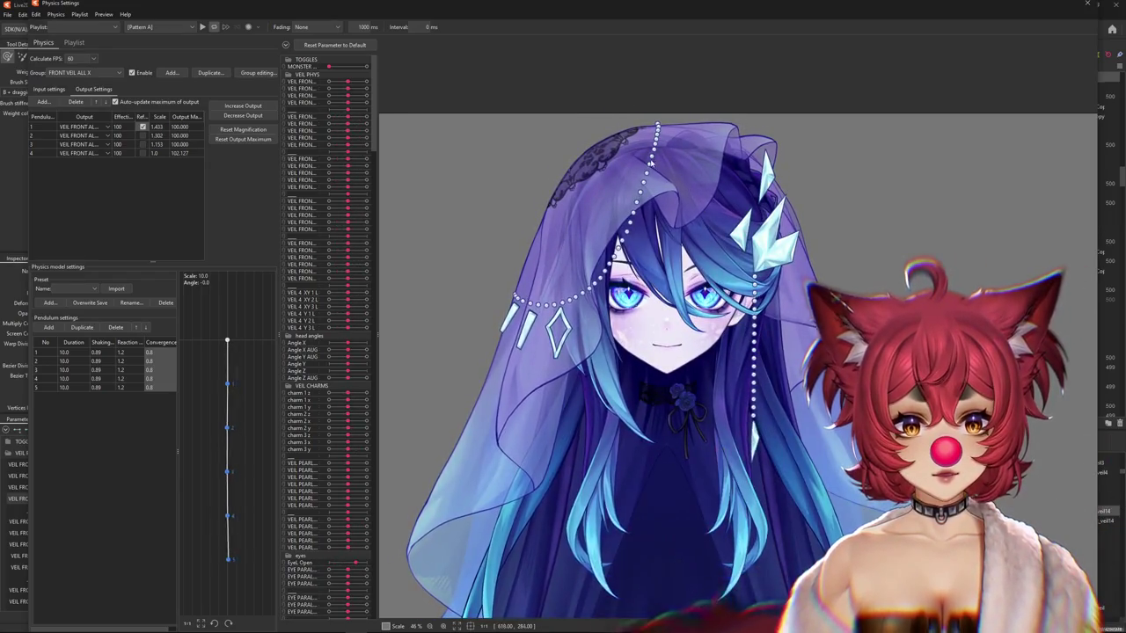
Keep swinging the head side to side and down to check the pendulum response.
mouse_move(590, 299)
mouse_down()
mouse_move(887, 398)
mouse_move(674, 327)
mouse_move(480, 399)
mouse_move(818, 170)
mouse_move(773, 314)
mouse_move(467, 321)
mouse_move(670, 333)
mouse_move(426, 324)
mouse_move(691, 337)
mouse_move(678, 338)
mouse_up()
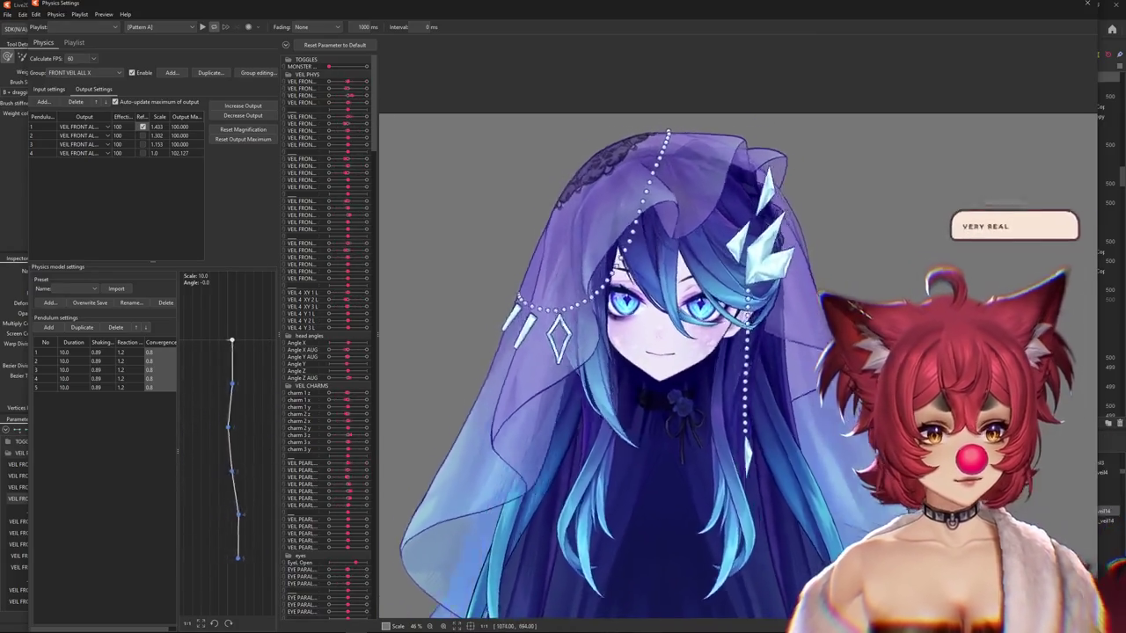
mouse_move(679, 337)
mouse_down()
mouse_move(644, 300)
mouse_move(664, 305)
mouse_up()
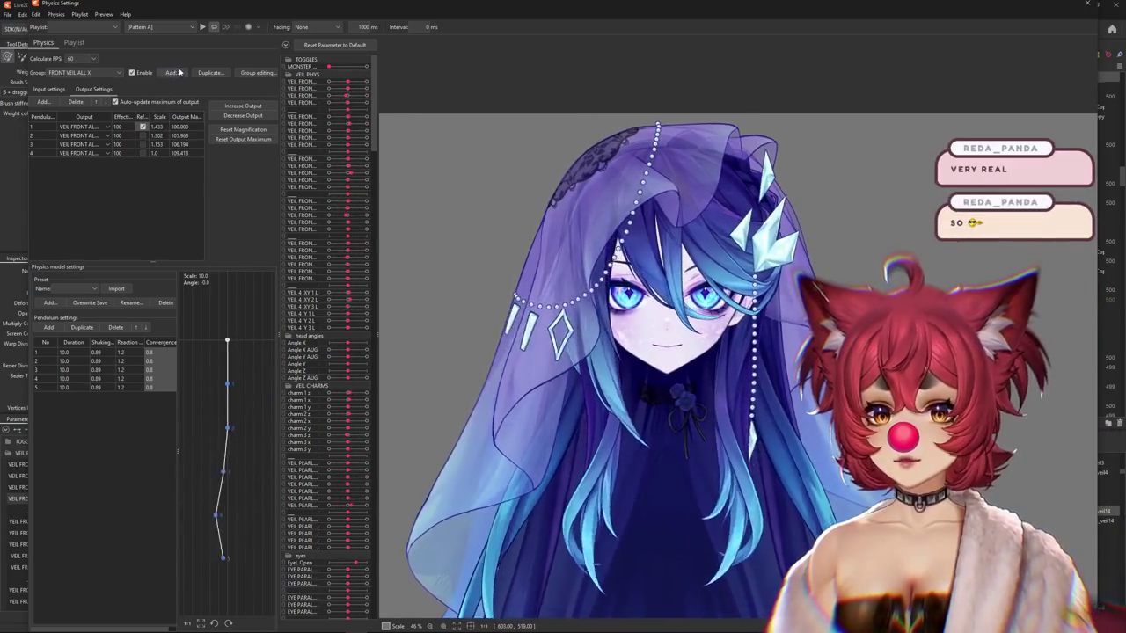
drag(668, 352, 792, 370)
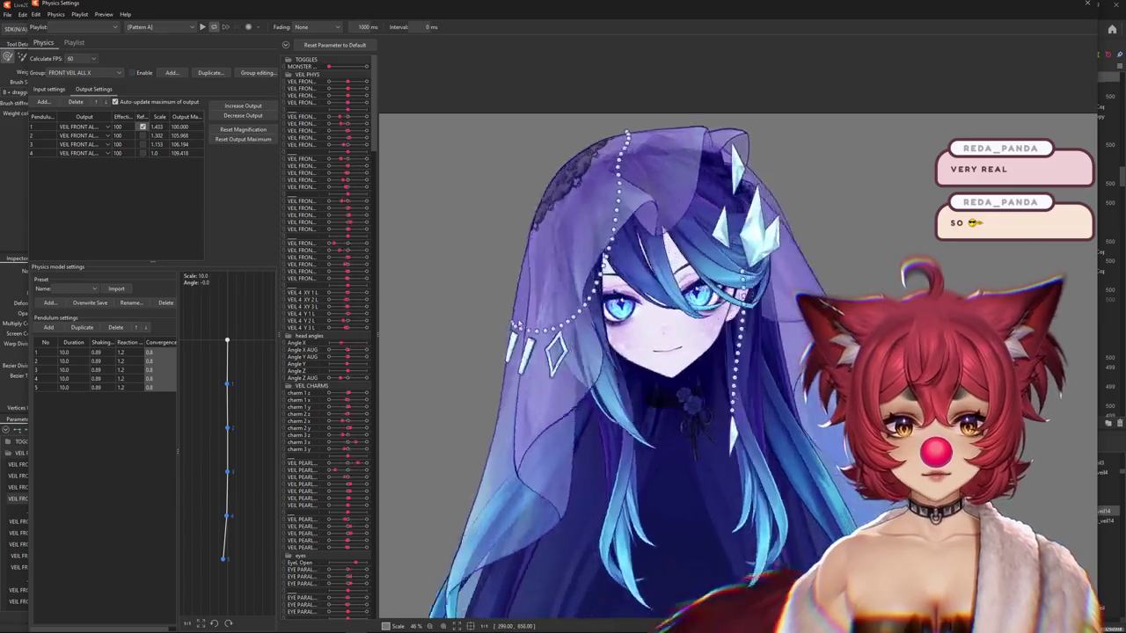
drag(669, 290, 553, 293)
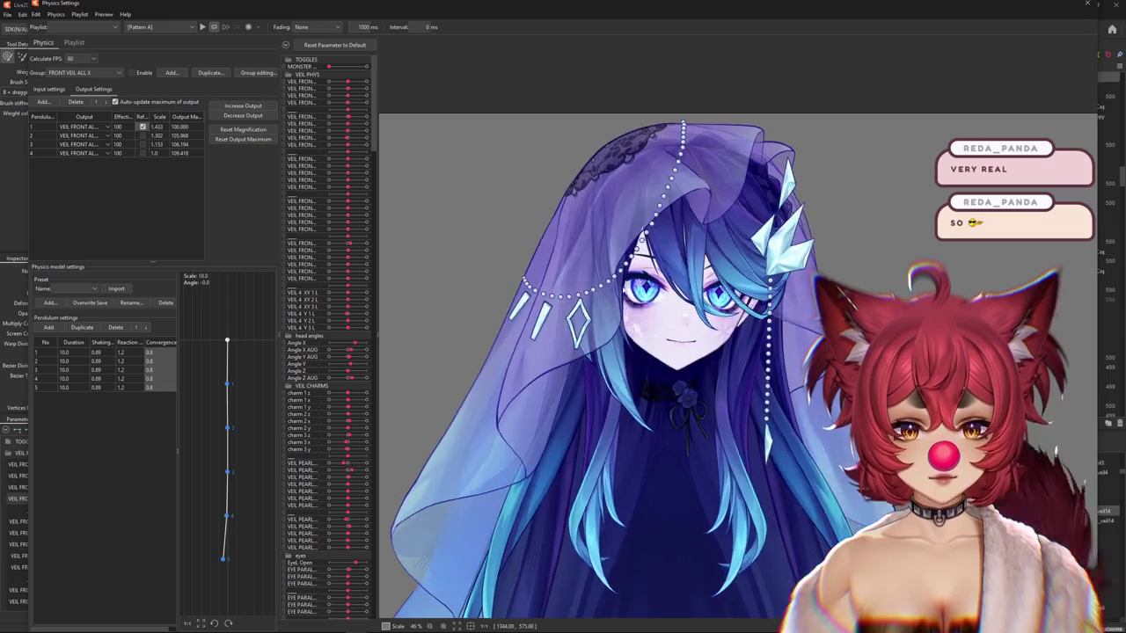
drag(969, 373, 651, 369)
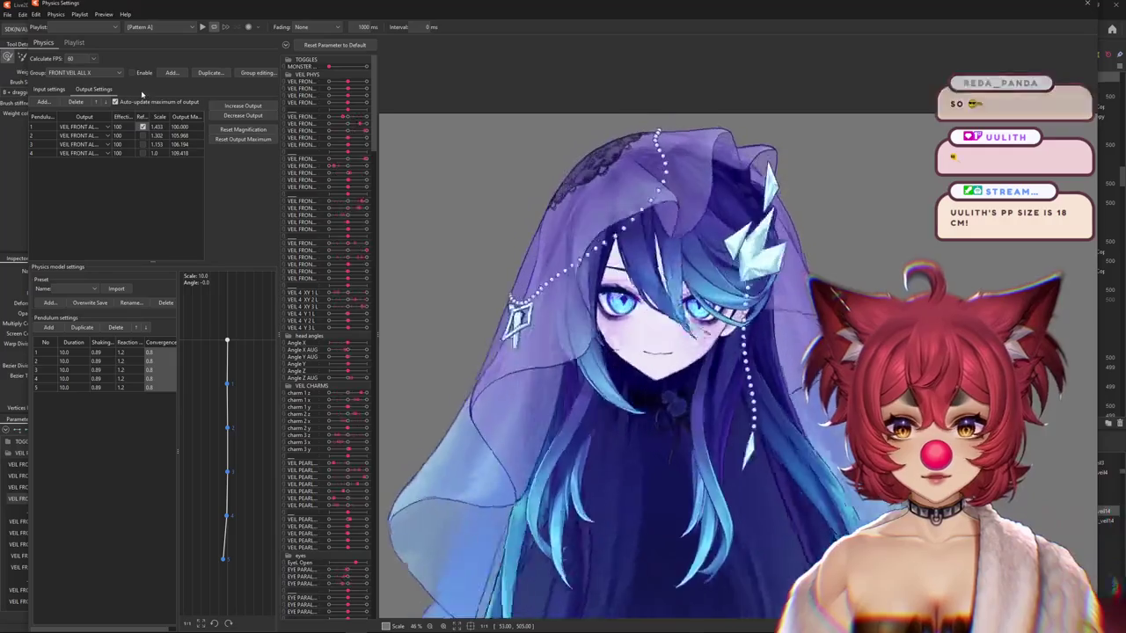
drag(865, 442, 581, 405)
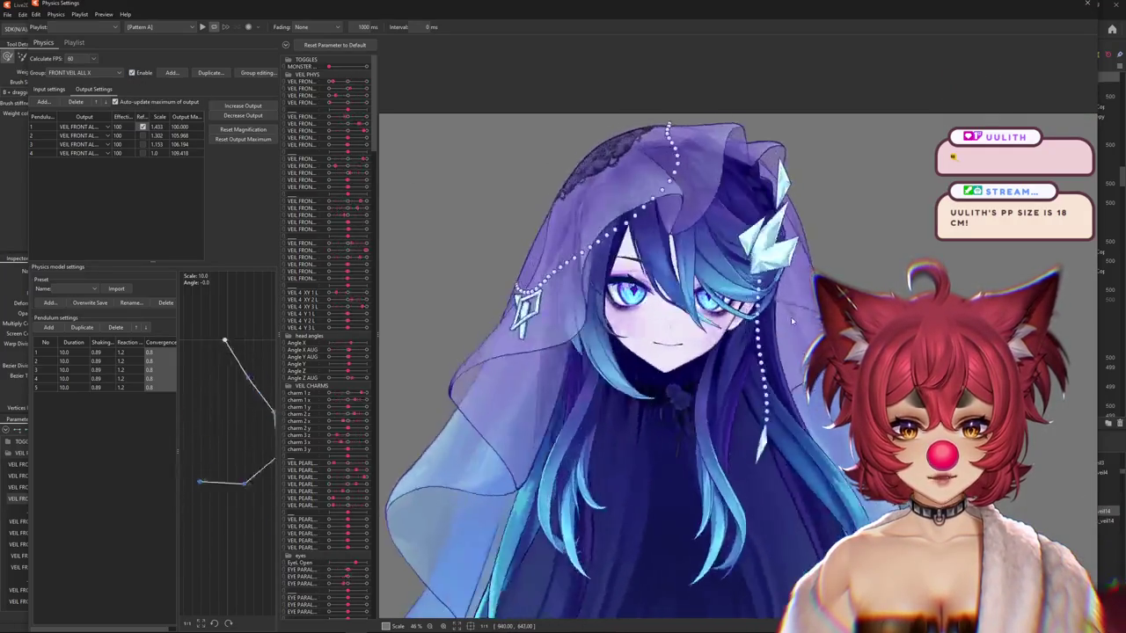
mouse_move(560, 405)
mouse_down()
mouse_move(833, 422)
mouse_move(583, 418)
mouse_up()
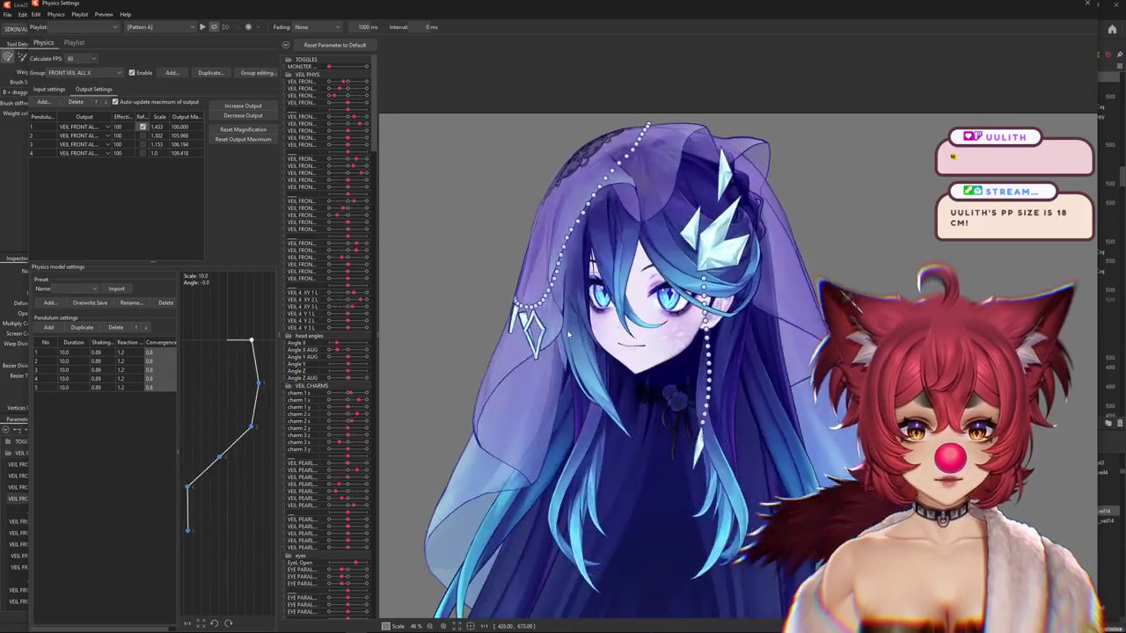
Reset the output magnifications to 100.
scroll(616, 352, down, 3)
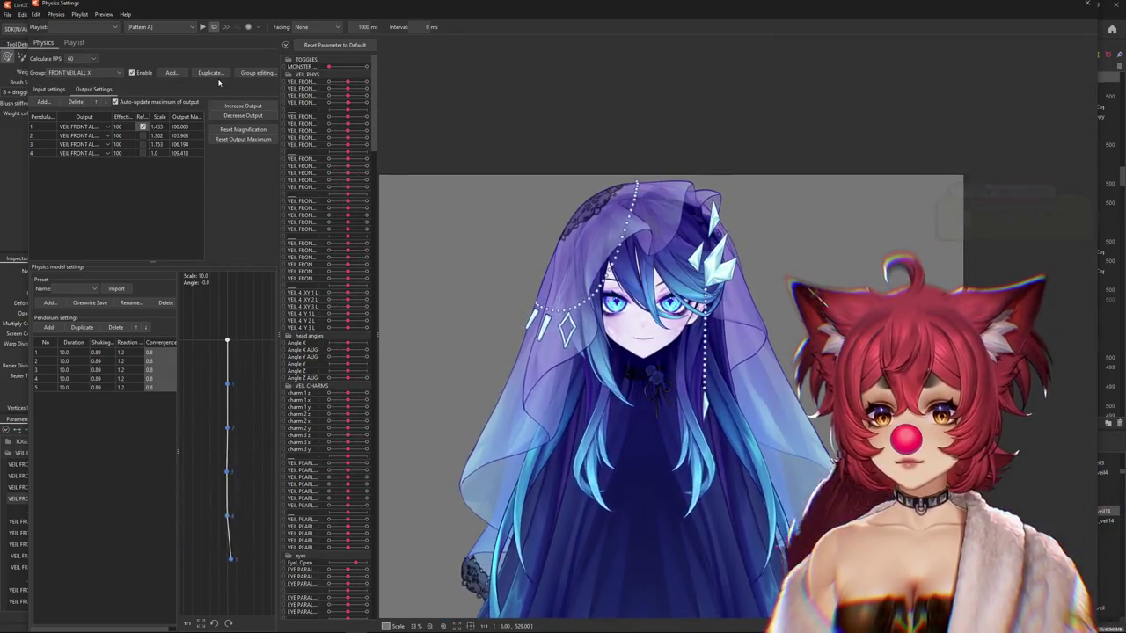
click(588, 331)
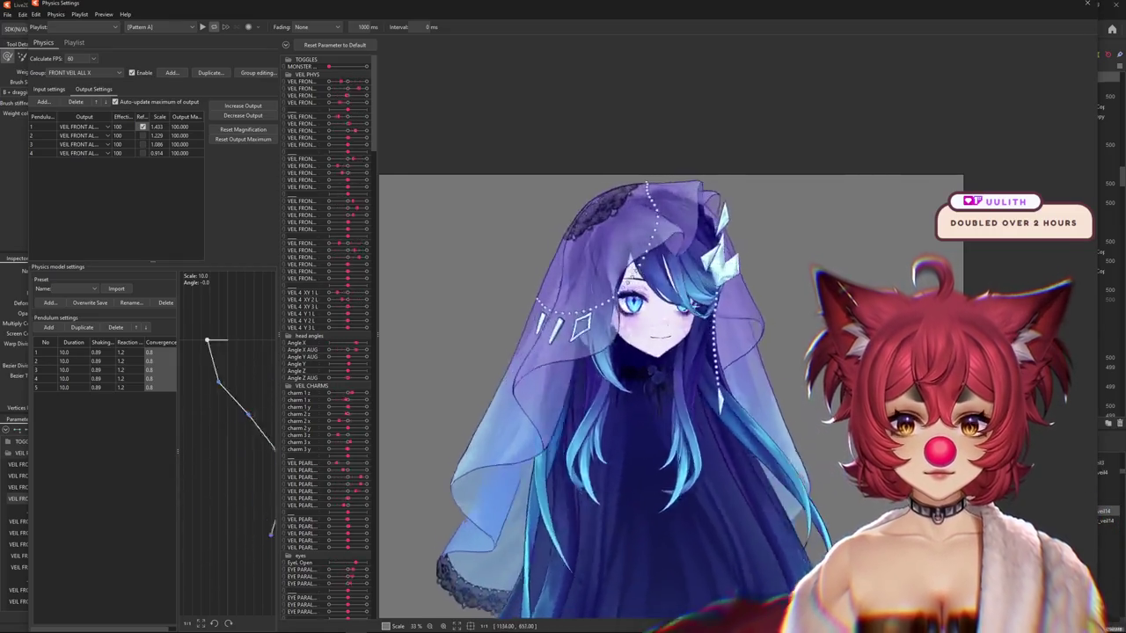
click(50, 89)
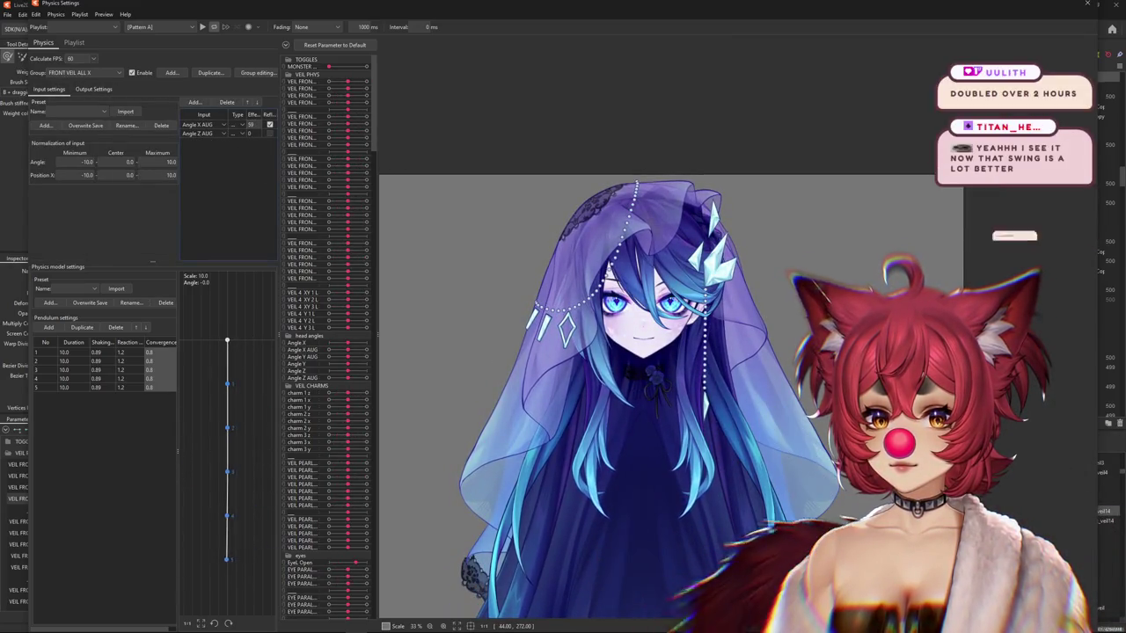
Add Angle Y AUG as a third input and swing the preview head to test the veil sway.
click(195, 103)
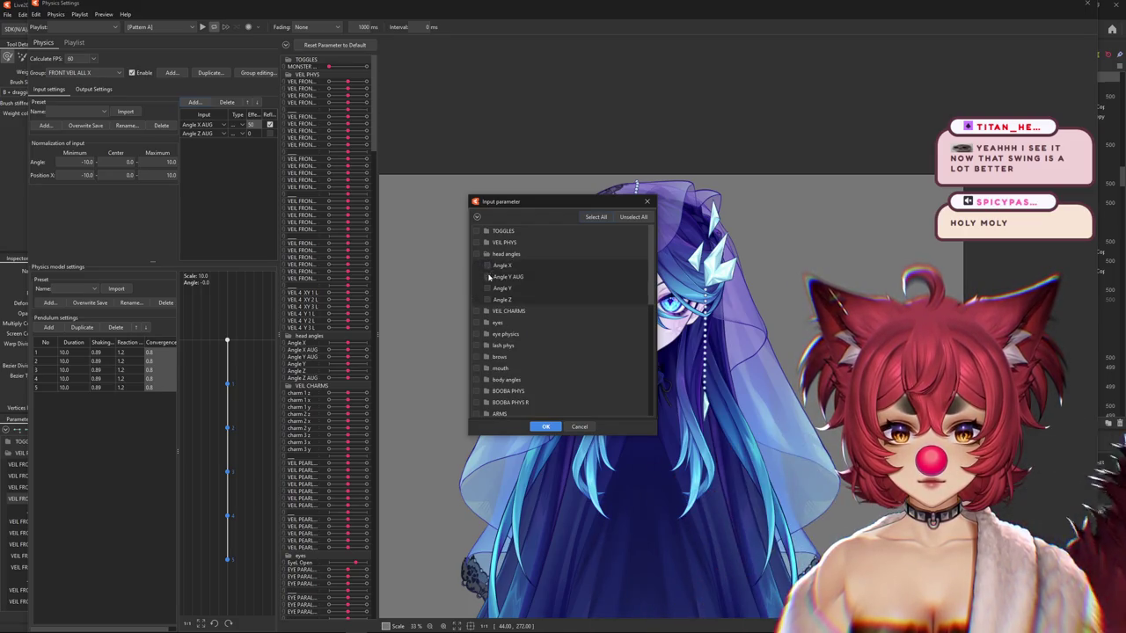
click(545, 428)
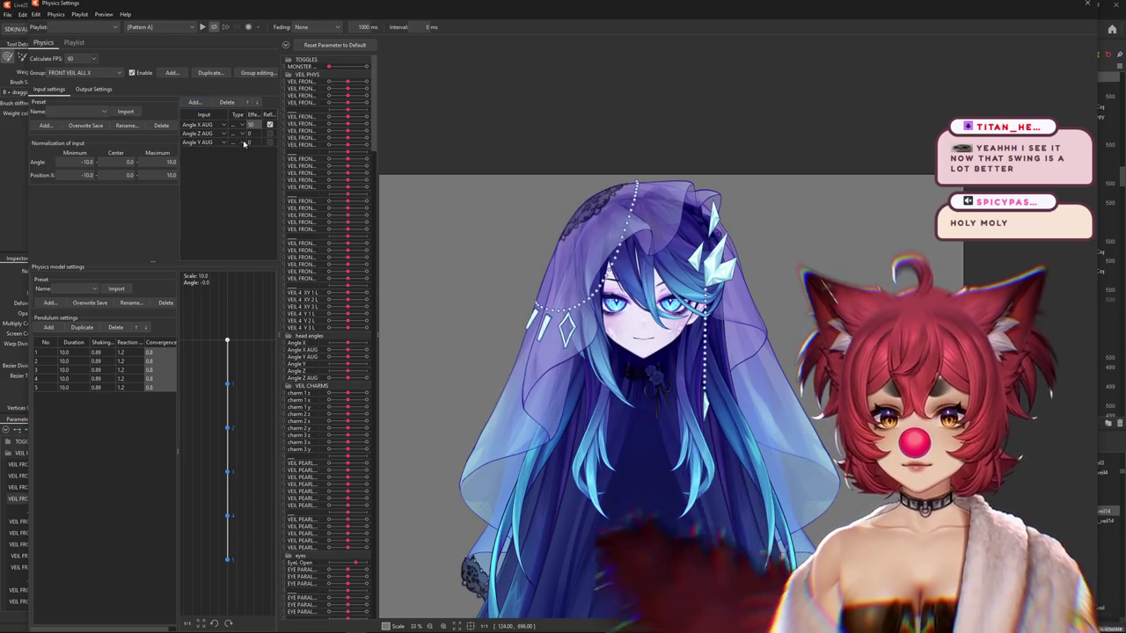
text(50)
drag(372, 153, 678, 394)
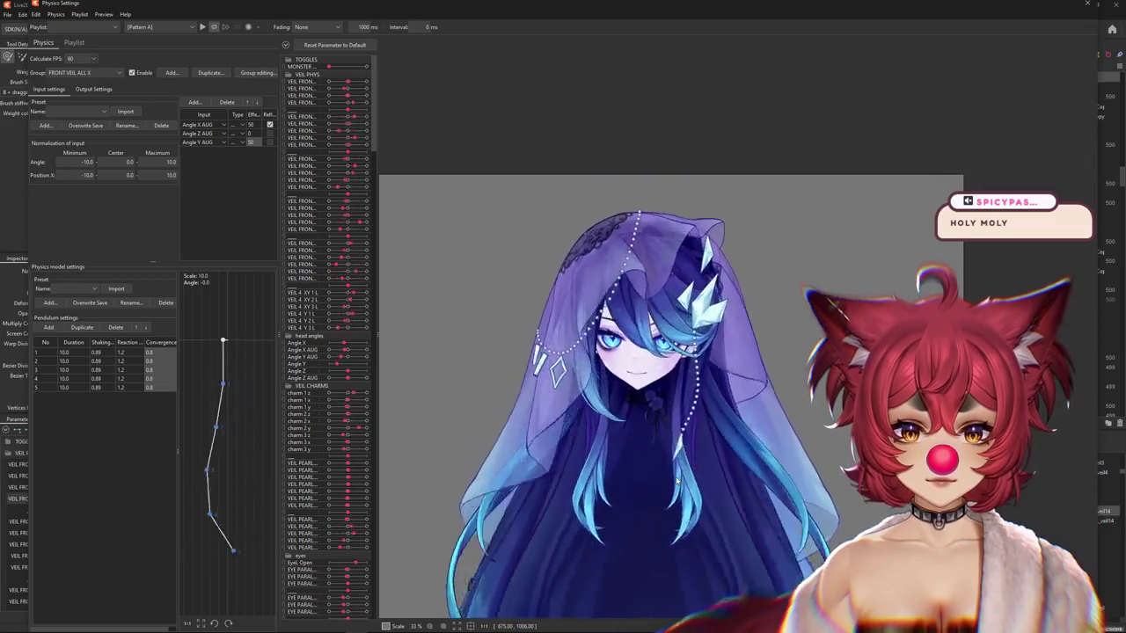
mouse_move(678, 393)
mouse_down()
mouse_move(700, 387)
mouse_move(688, 205)
mouse_up()
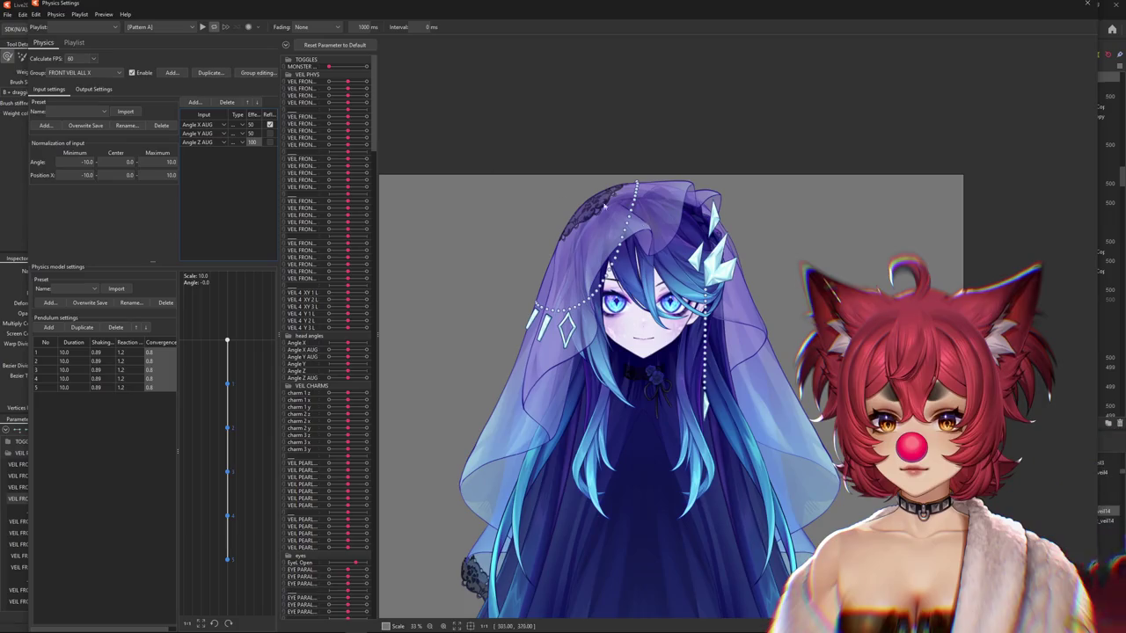
drag(775, 362, 951, 390)
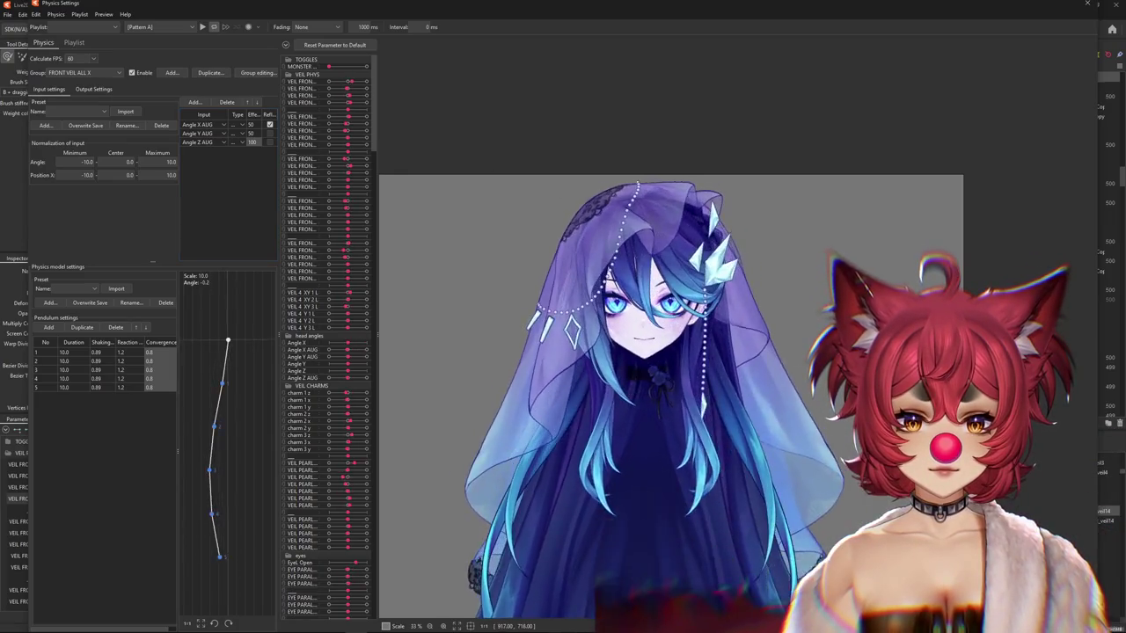
drag(448, 335, 465, 331)
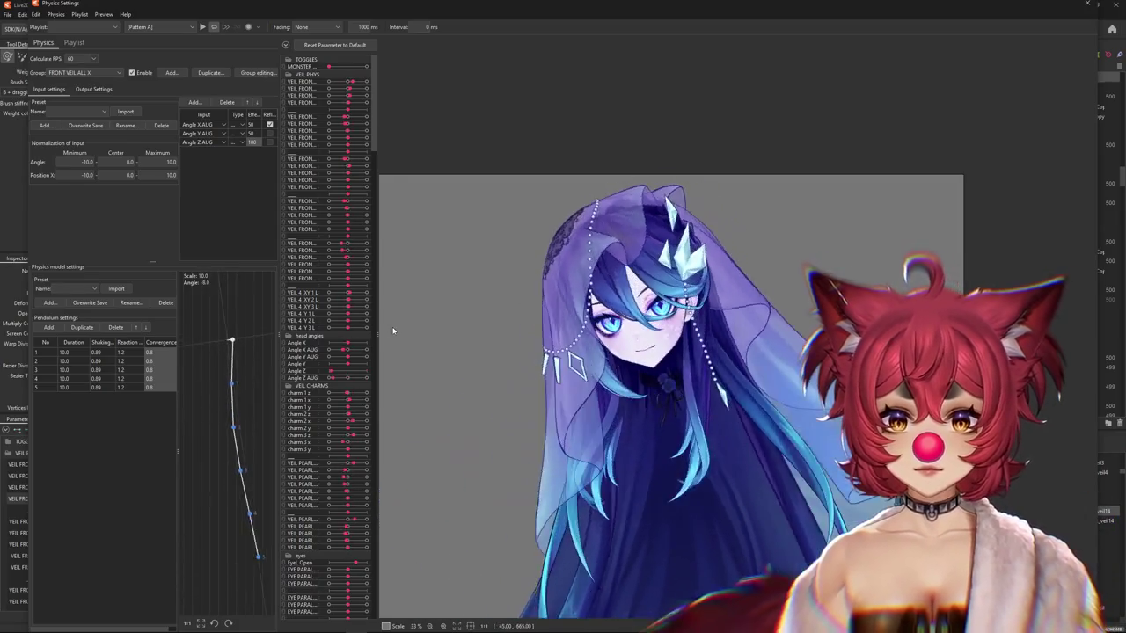
drag(801, 329, 373, 331)
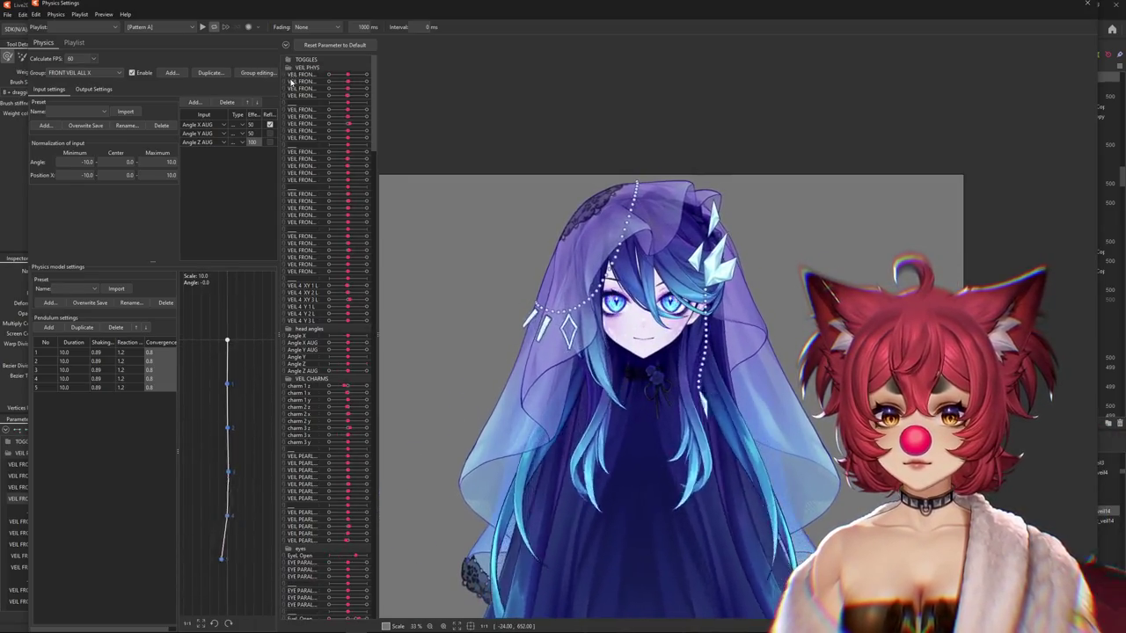
click(287, 59)
Expand the head angles group and test Angle Z at maximum and an Angle X turn.
click(287, 75)
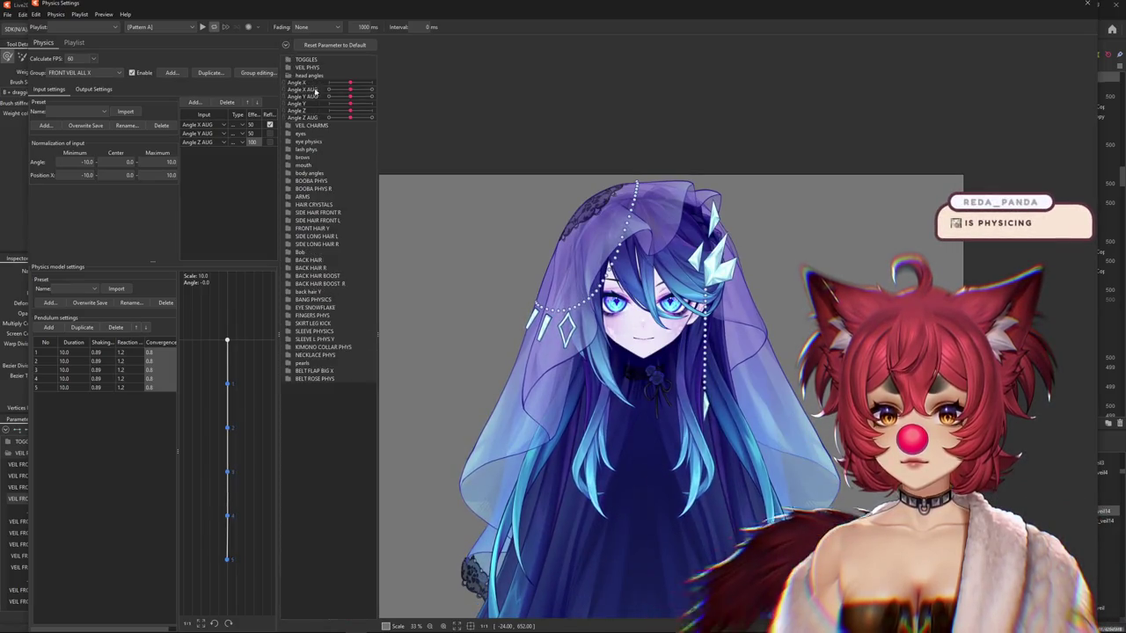
drag(349, 112, 371, 111)
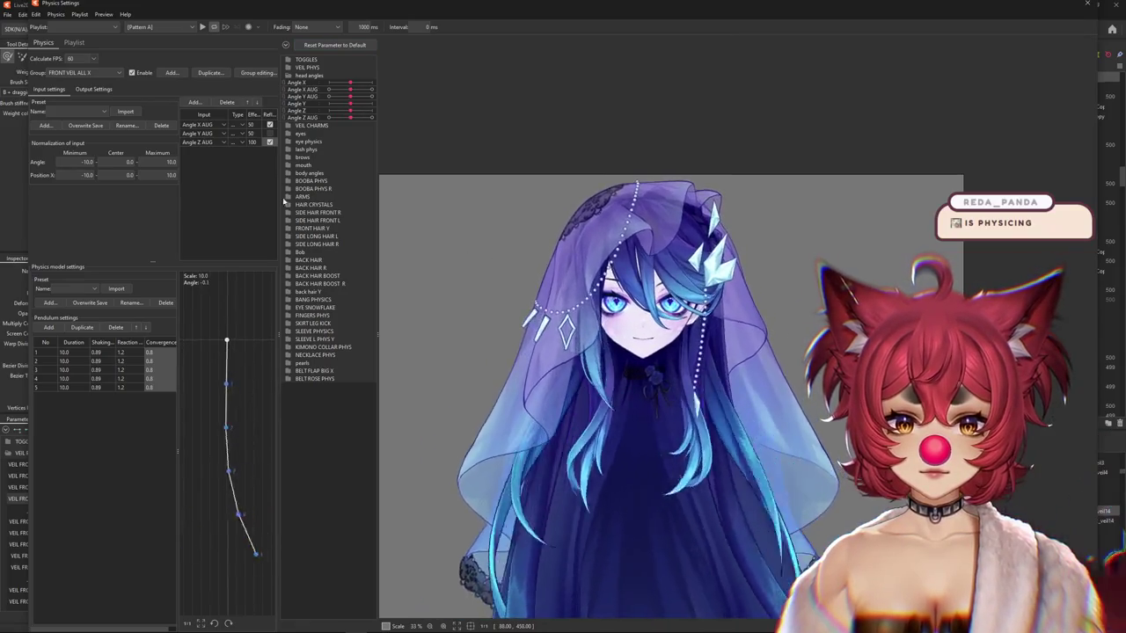
drag(657, 323, 493, 327)
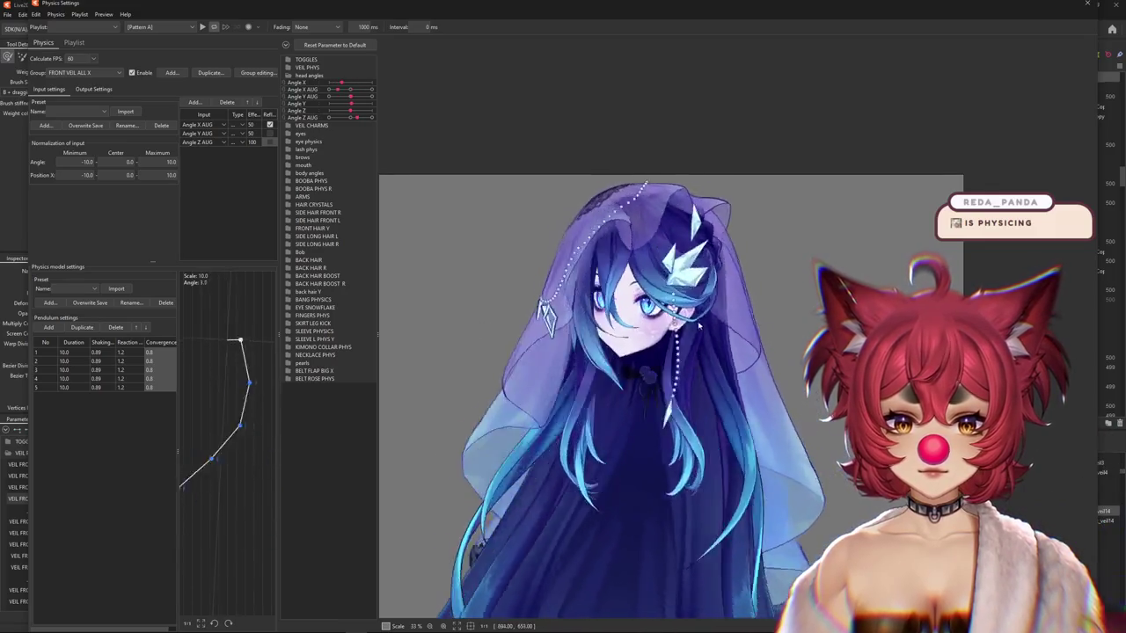
In Output settings, swing the preview head side to side to watch the four veil outputs sway.
click(93, 89)
mouse_move(655, 326)
mouse_down()
mouse_move(667, 182)
mouse_move(377, 437)
mouse_move(837, 317)
mouse_move(485, 372)
mouse_move(704, 143)
mouse_move(434, 172)
mouse_move(332, 394)
mouse_move(530, 118)
mouse_move(731, 111)
mouse_move(397, 347)
mouse_move(700, 412)
mouse_move(469, 344)
mouse_up()
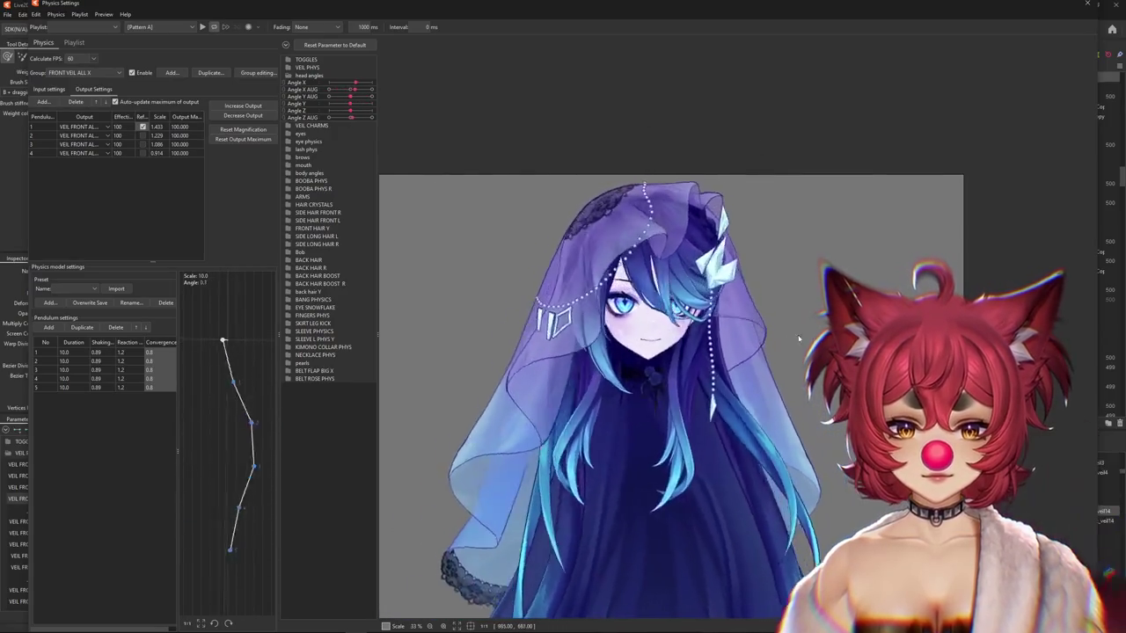
mouse_move(469, 344)
mouse_down()
mouse_move(417, 338)
mouse_move(704, 371)
mouse_up()
drag(780, 334, 598, 322)
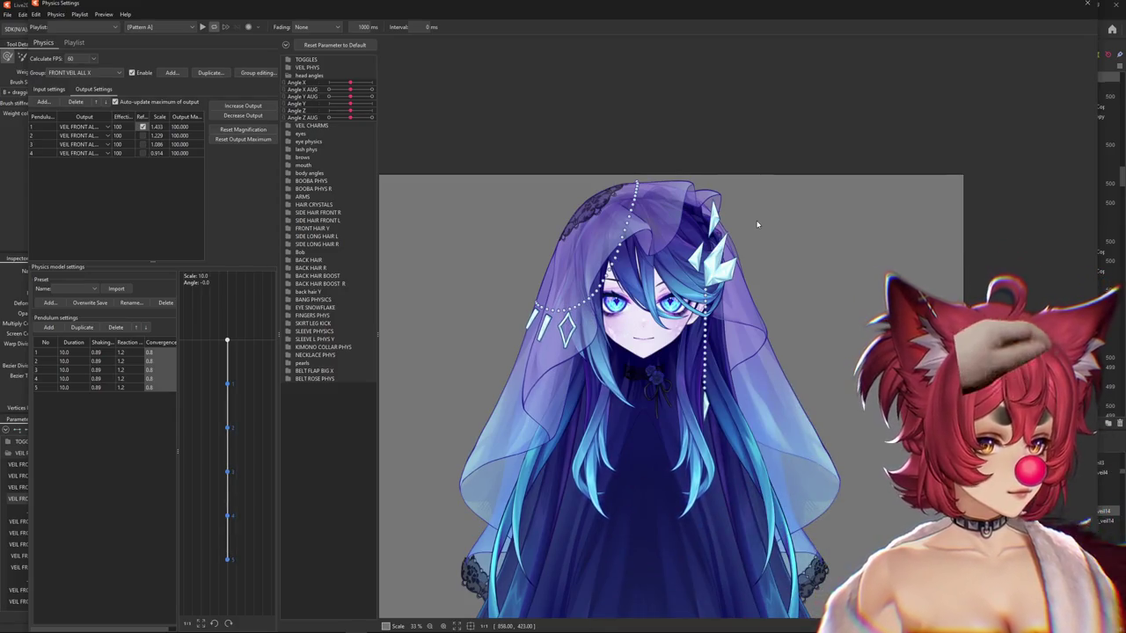
drag(593, 316, 853, 363)
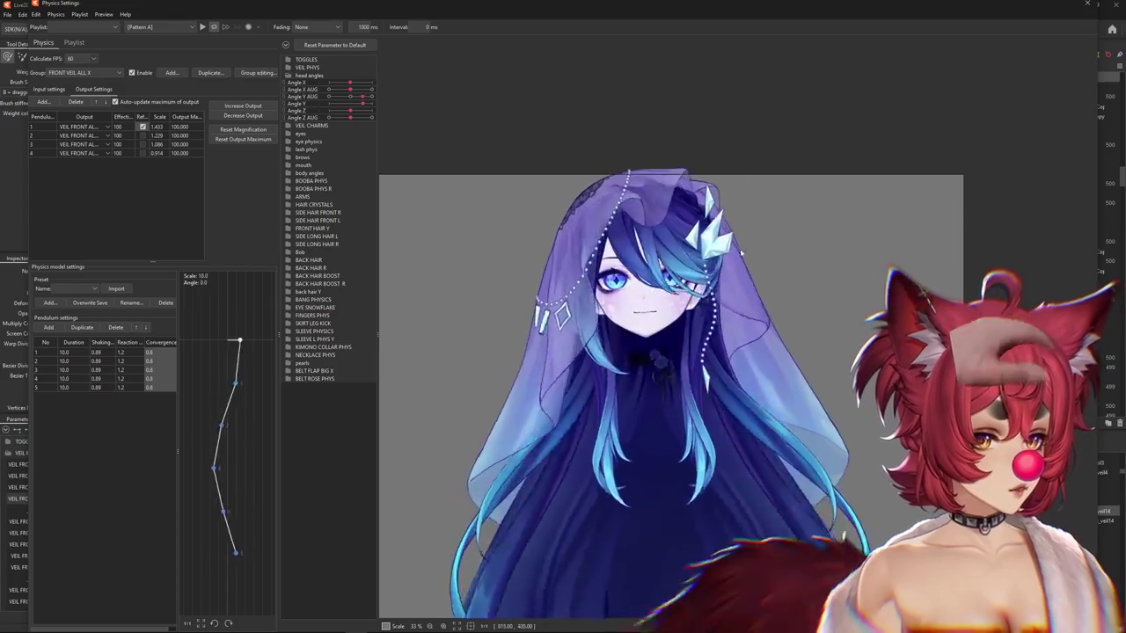
mouse_move(1021, 300)
mouse_down()
mouse_move(876, 250)
mouse_move(535, 255)
mouse_up()
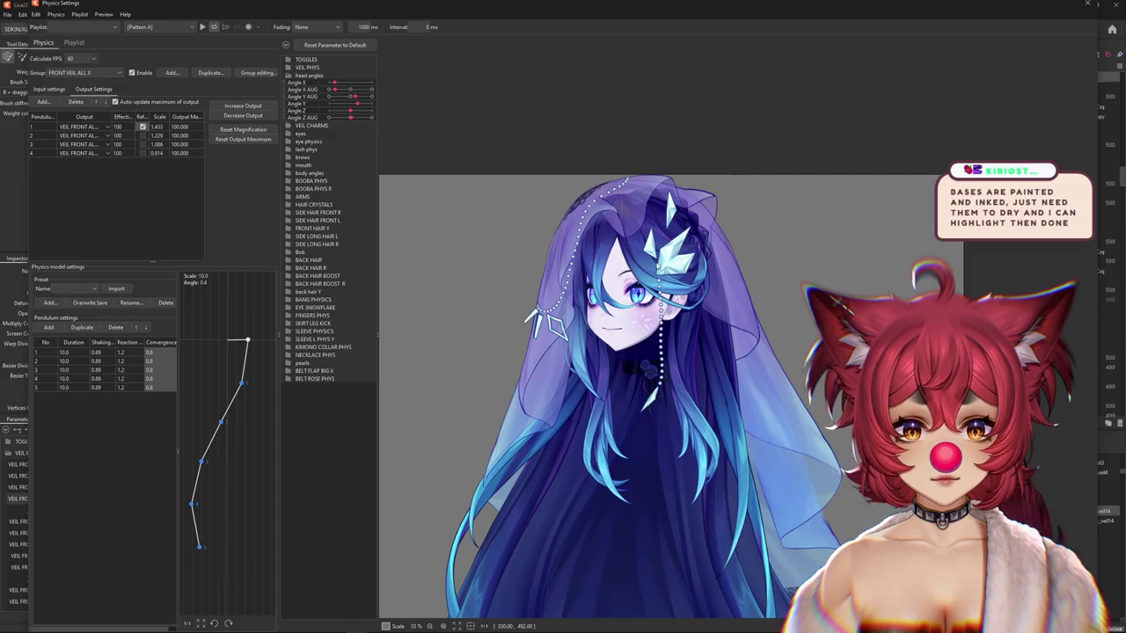
mouse_move(534, 255)
mouse_down()
mouse_move(852, 389)
mouse_move(417, 319)
mouse_move(584, 480)
mouse_move(546, 285)
mouse_move(804, 323)
mouse_up()
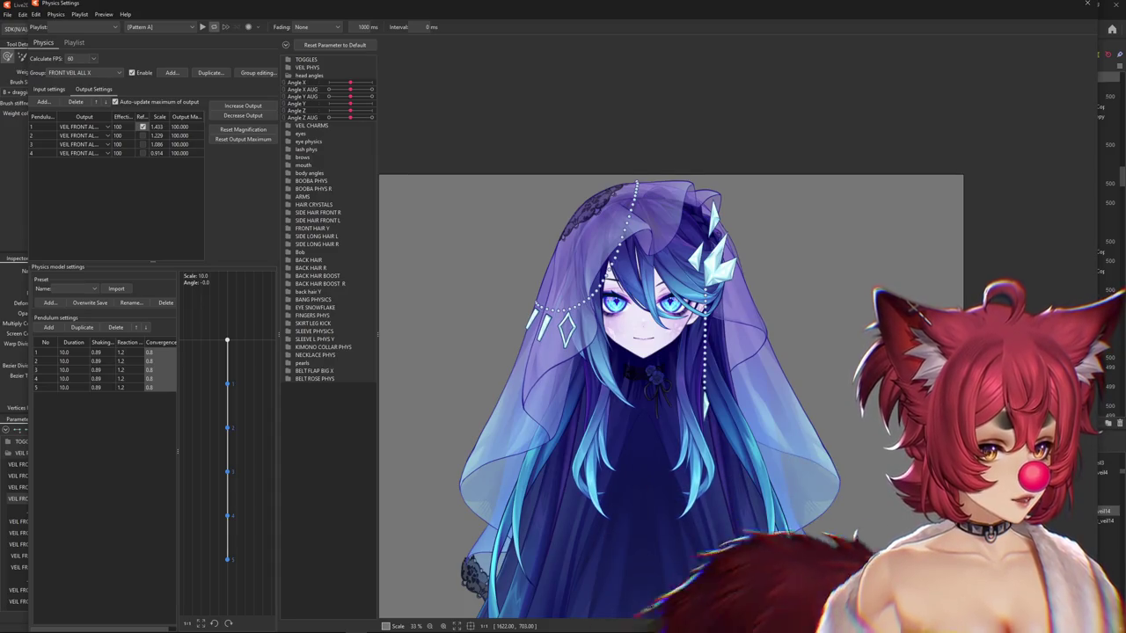
drag(853, 380, 755, 368)
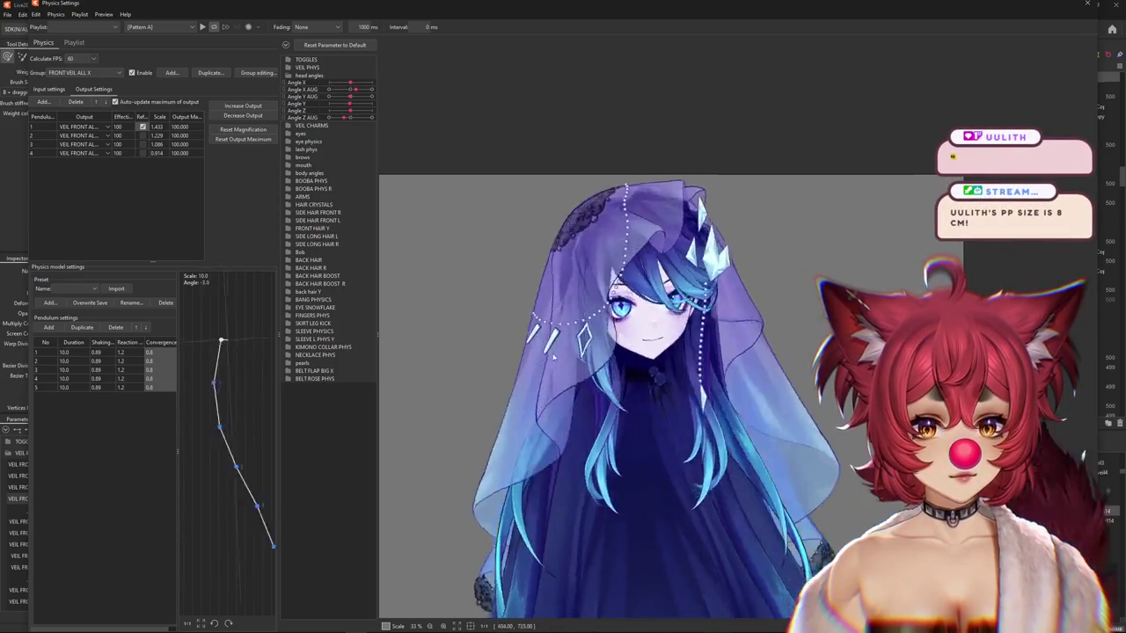
drag(466, 345, 773, 356)
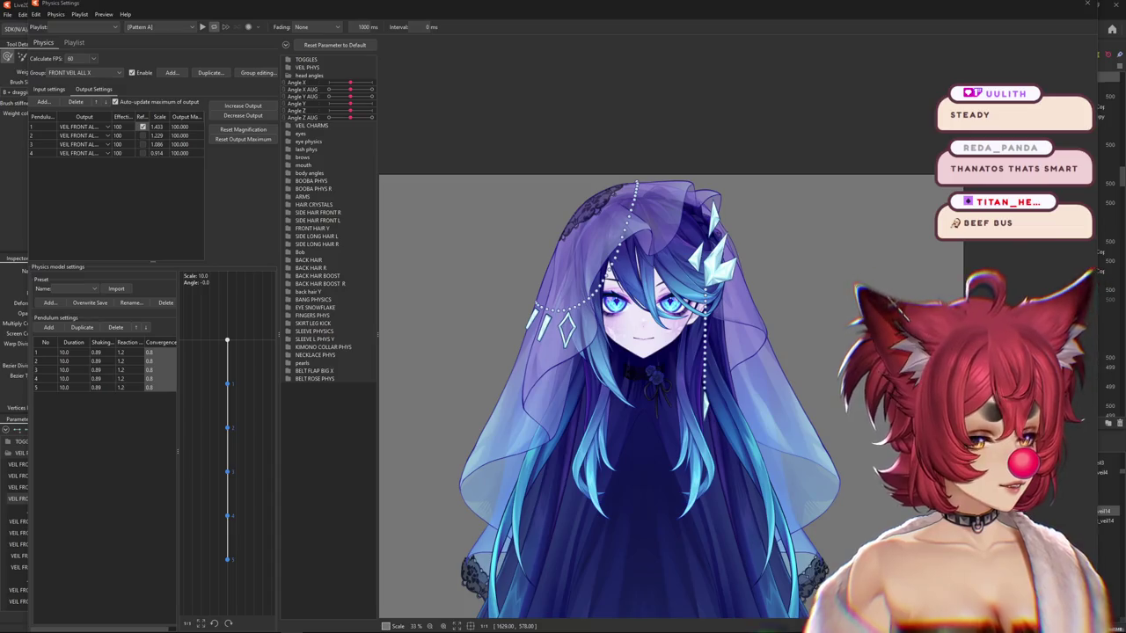
Give the veil one last sway test, then close Physics Settings with Escape.
mouse_move(818, 223)
mouse_down()
mouse_move(471, 424)
mouse_move(644, 174)
mouse_up()
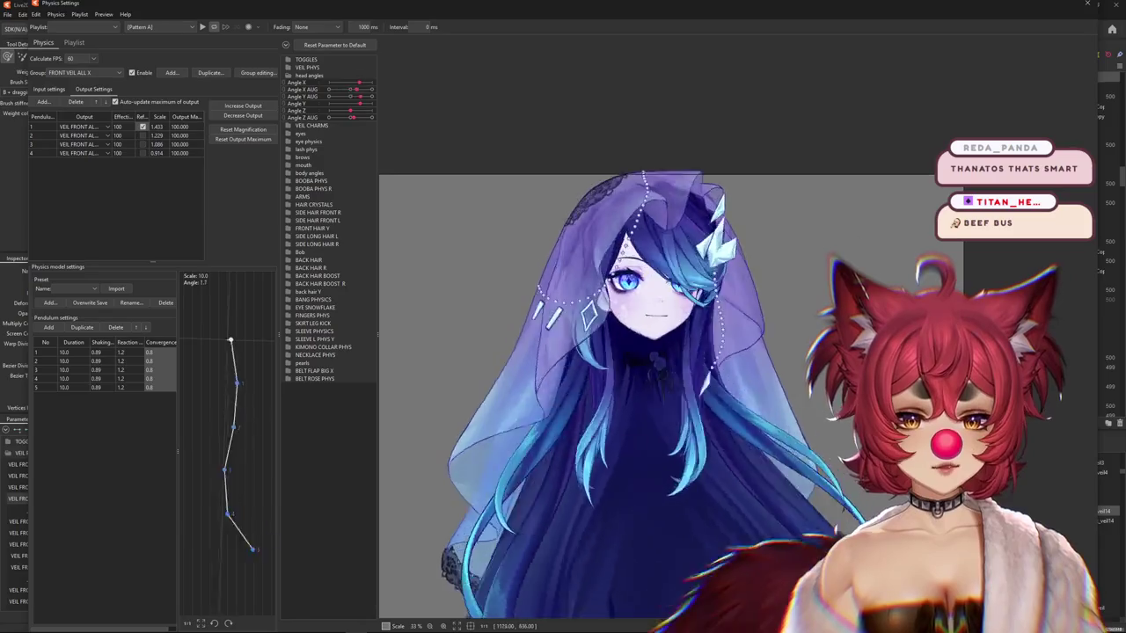
key(Escape)
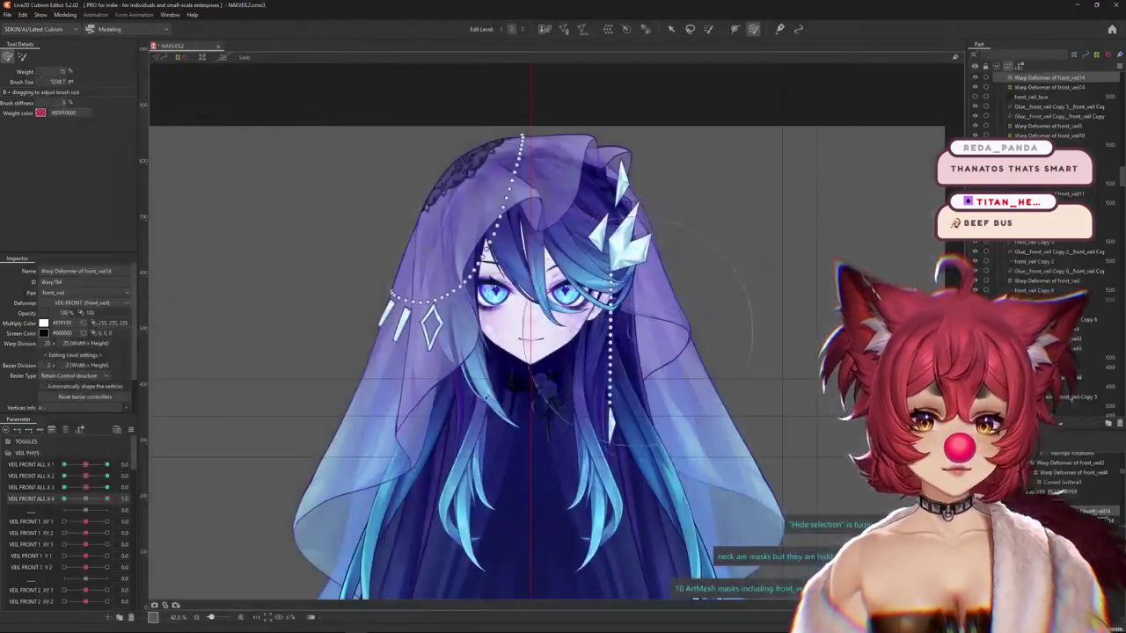
Return VEIL FRONT ALL X 4 to neutral and create a new parameter VEIL FRONT ALL Y 1.
drag(107, 499, 84, 499)
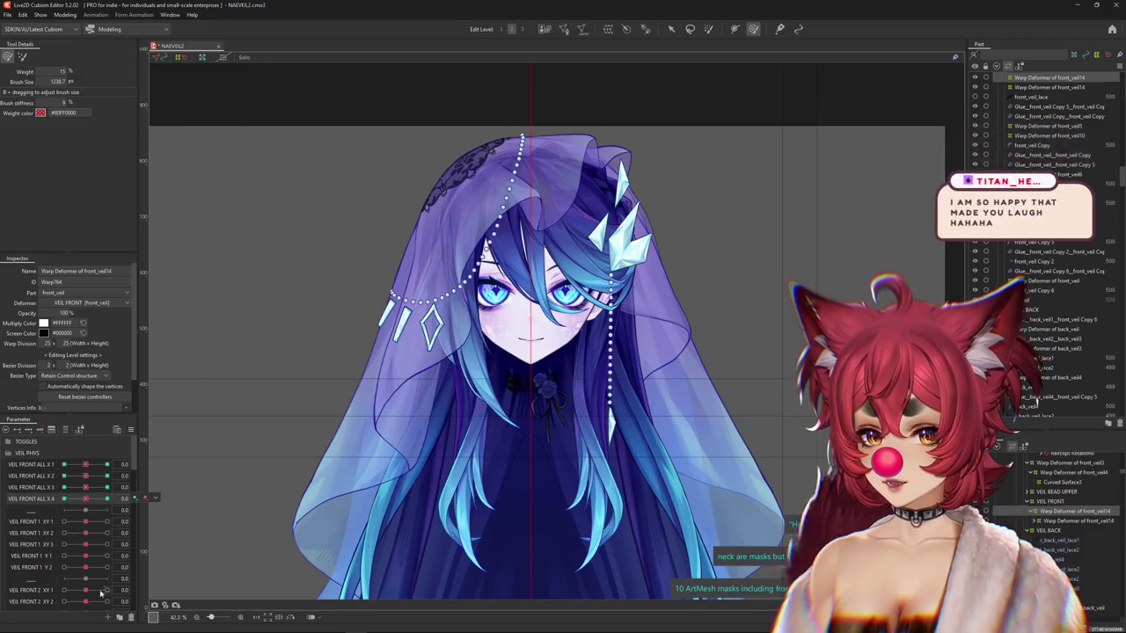
click(31, 498)
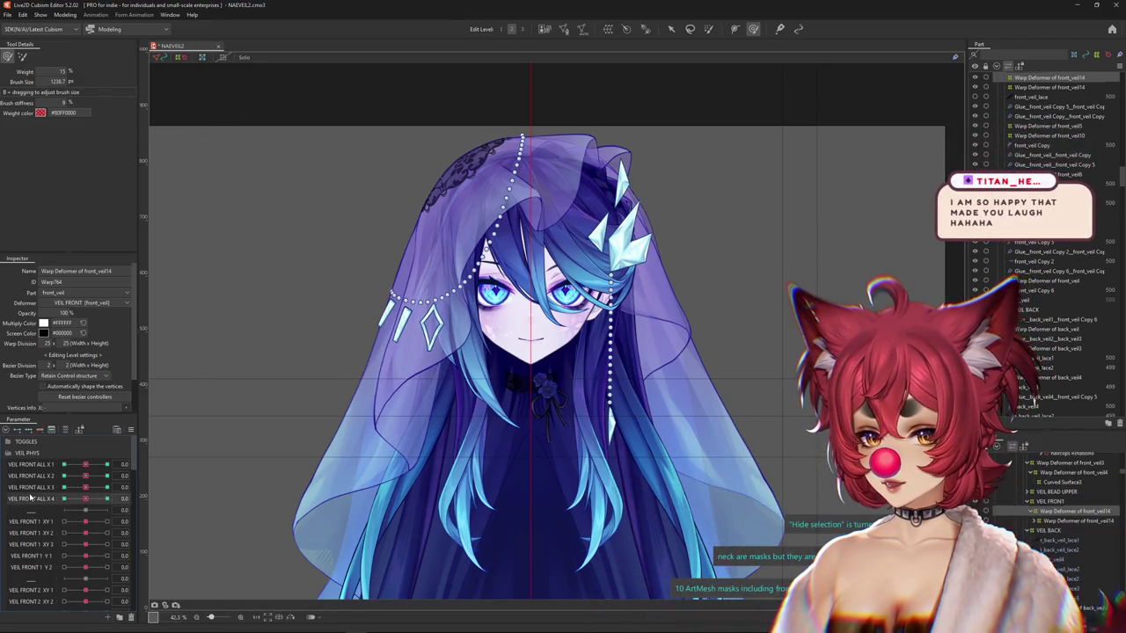
click(109, 618)
text(VEIL FRONT A)
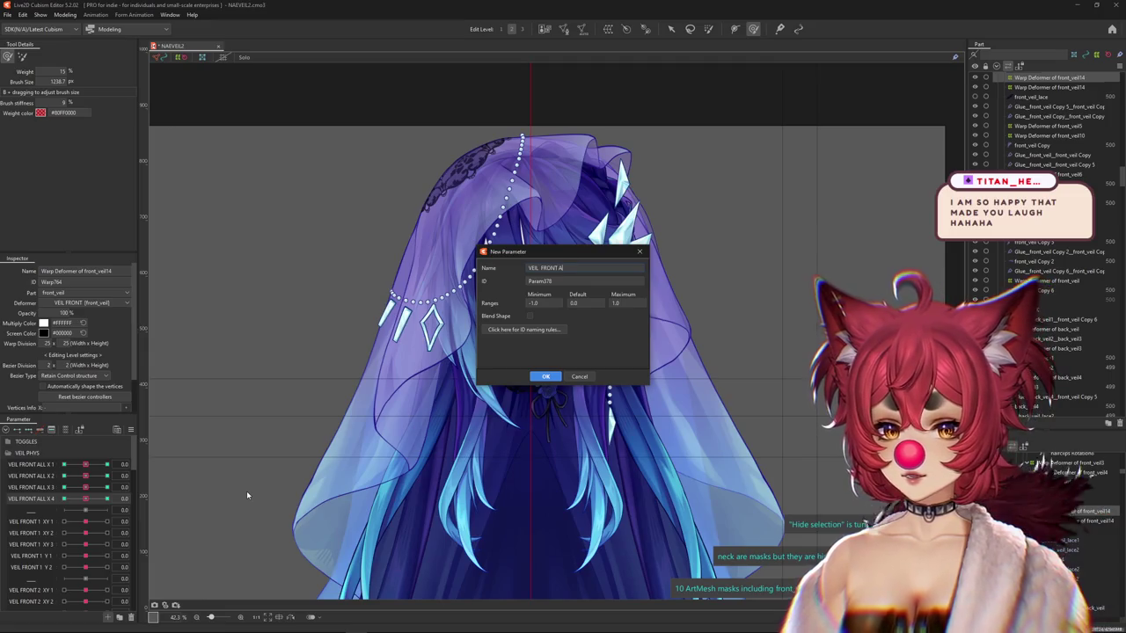
text(LL Y 1)
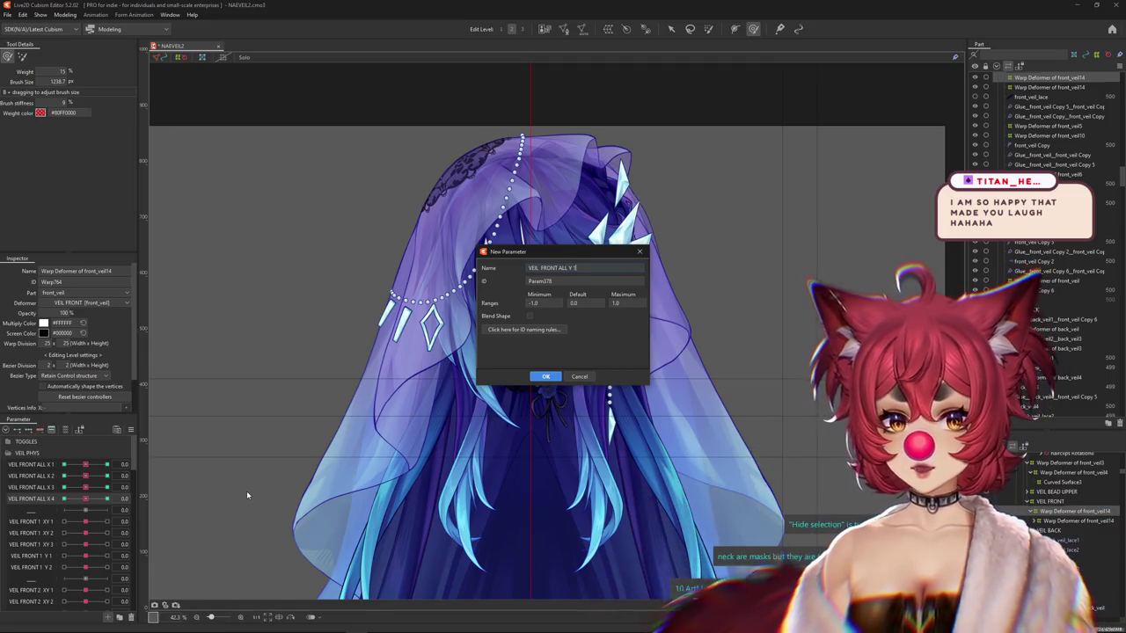
click(546, 377)
Replicate the parameter into VEIL FRONT ALL Y 2 and Y 3, then select Y 1 for keying.
right_click(41, 521)
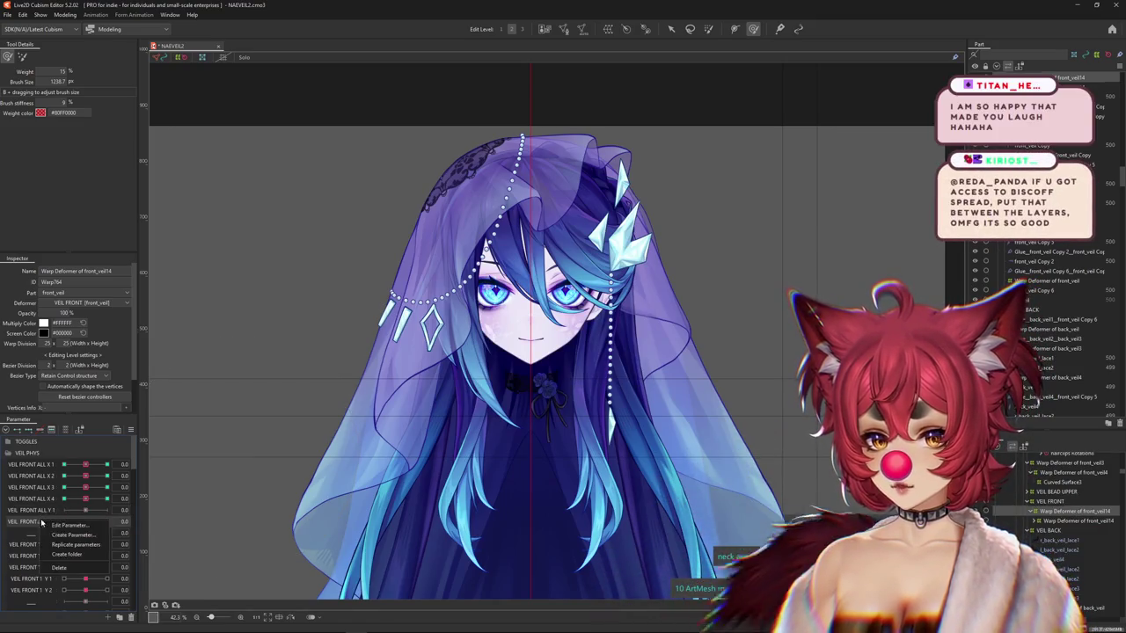
click(56, 531)
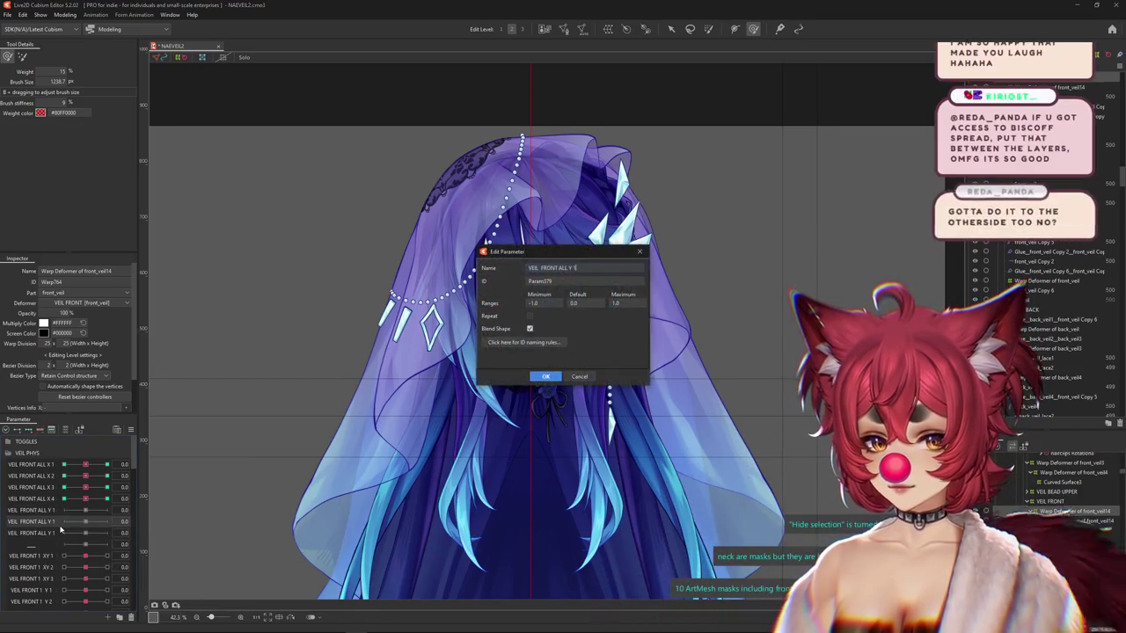
key(Return)
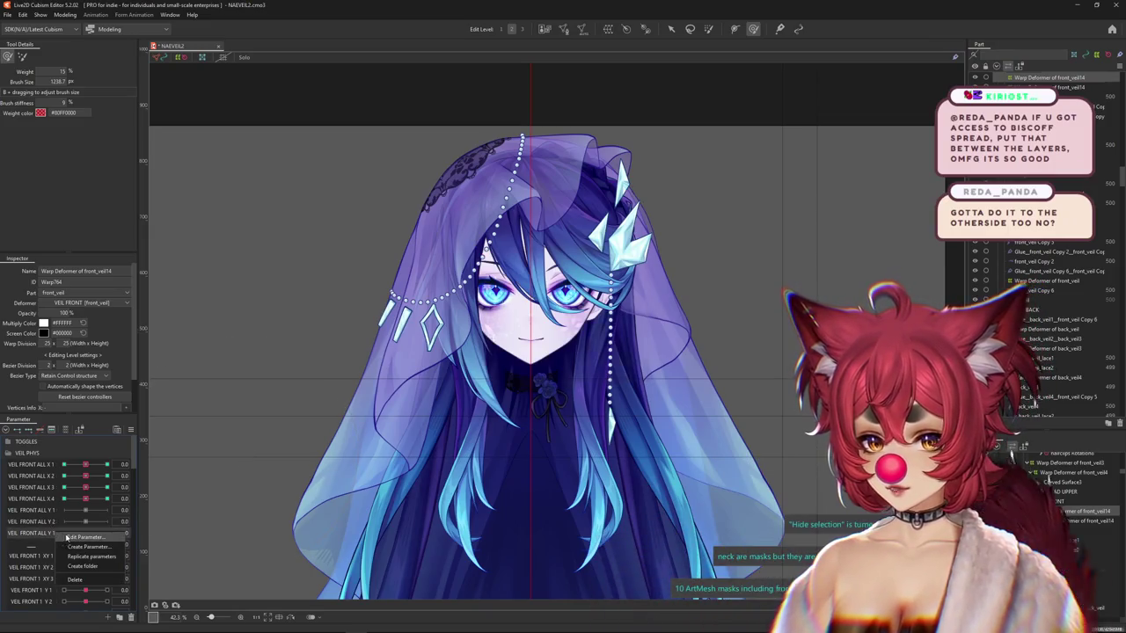
double_click(66, 534)
key(Return)
click(49, 512)
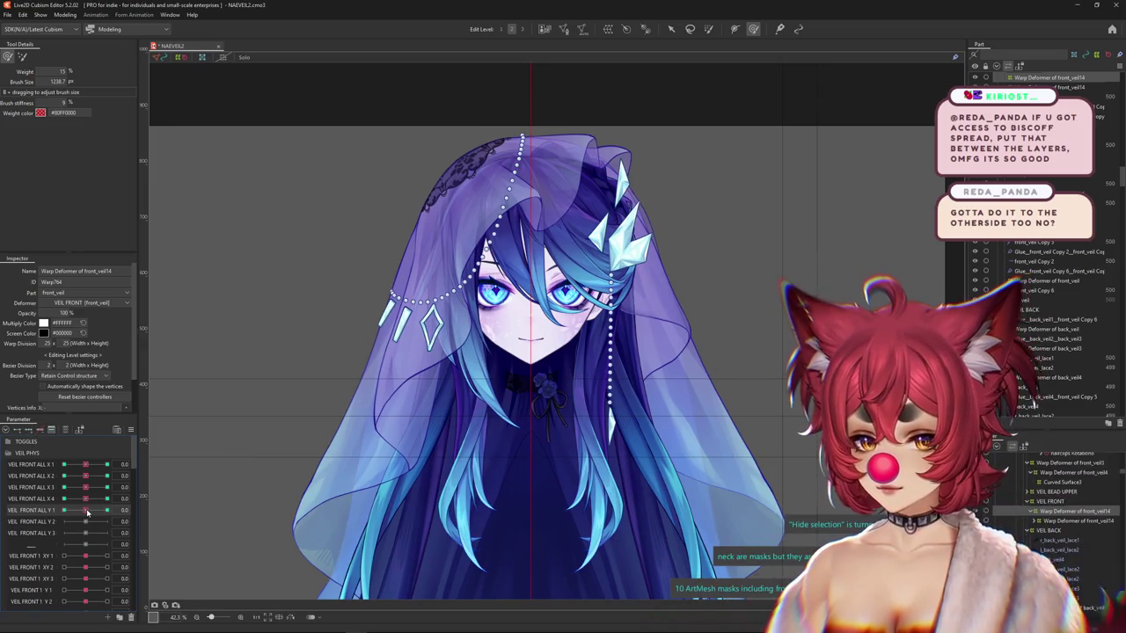
click(88, 513)
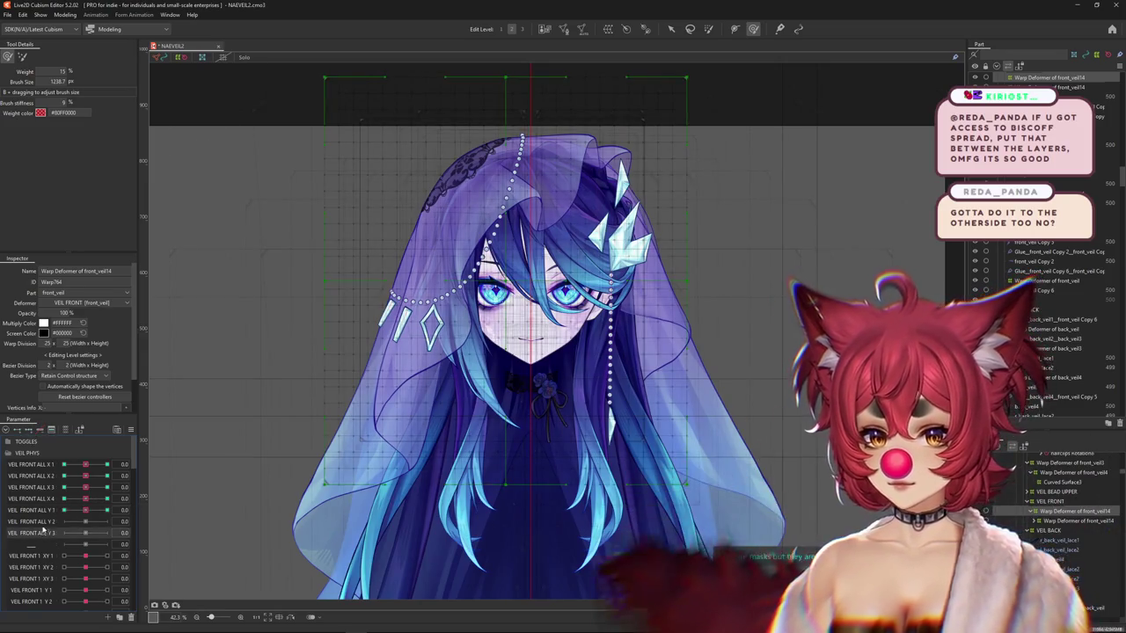
Add keys for the front_veil14 warp deformer on VEIL FRONT ALL Y 1 and push it to 1.
click(40, 455)
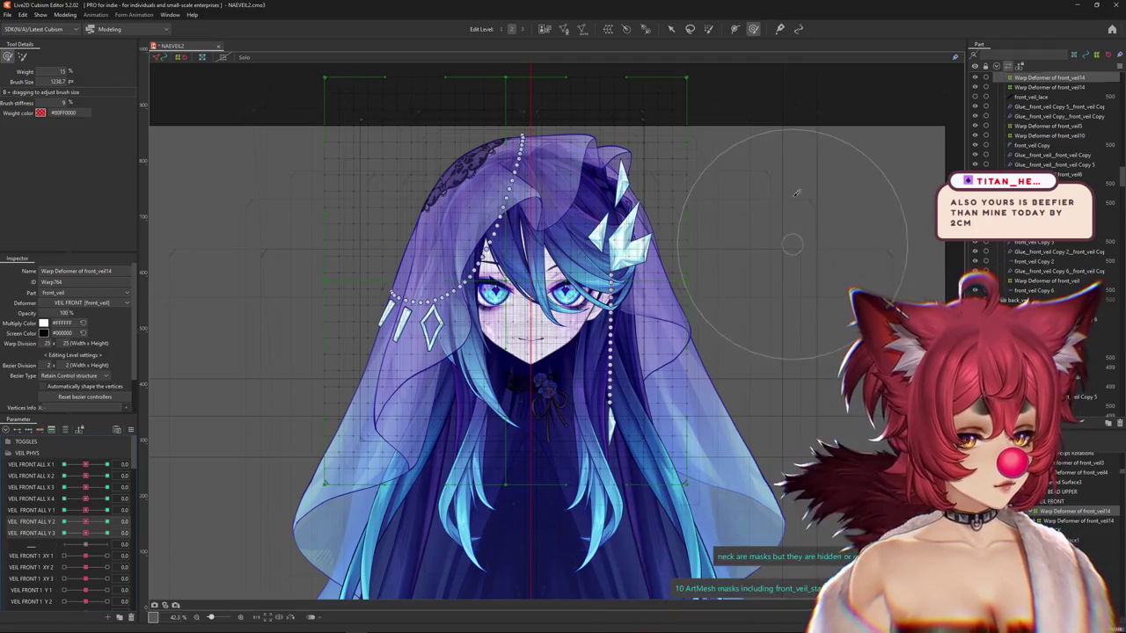
scroll(643, 291, up, 2)
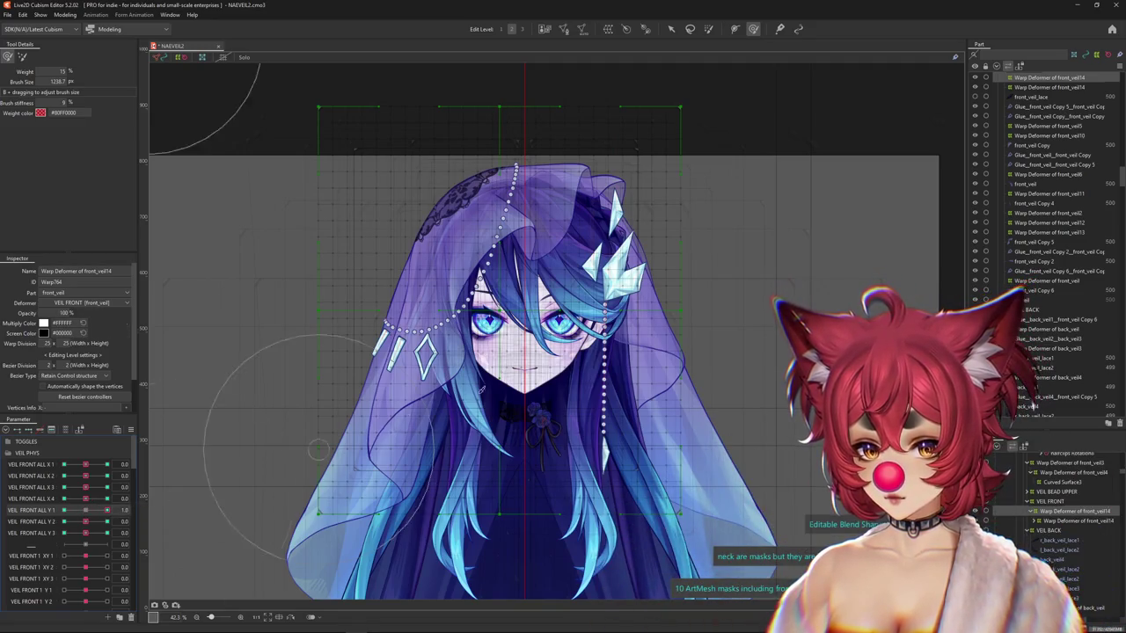
scroll(539, 286, down, 3)
scroll(543, 296, up, 3)
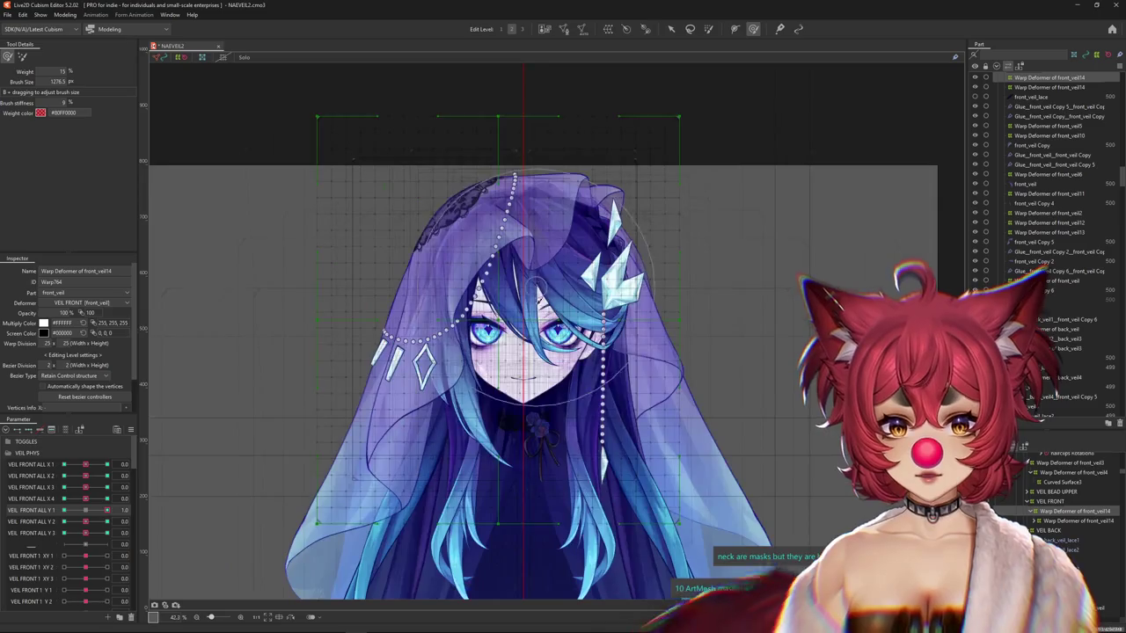
scroll(528, 299, up, 2)
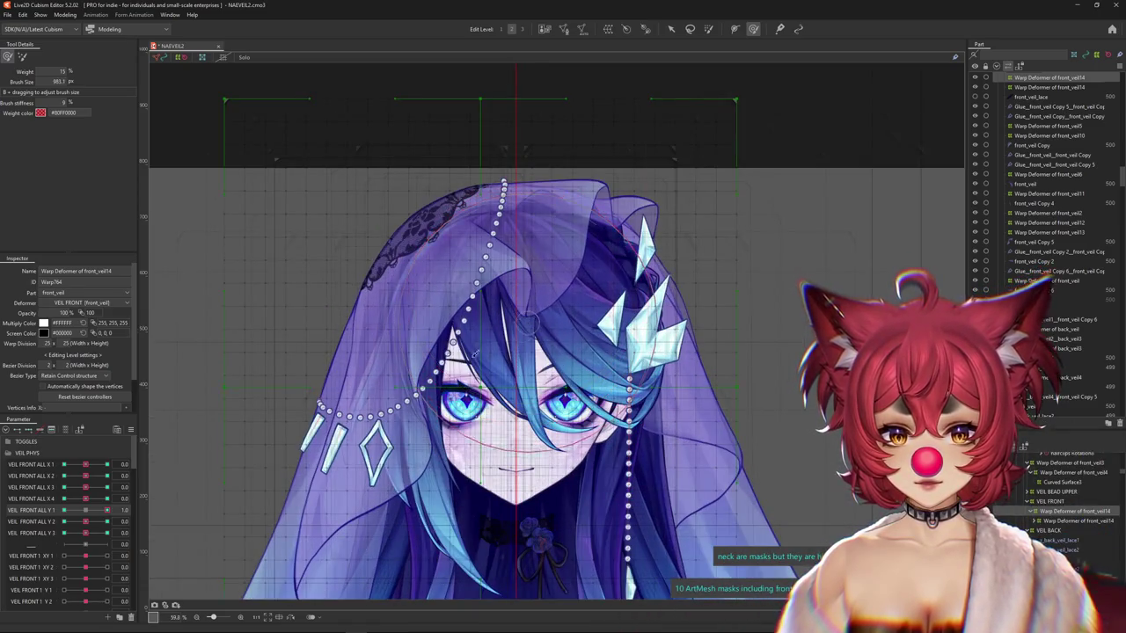
drag(90, 511, 106, 511)
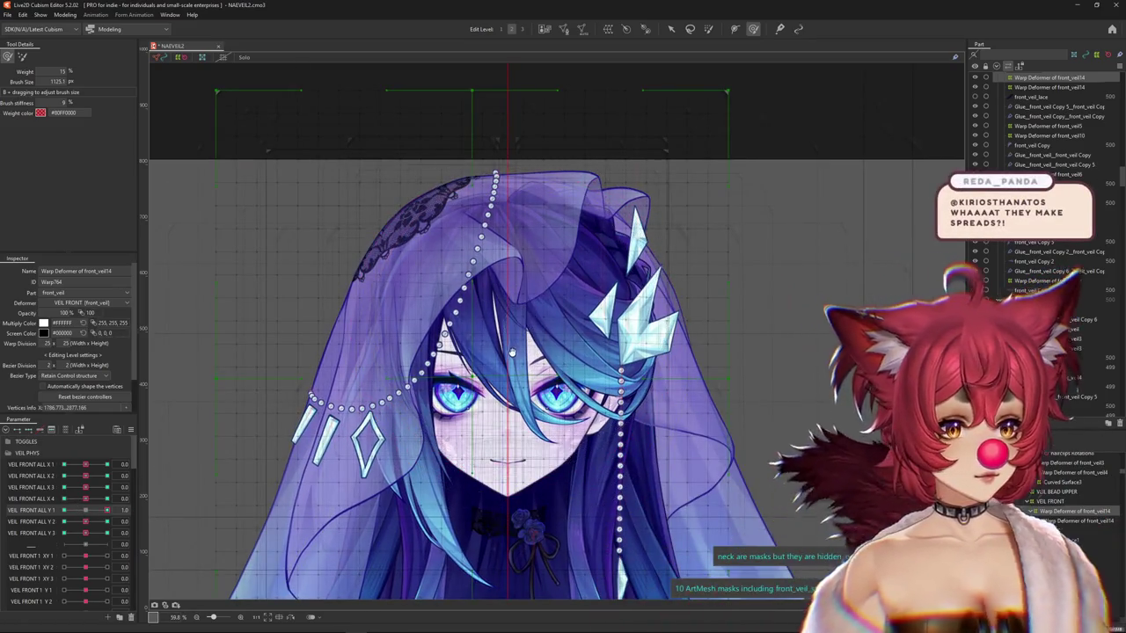
drag(520, 308, 506, 360)
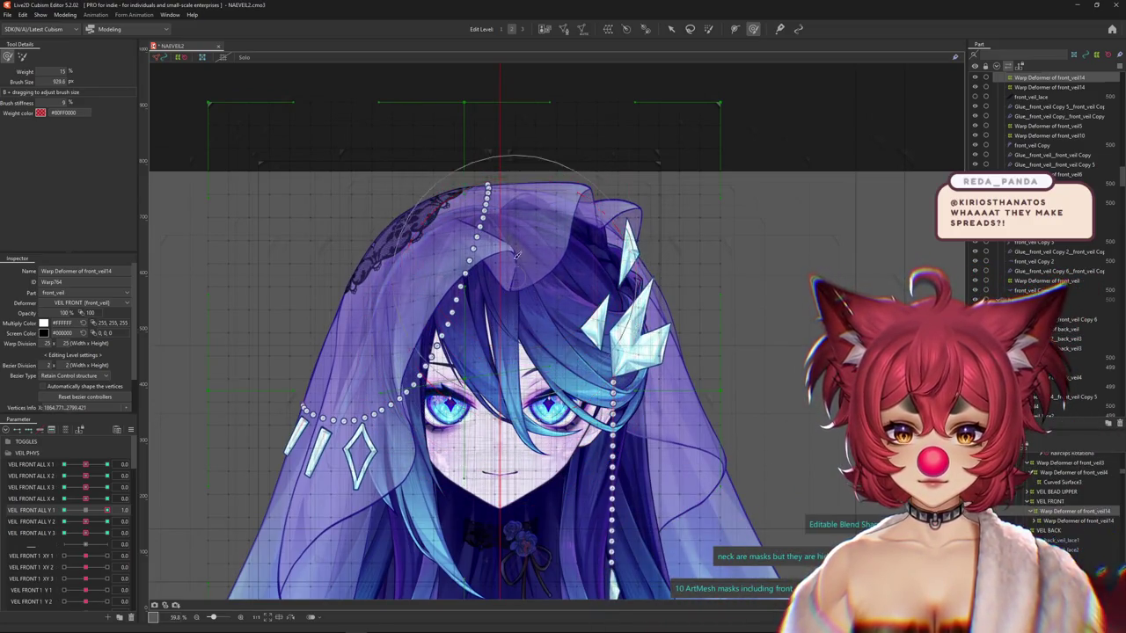
scroll(508, 236, down, 2)
drag(107, 510, 84, 517)
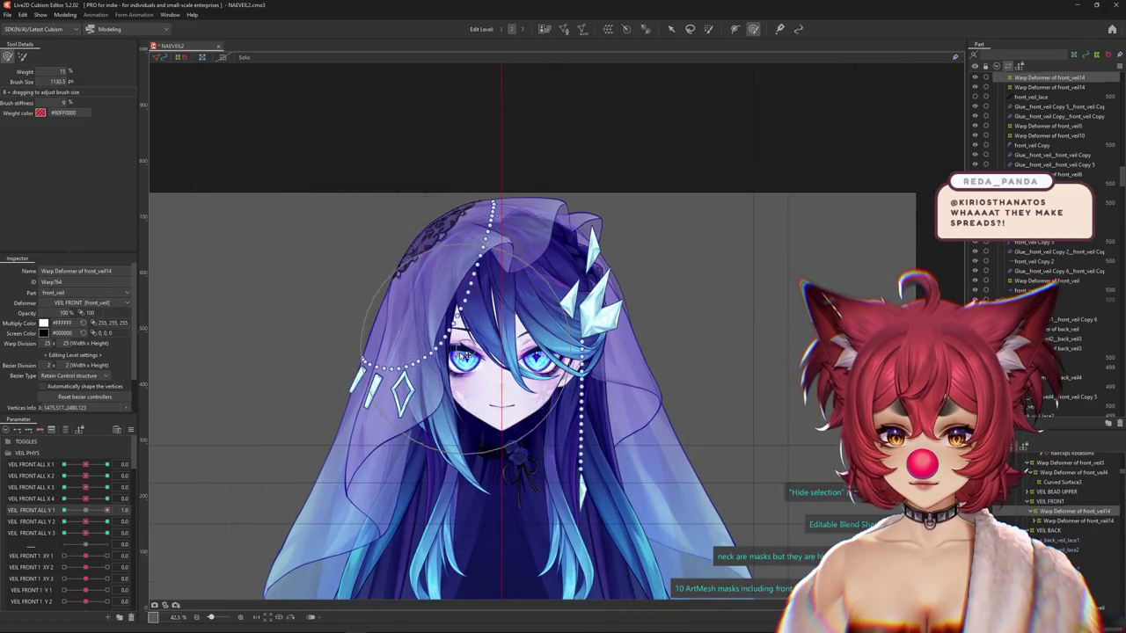
Reshape the veil with the deform brush, comparing VEIL FRONT ALL Y 1 at -1, 0 and 1.
drag(552, 332, 523, 297)
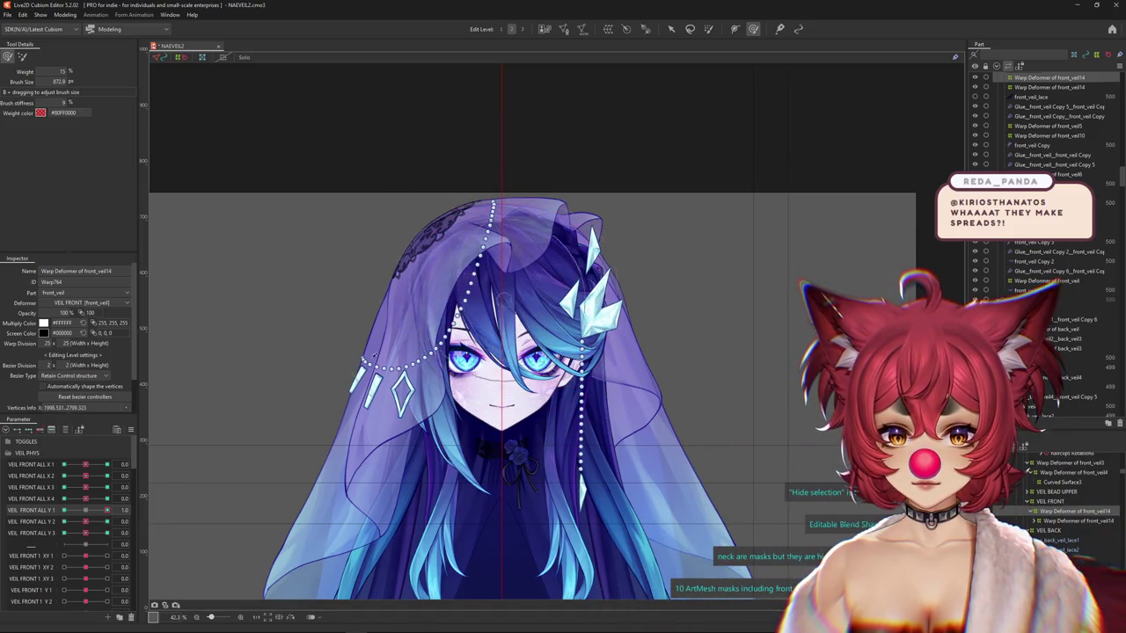
drag(78, 512, 148, 495)
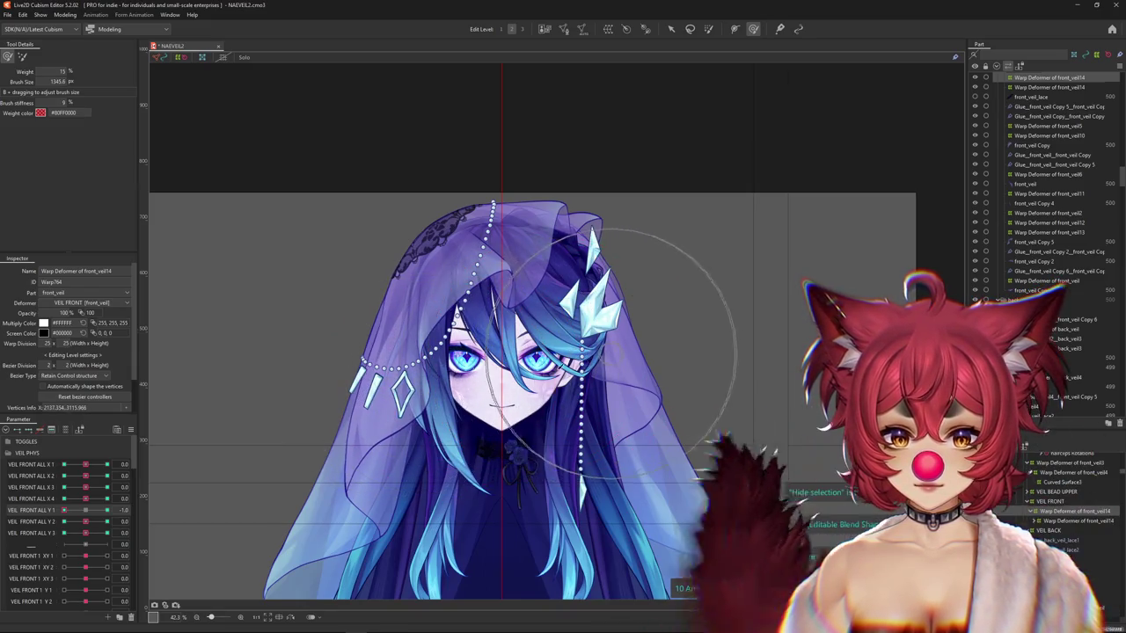
mouse_move(70, 510)
mouse_down()
mouse_move(110, 508)
mouse_move(4, 515)
mouse_move(84, 517)
mouse_up()
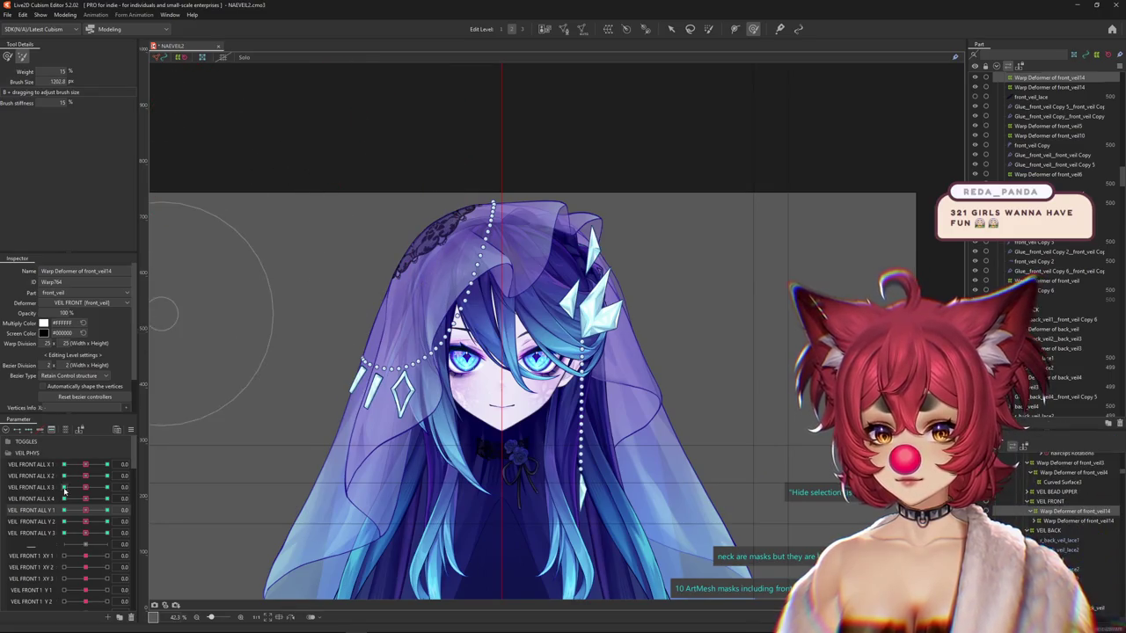
drag(86, 512, 109, 510)
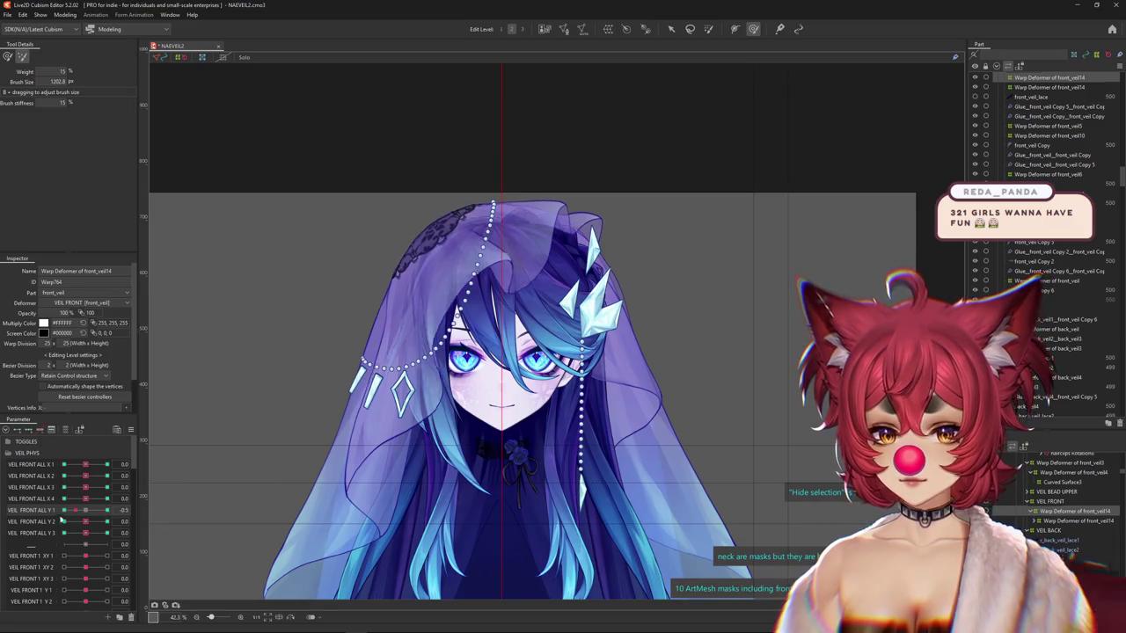
drag(73, 520, 60, 515)
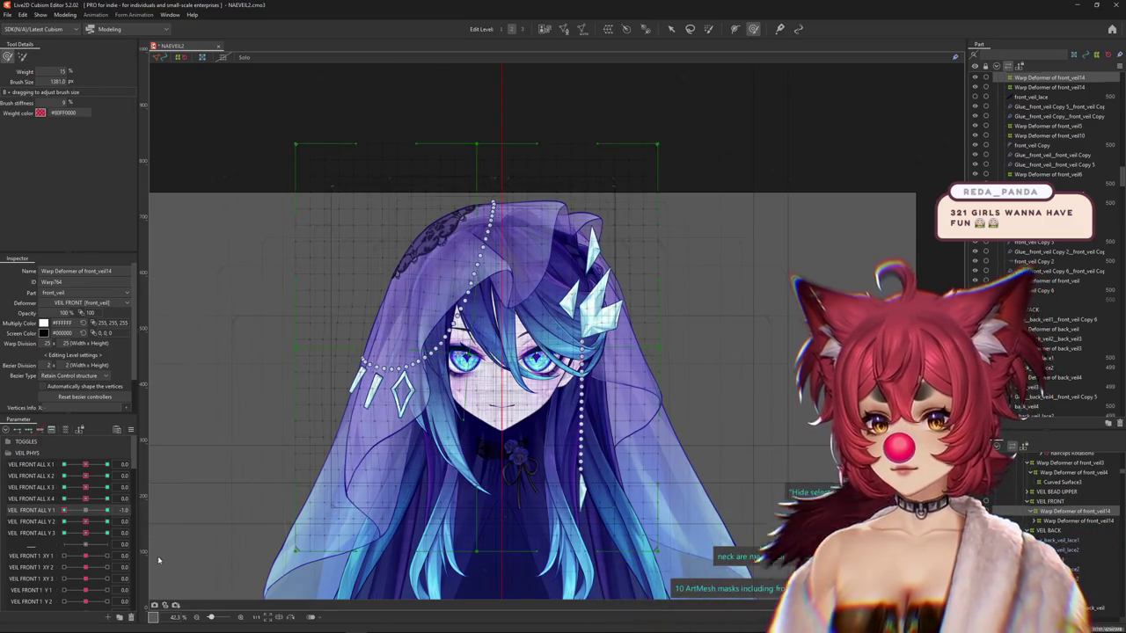
click(160, 558)
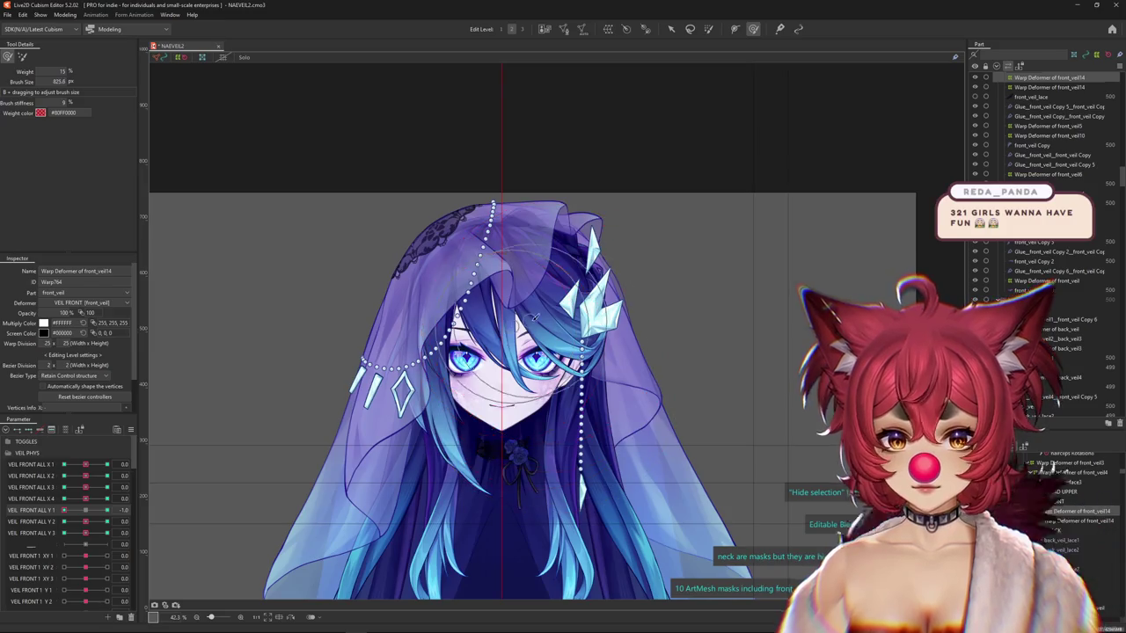
drag(64, 510, 112, 509)
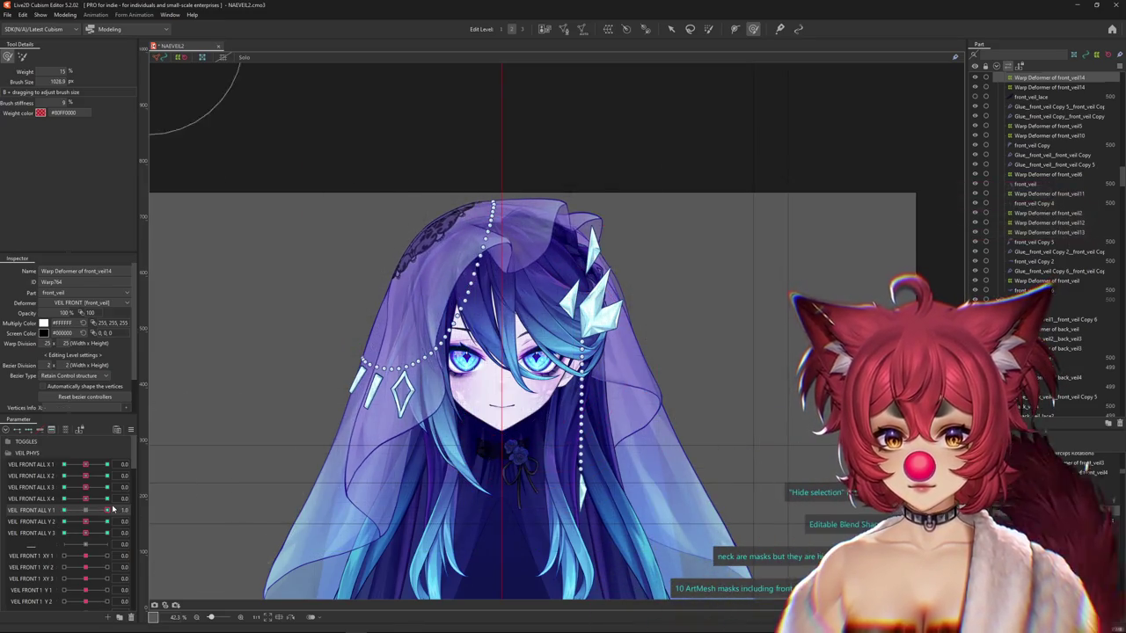
click(63, 510)
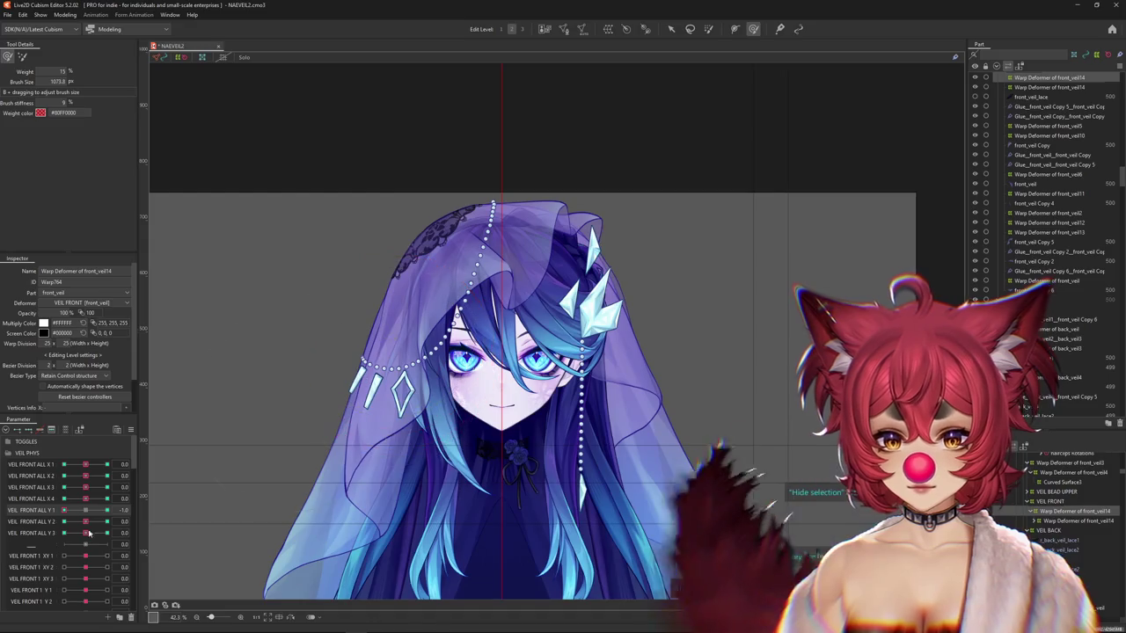
click(85, 511)
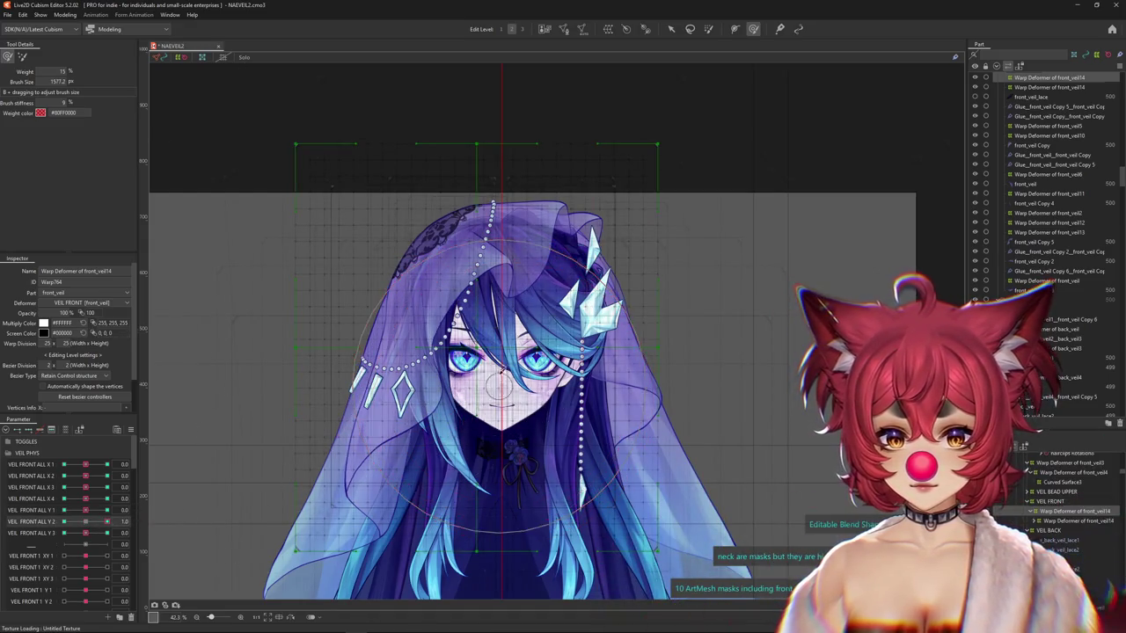
Key VEIL FRONT ALL Y 2, bending the veil at 1 and -1 with the deform brush.
mouse_move(490, 355)
mouse_down()
mouse_move(434, 381)
mouse_move(556, 381)
mouse_up()
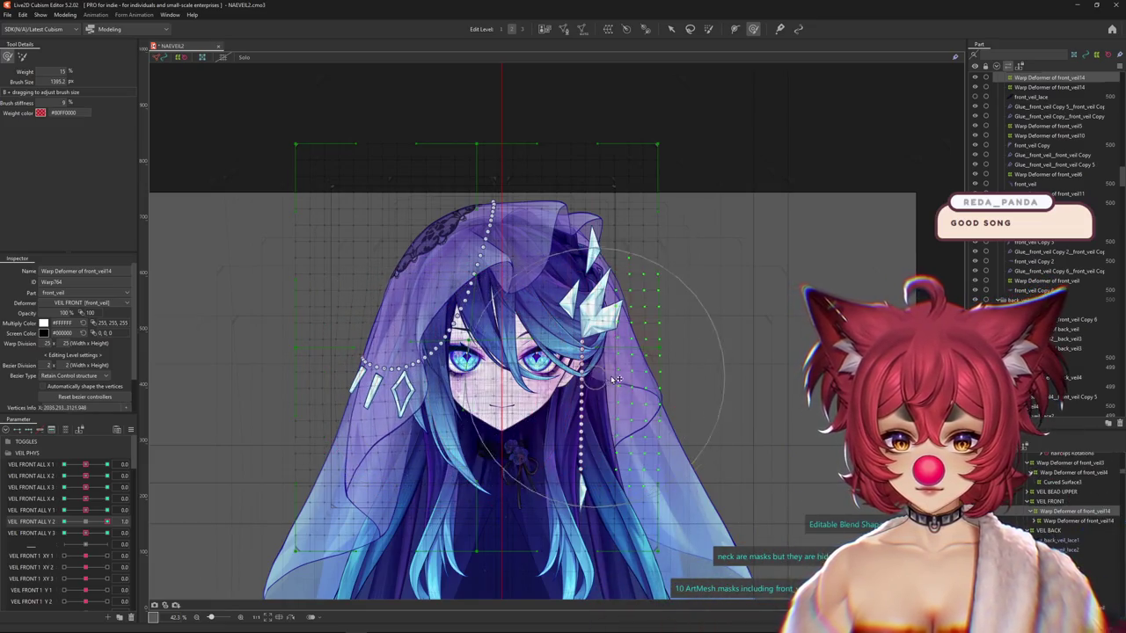
click(85, 522)
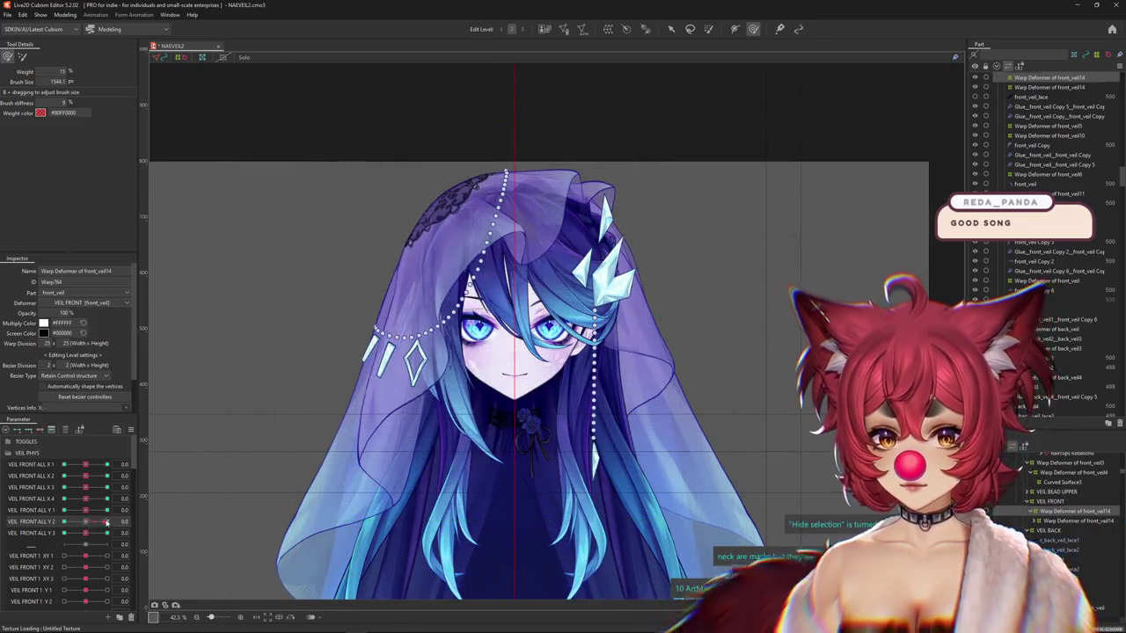
click(103, 523)
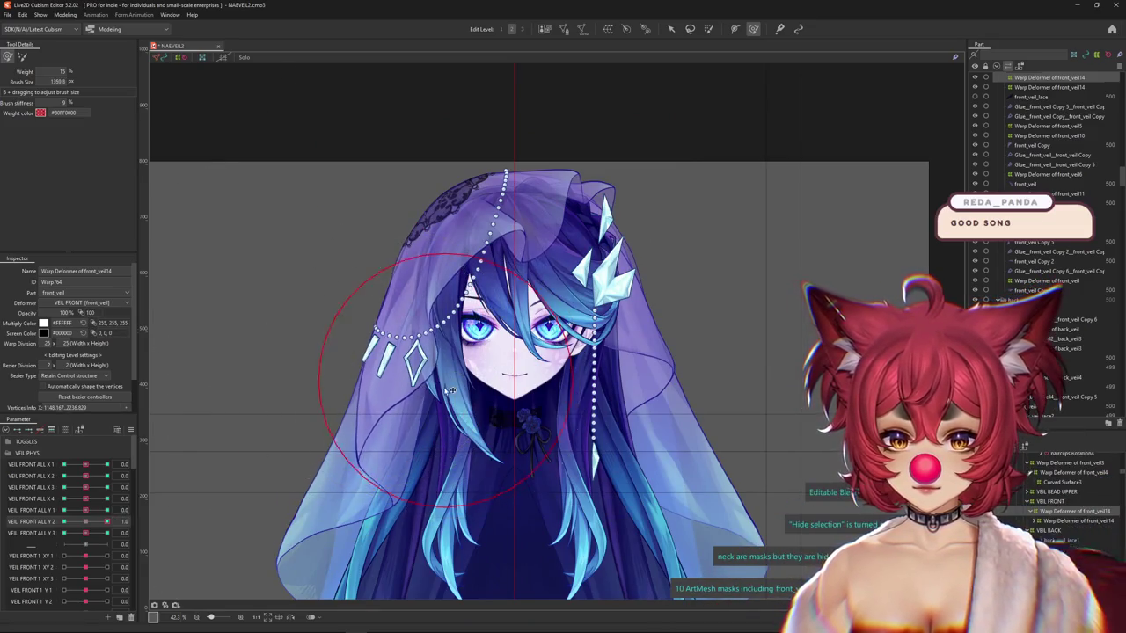
click(109, 522)
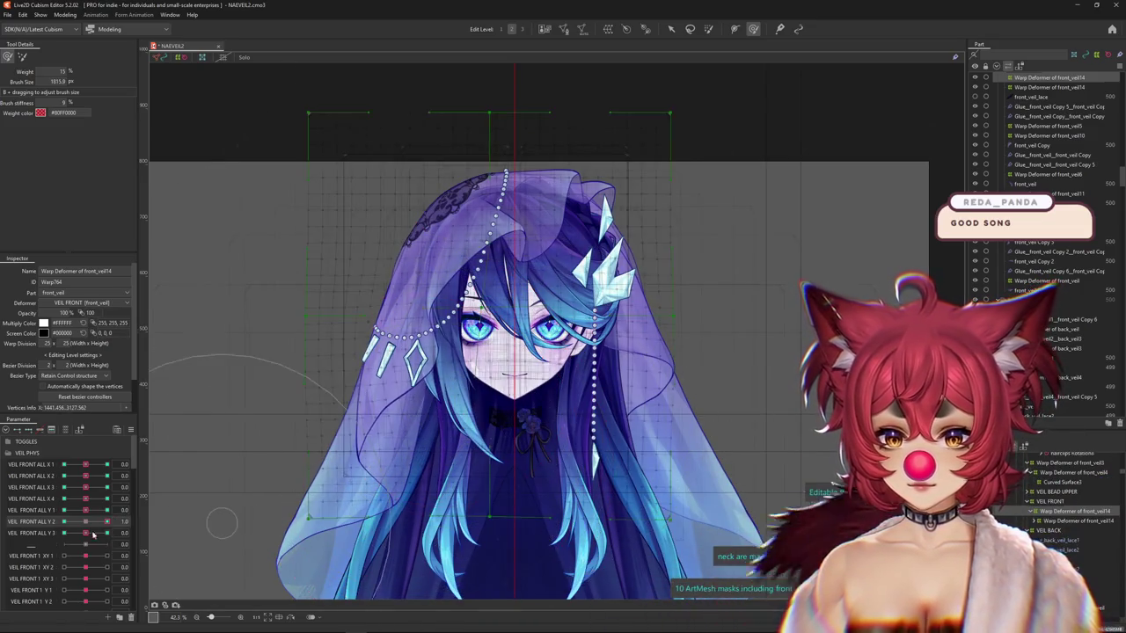
click(108, 525)
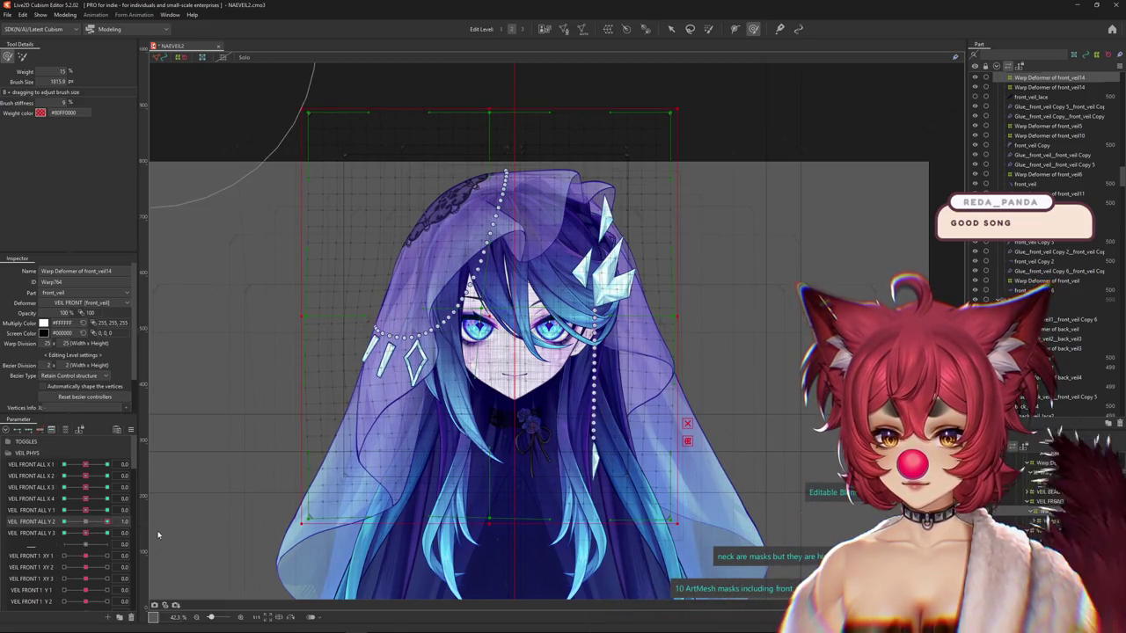
click(85, 525)
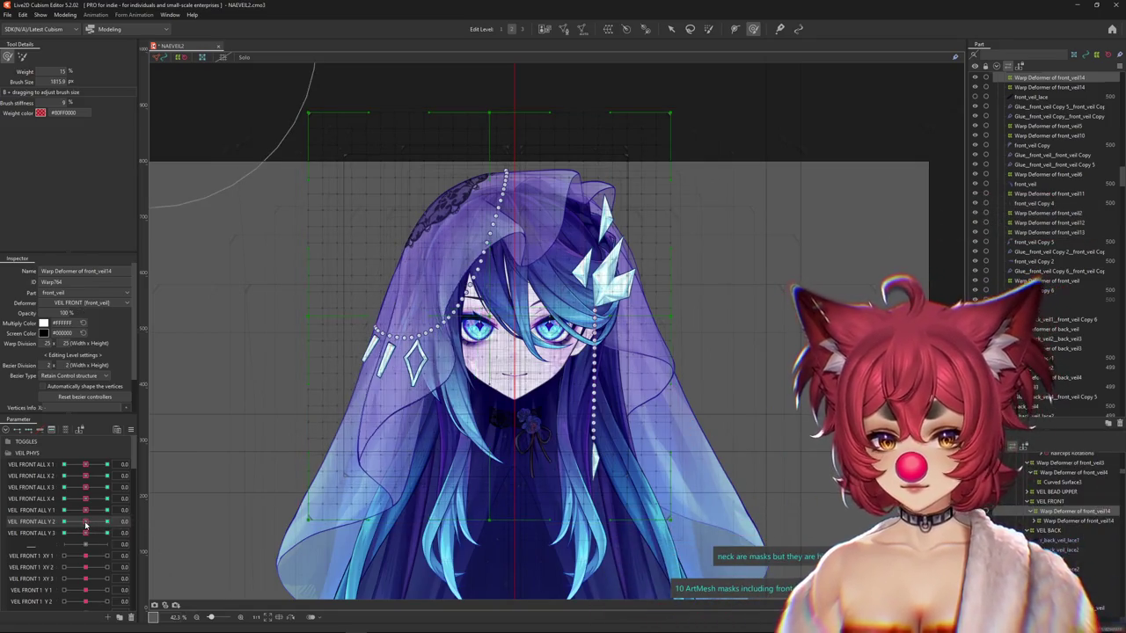
drag(87, 524, 35, 522)
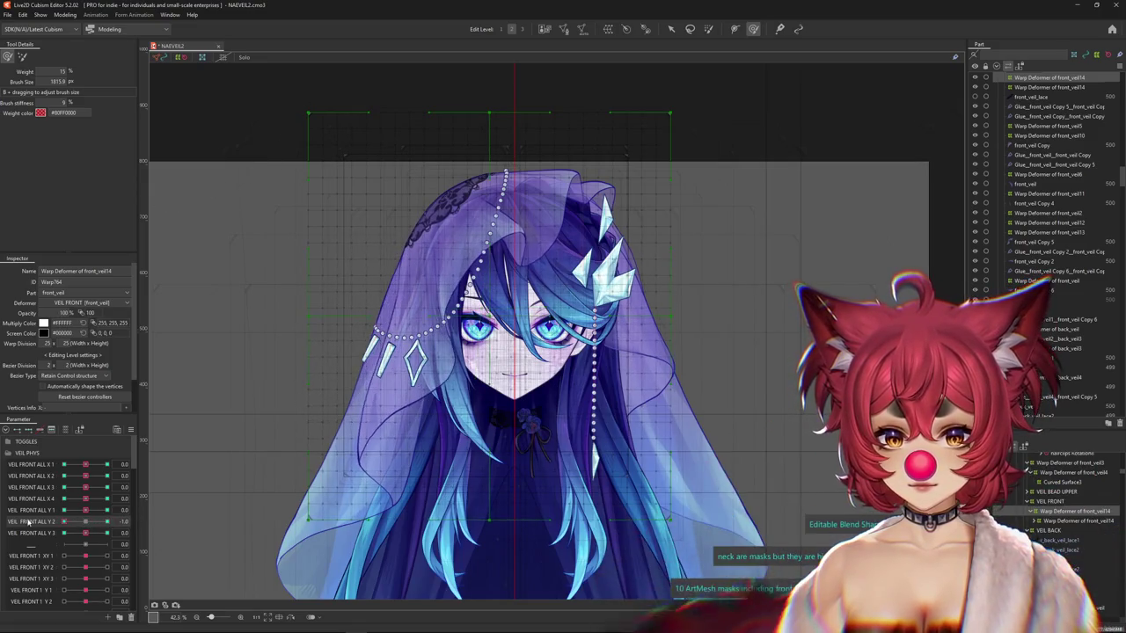
click(507, 366)
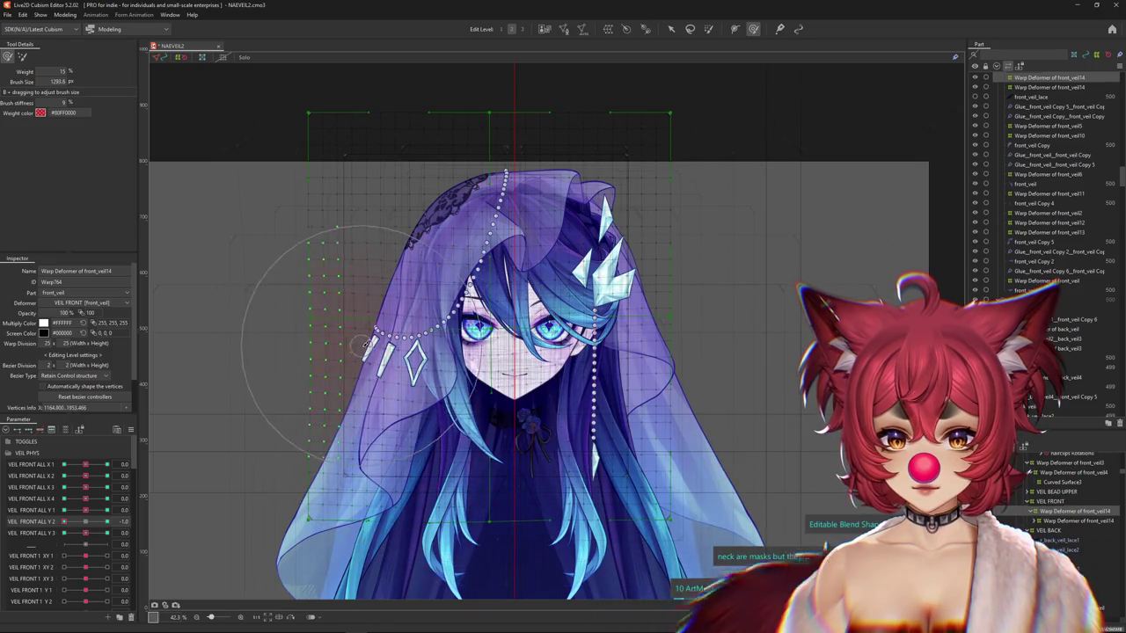
click(128, 522)
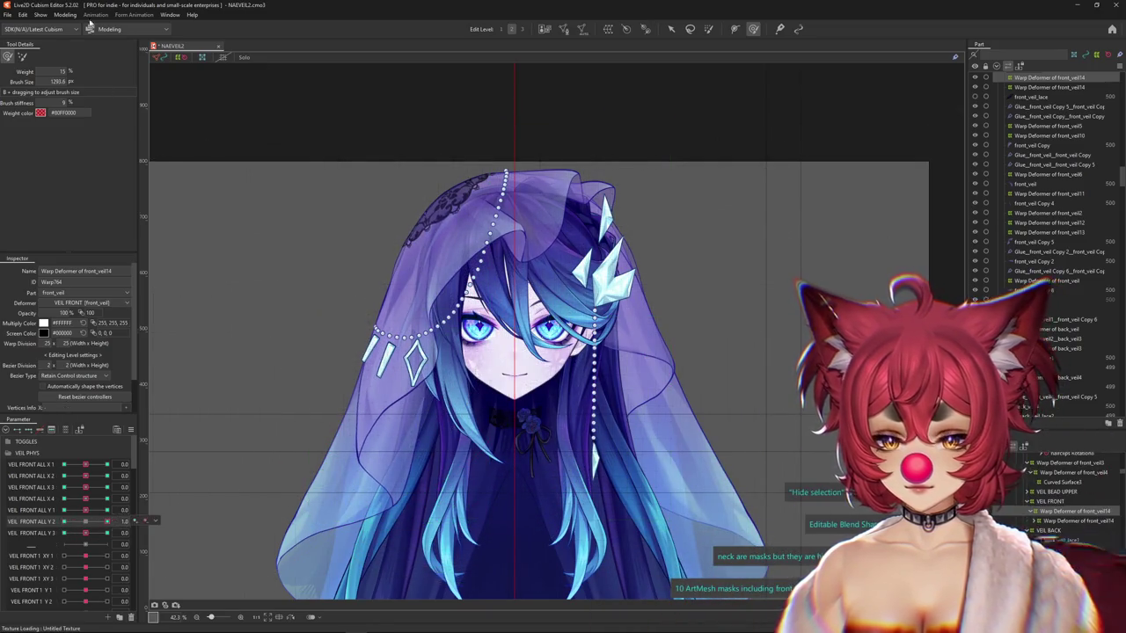
click(424, 385)
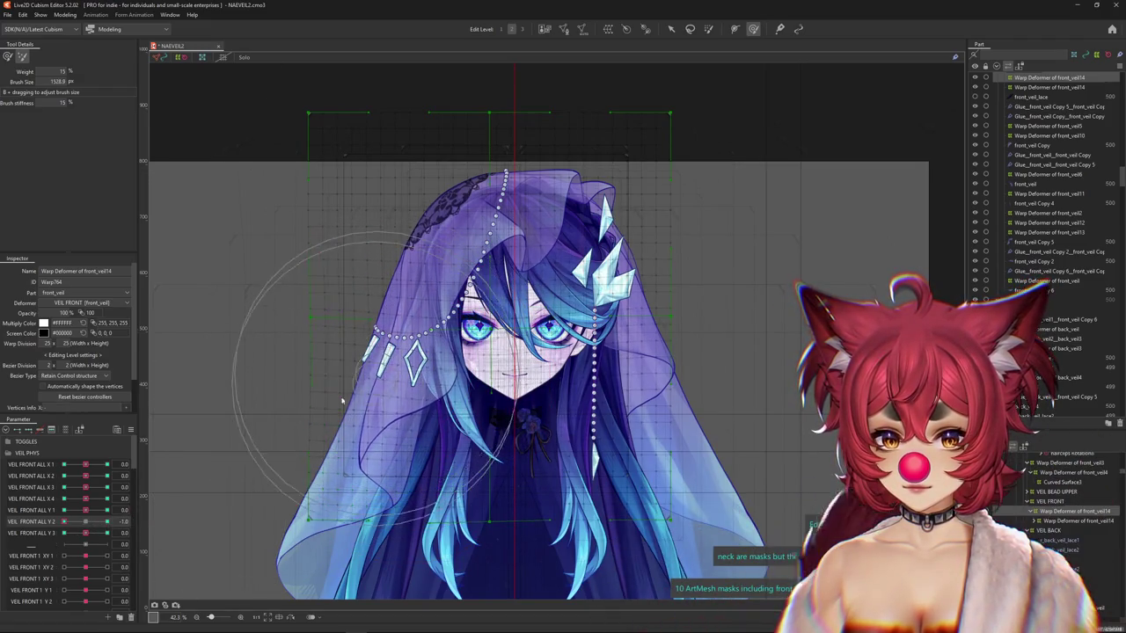
drag(354, 402, 209, 440)
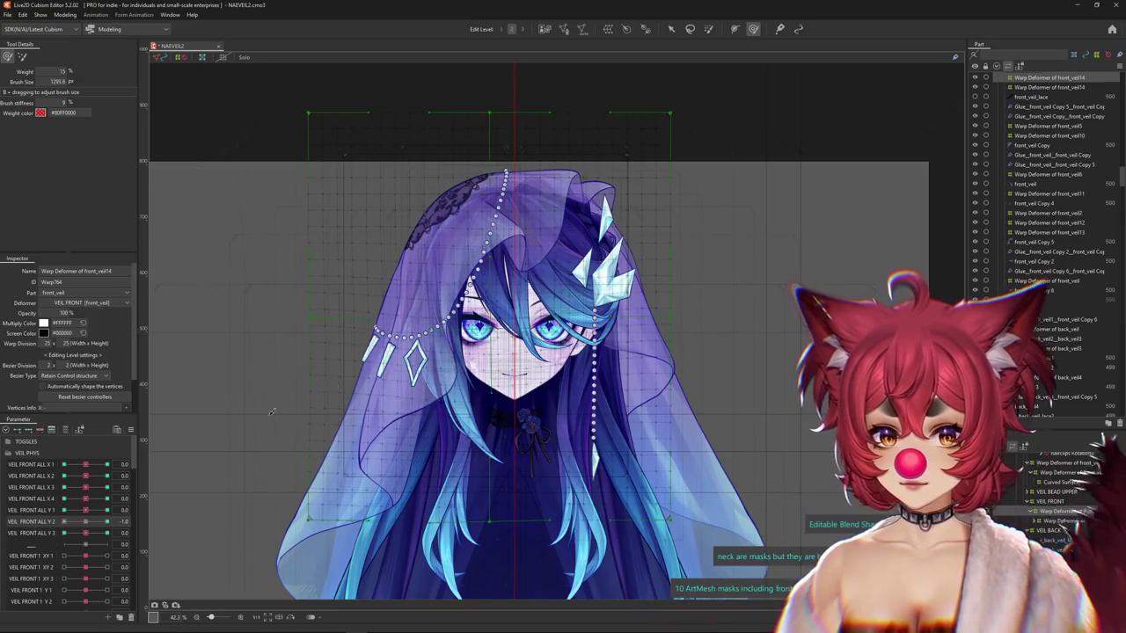
Hide the deformer grid and preview the veil at VEIL FRONT ALL Y 3 = 1.0.
key(h)
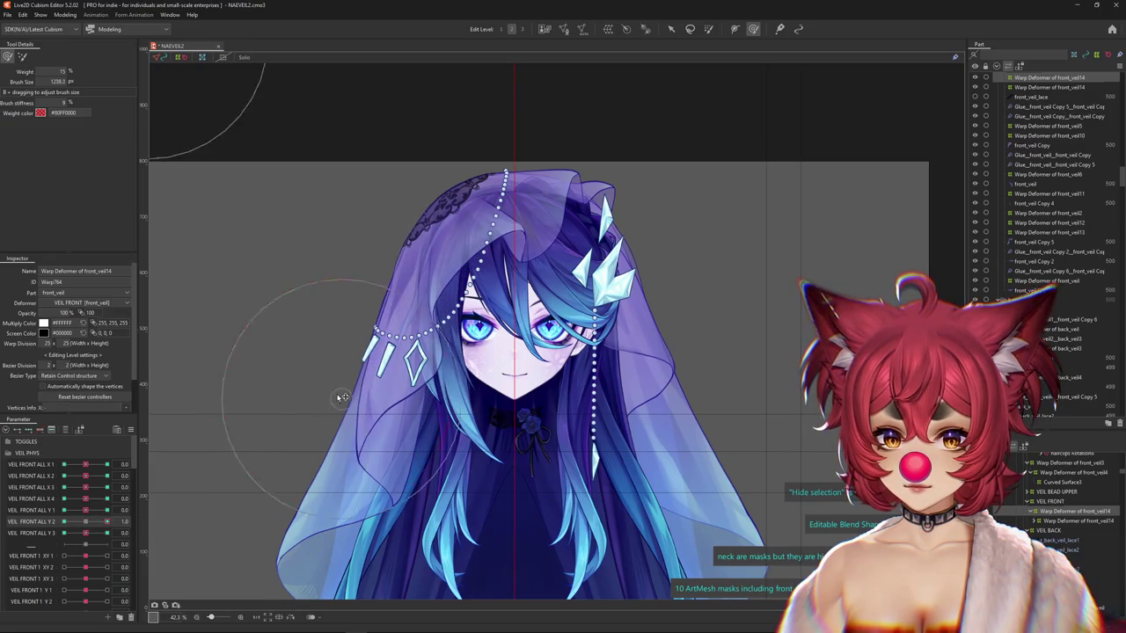
click(83, 533)
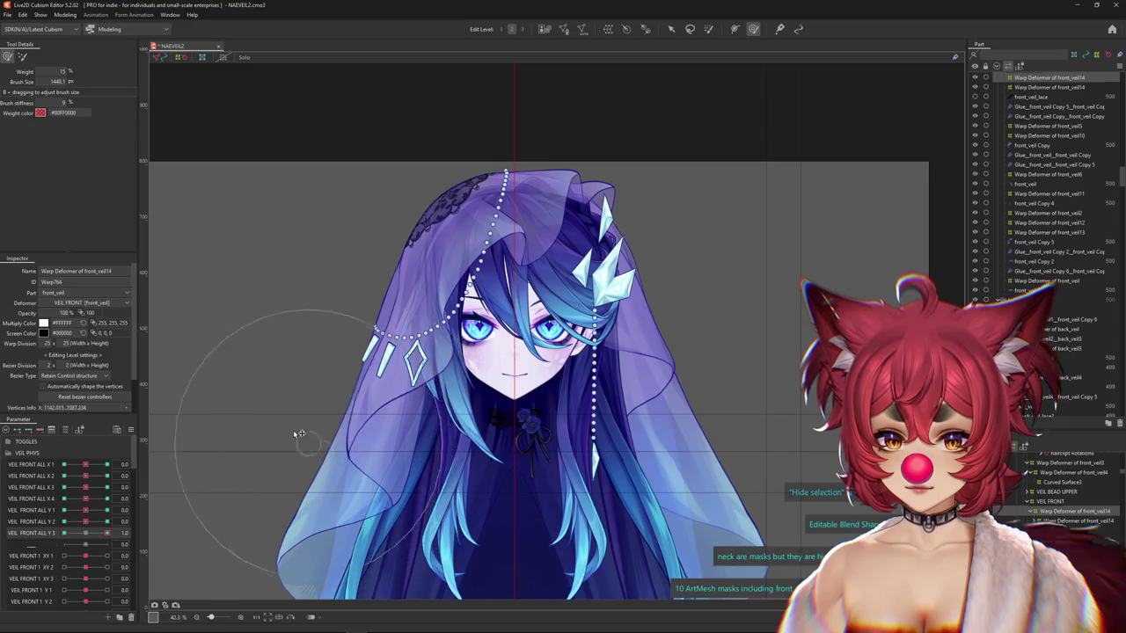
drag(301, 437, 274, 404)
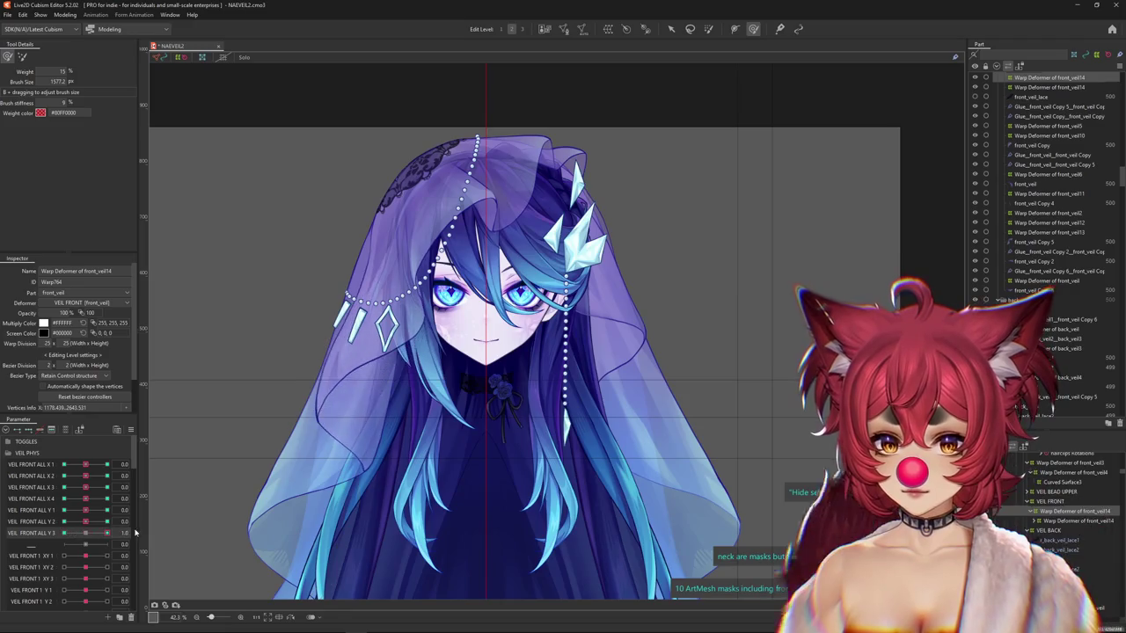
click(65, 15)
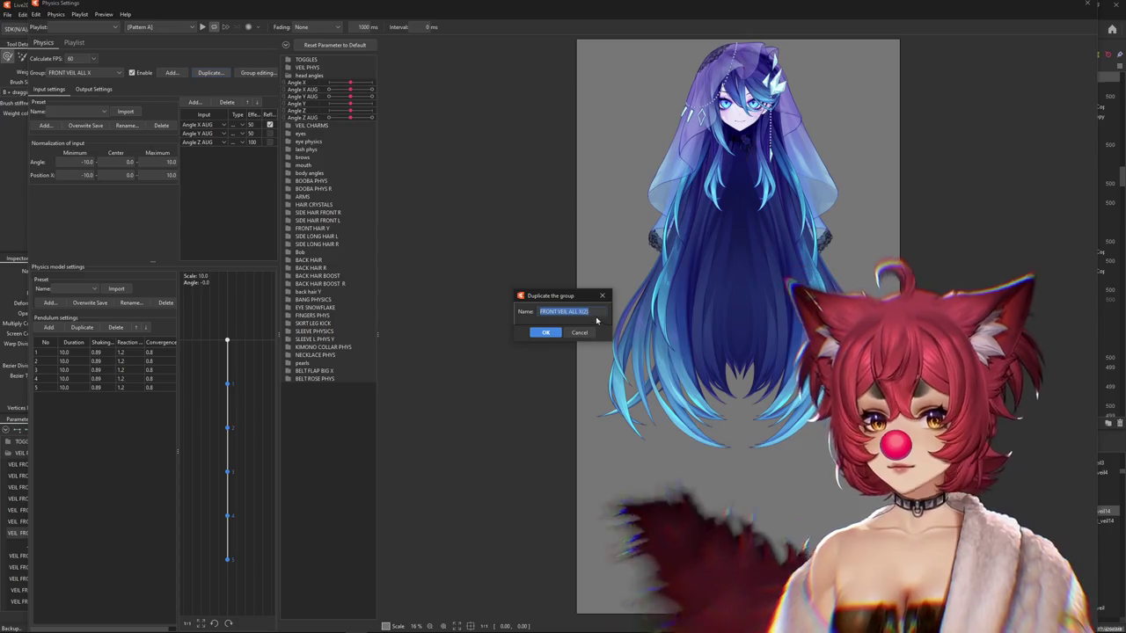
Name the duplicated group FRONT VEIL ALL Y, delete its Angle X AUG input, and start adding outputs.
click(583, 312)
text(Y)
key(Return)
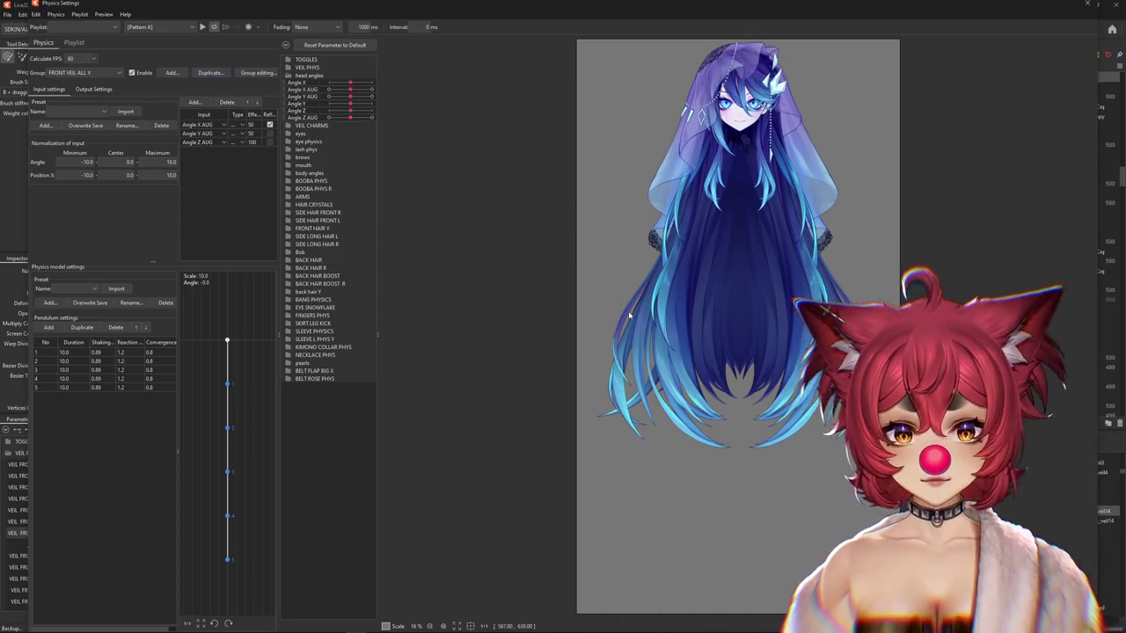
key(Delete)
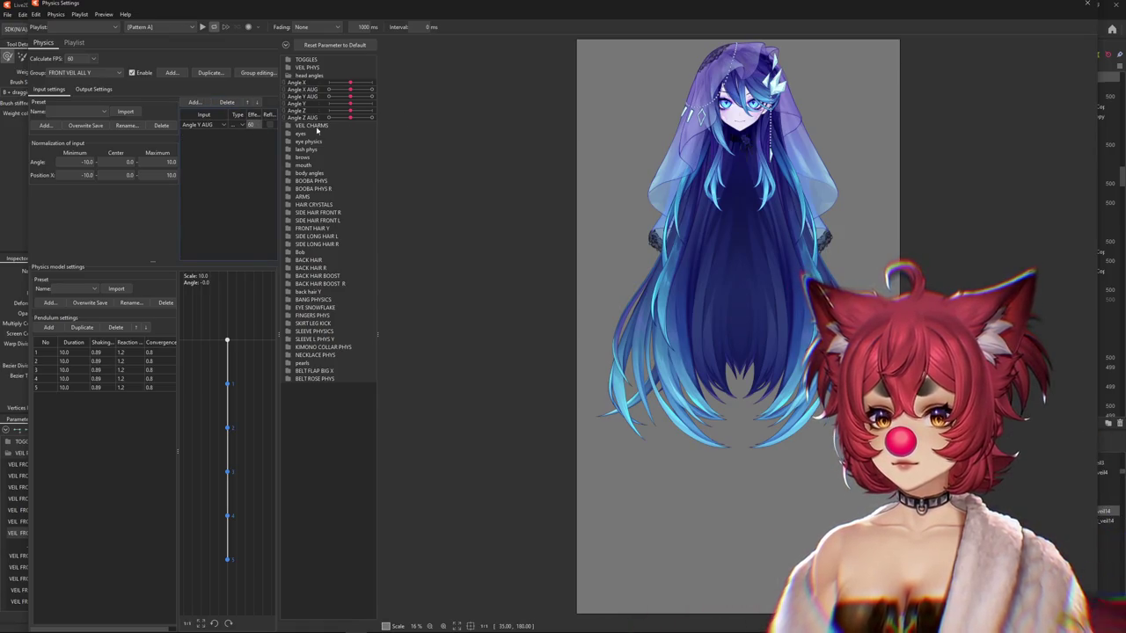
click(93, 88)
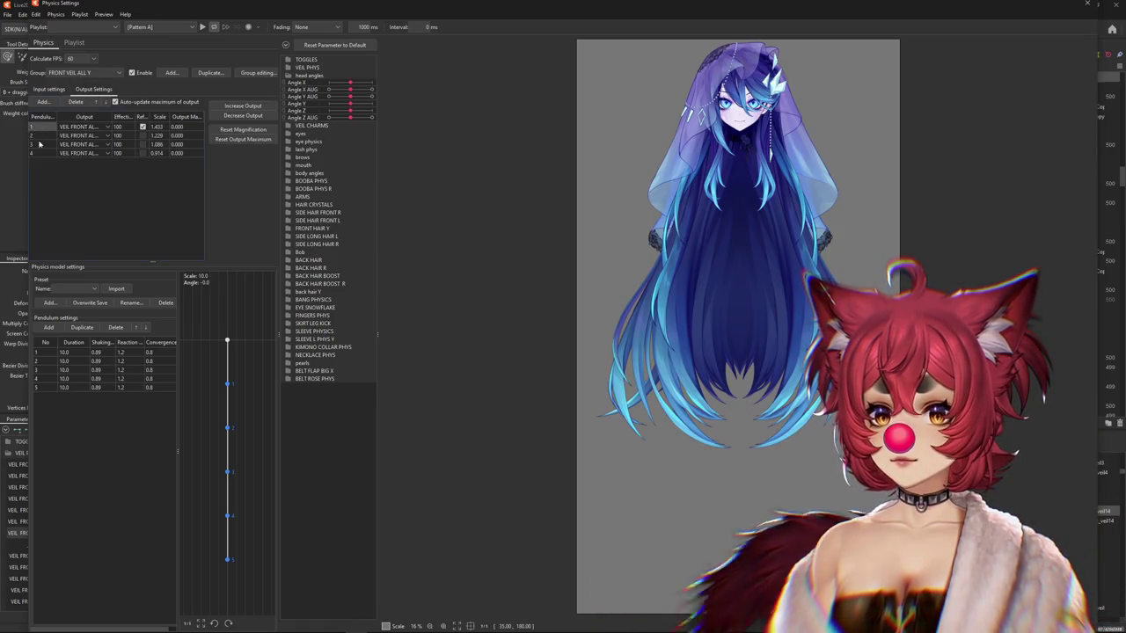
click(41, 103)
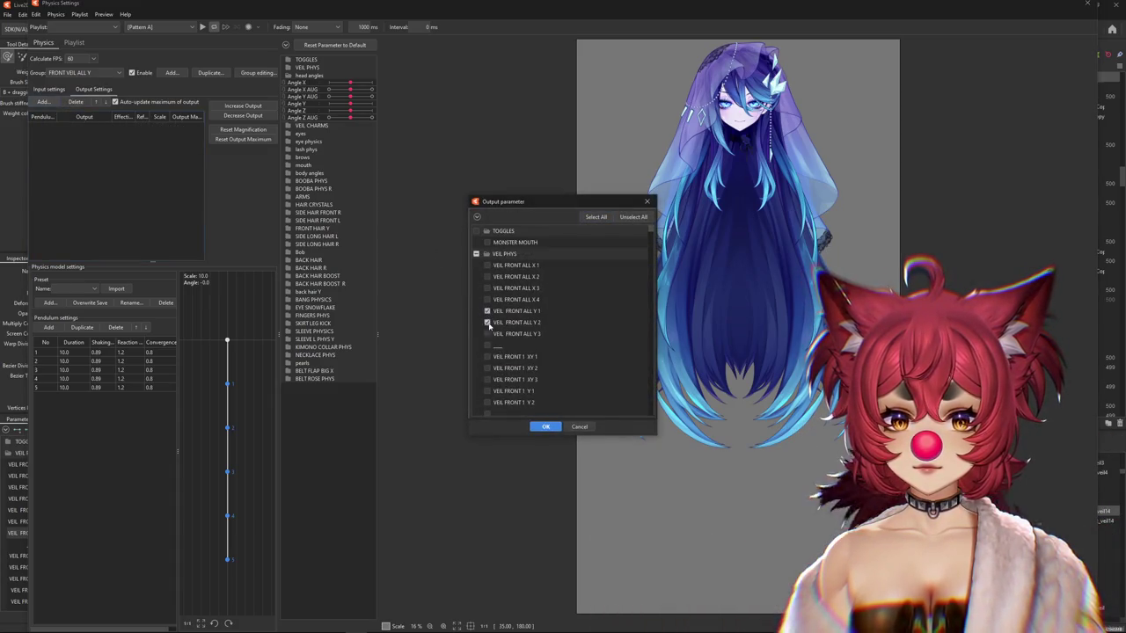
Add the three chosen VEIL FRONT Y outputs and swing the head to preview the veil sway.
click(547, 425)
scroll(695, 303, down, 2)
scroll(695, 303, up, 4)
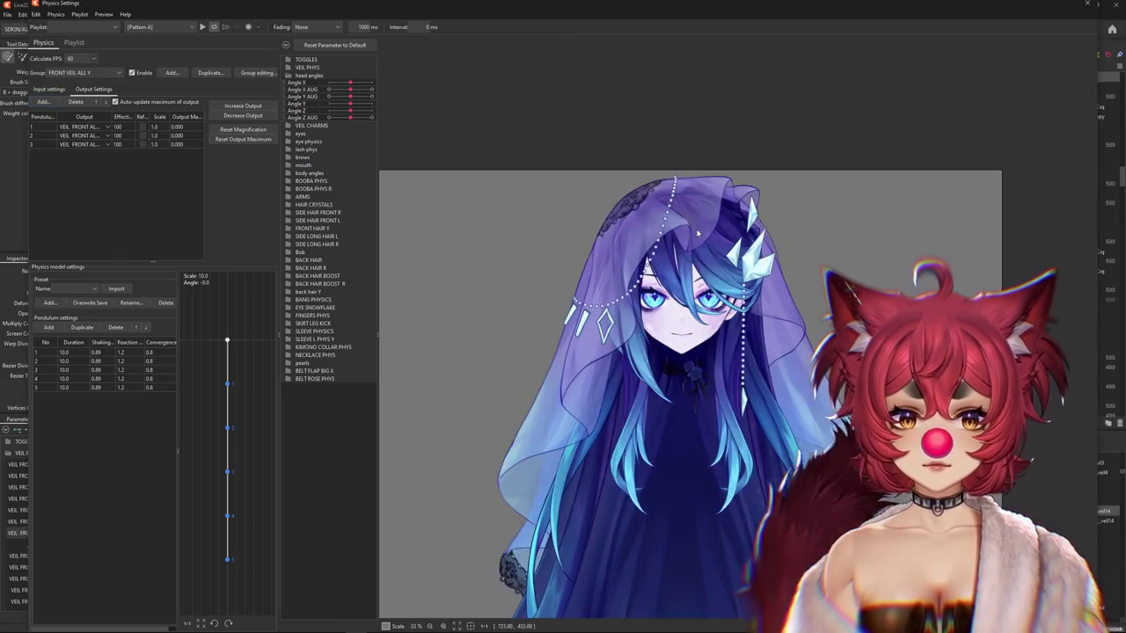
drag(695, 303, 697, 437)
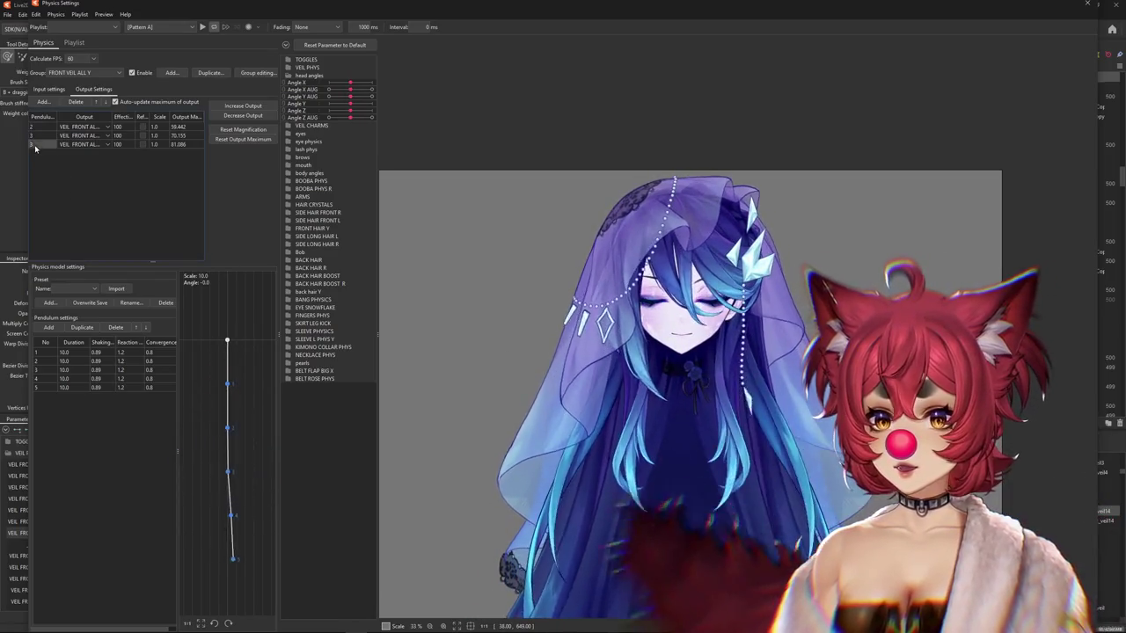
drag(745, 500, 716, 238)
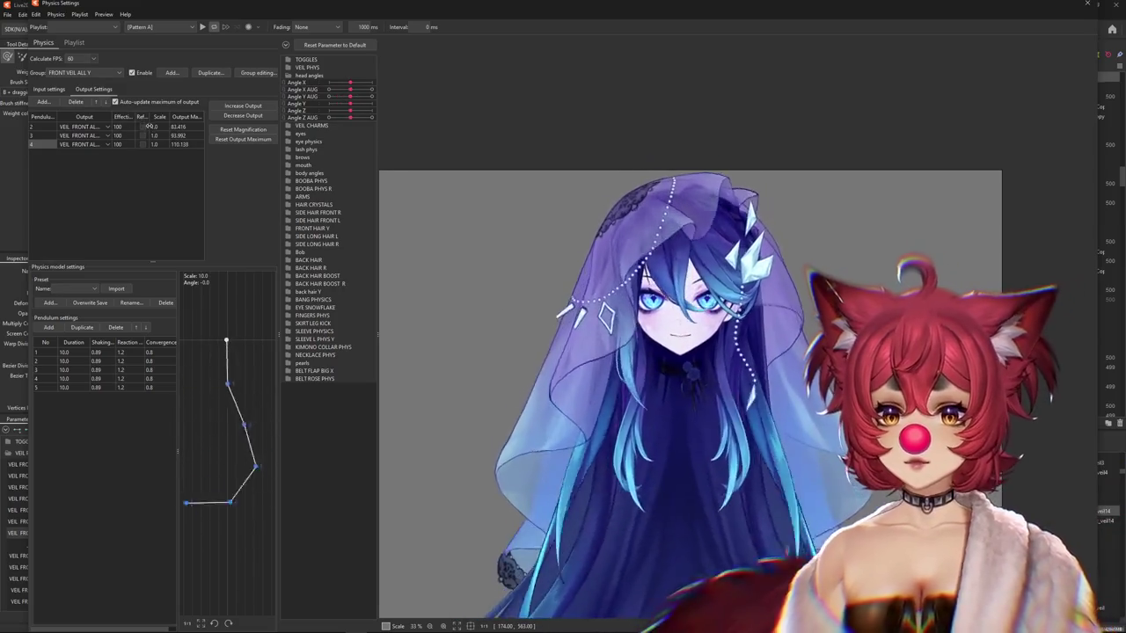
Reflect the first output, reset output maximums, and fit magnifications to 1.2, 1.065 and 0.900.
click(143, 126)
mouse_move(686, 118)
mouse_down()
mouse_move(687, 508)
mouse_move(674, 128)
mouse_up()
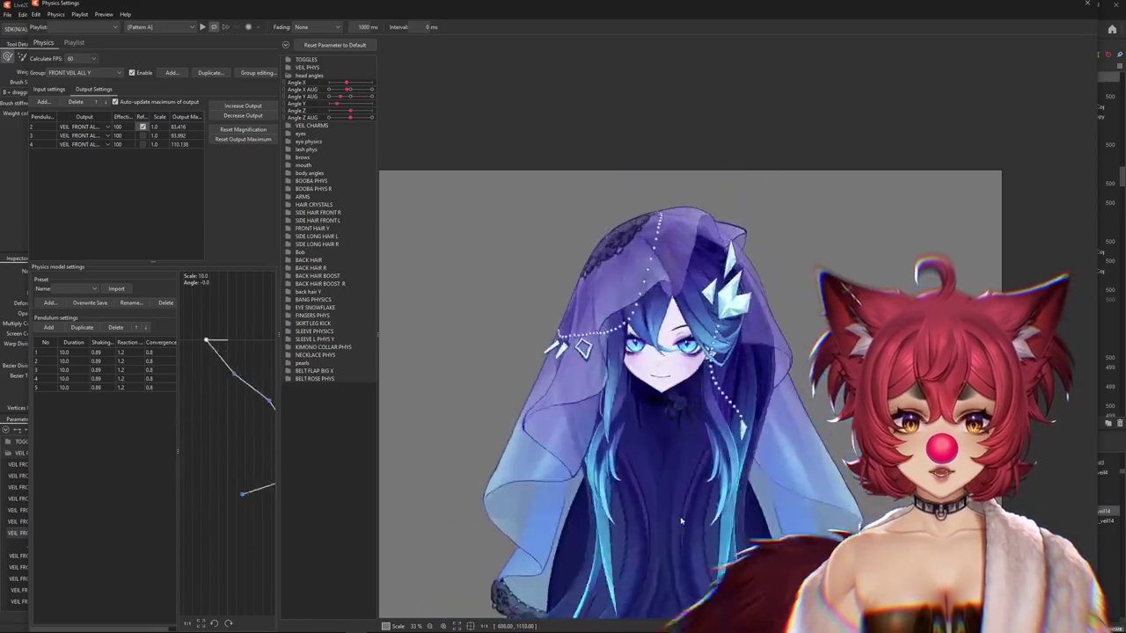
click(263, 136)
key(Return)
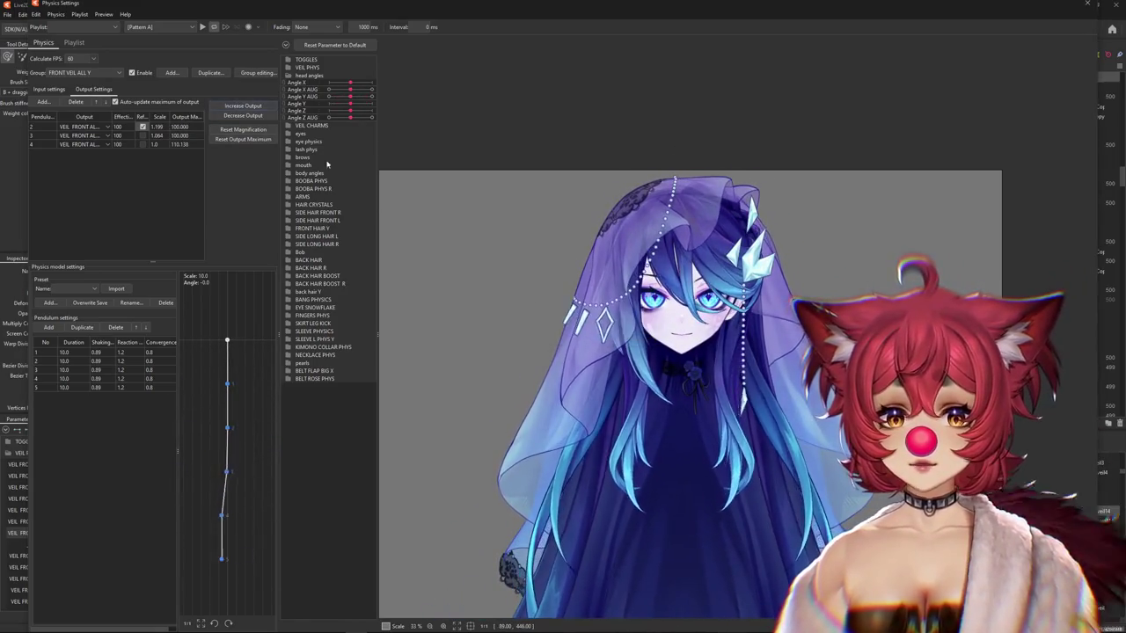
click(250, 129)
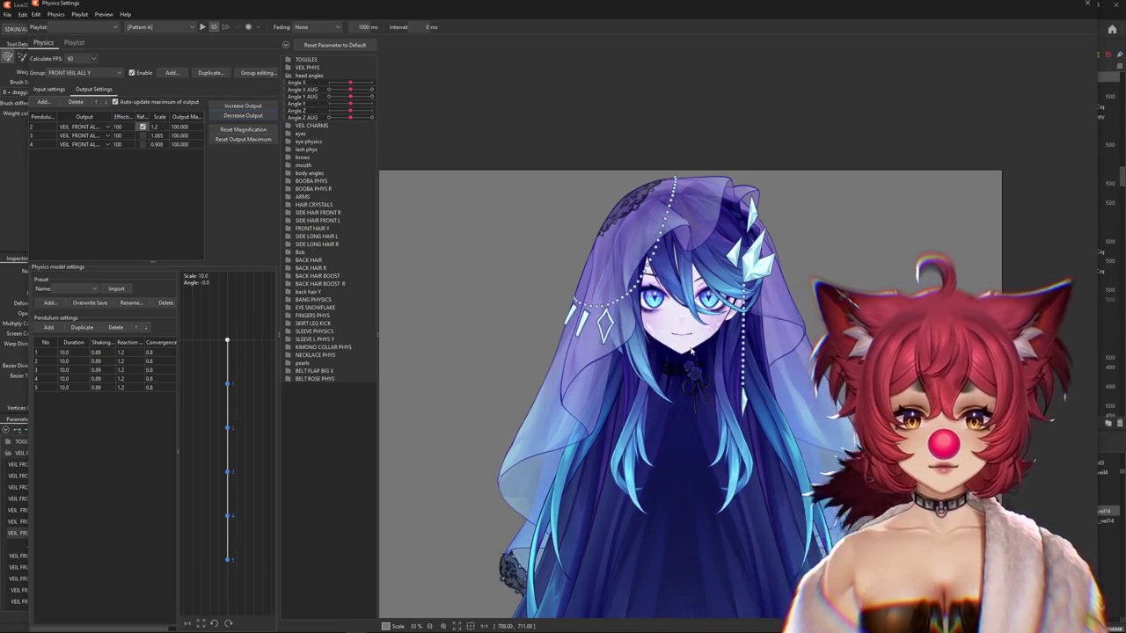
scroll(691, 351, up, 2)
drag(643, 416, 699, 525)
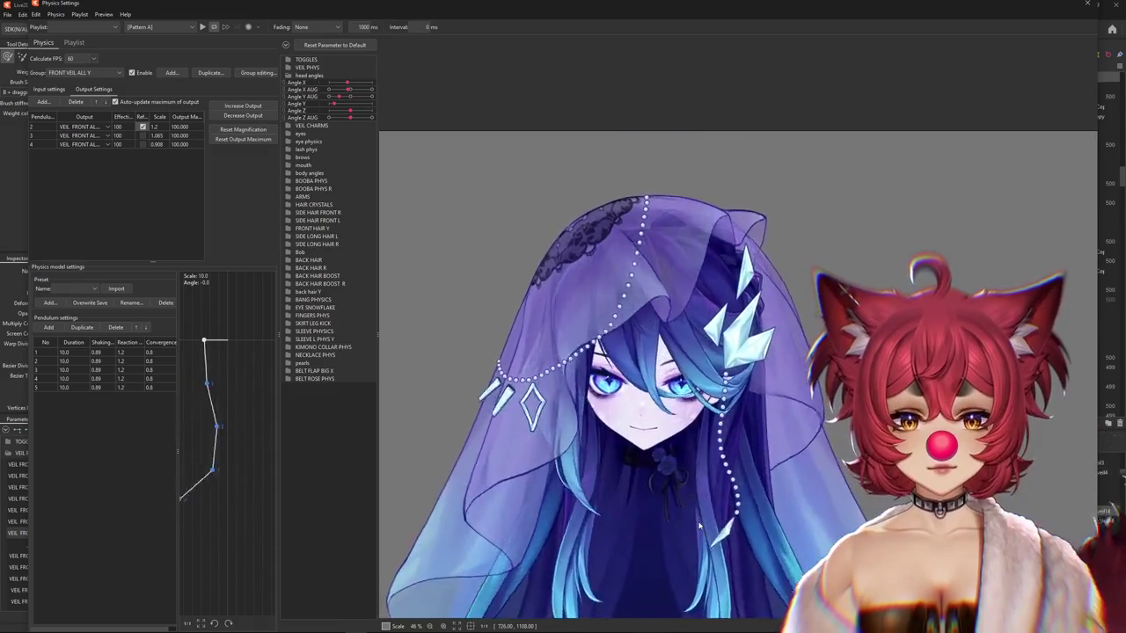
mouse_move(699, 525)
mouse_down()
mouse_move(608, 321)
mouse_move(863, 274)
mouse_move(698, 451)
mouse_move(645, 432)
mouse_move(656, 478)
mouse_up()
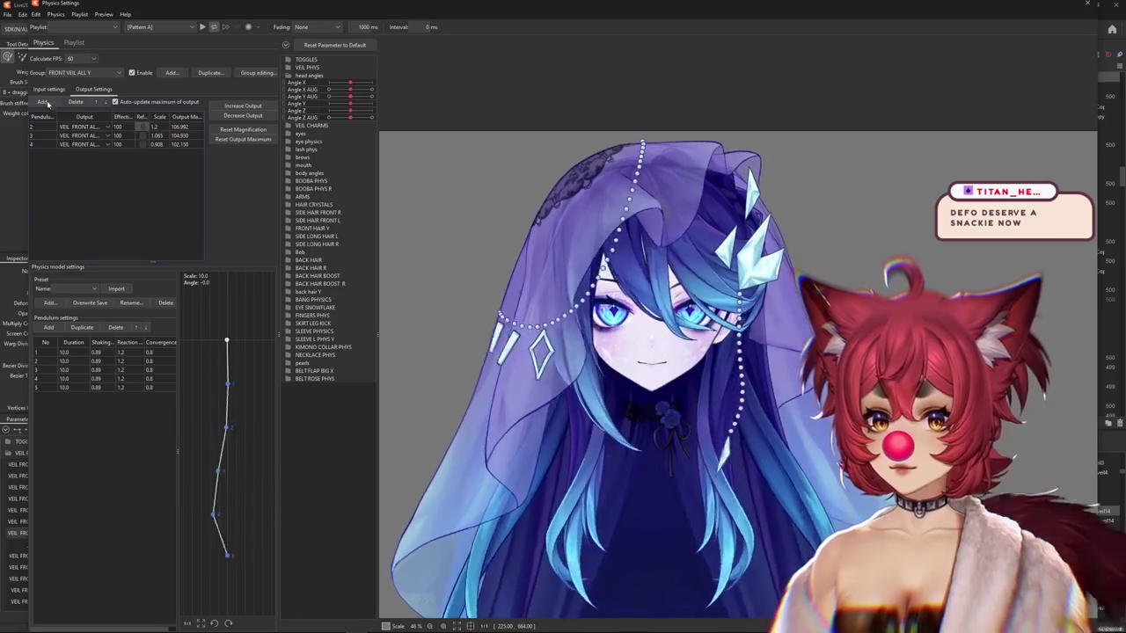
Check the group's input settings and tilt and turn the head to preview the veil.
click(49, 89)
mouse_move(709, 558)
mouse_down()
mouse_move(693, 253)
mouse_move(674, 600)
mouse_move(968, 406)
mouse_up()
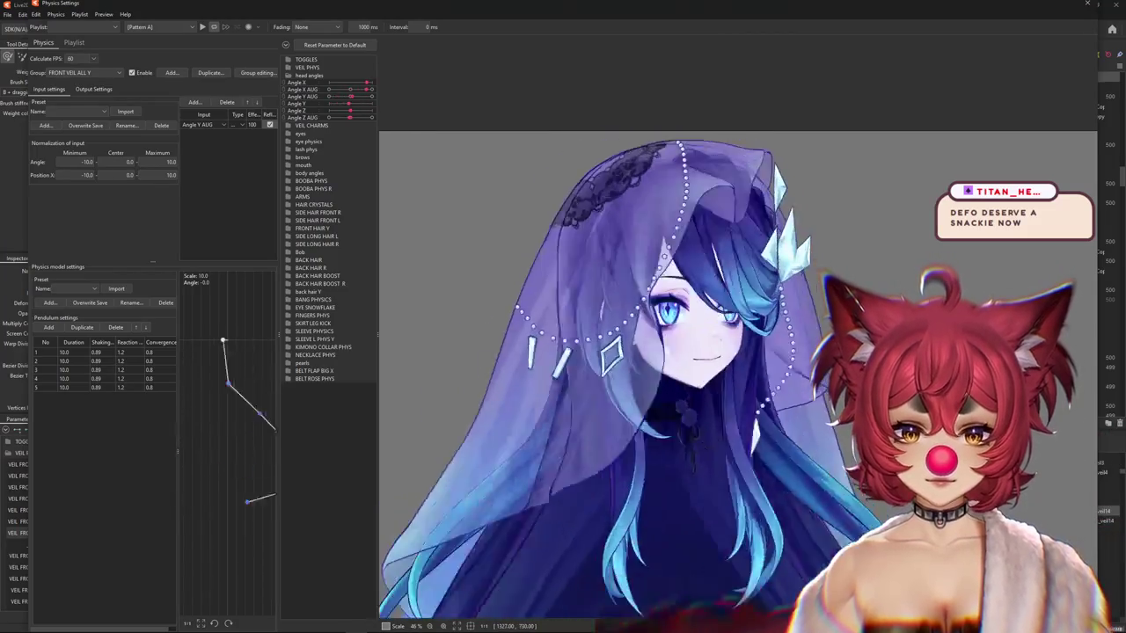
drag(926, 357, 499, 324)
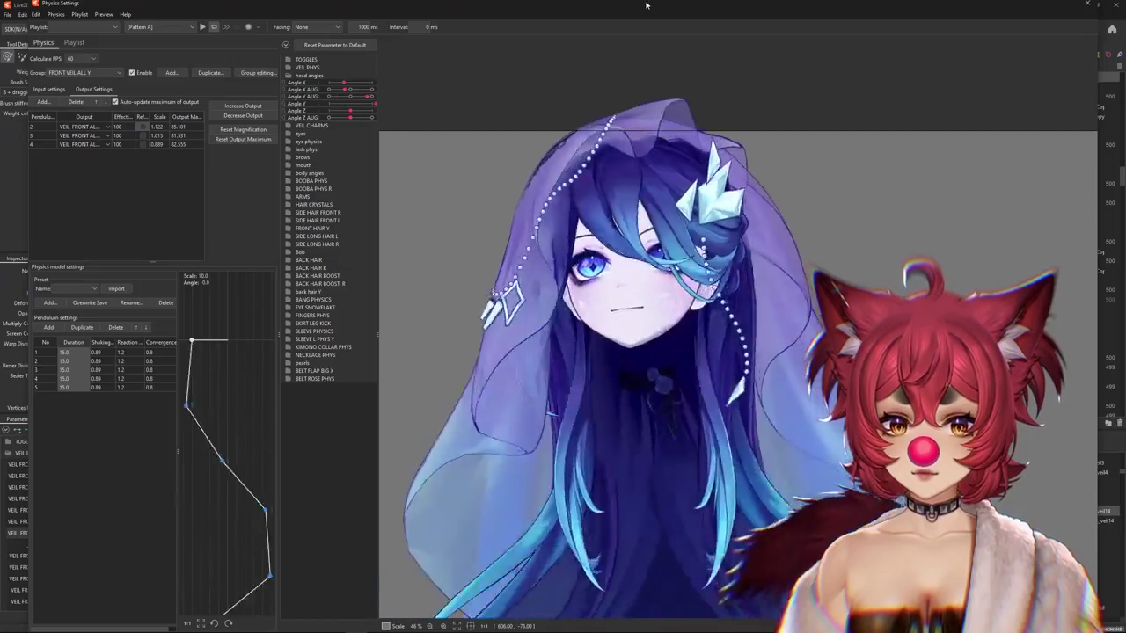
Raise the Y output scales to 1.319, 1.245 and 1.077 and reflect another veil output.
click(588, 328)
mouse_move(583, 327)
mouse_down()
mouse_move(675, 131)
mouse_move(688, 146)
mouse_up()
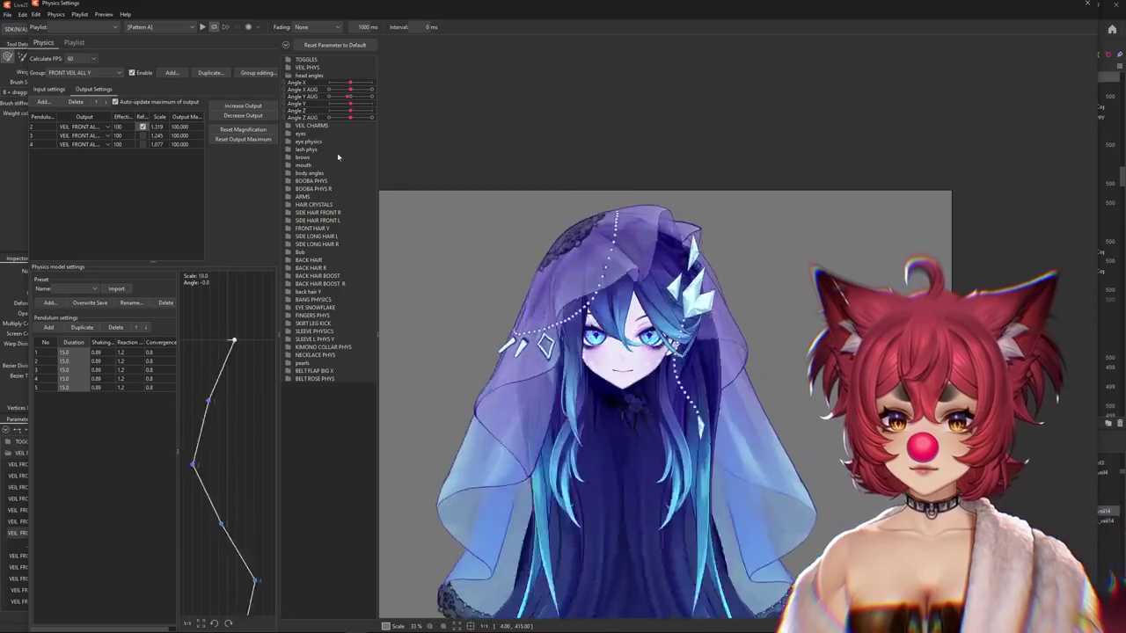
click(143, 144)
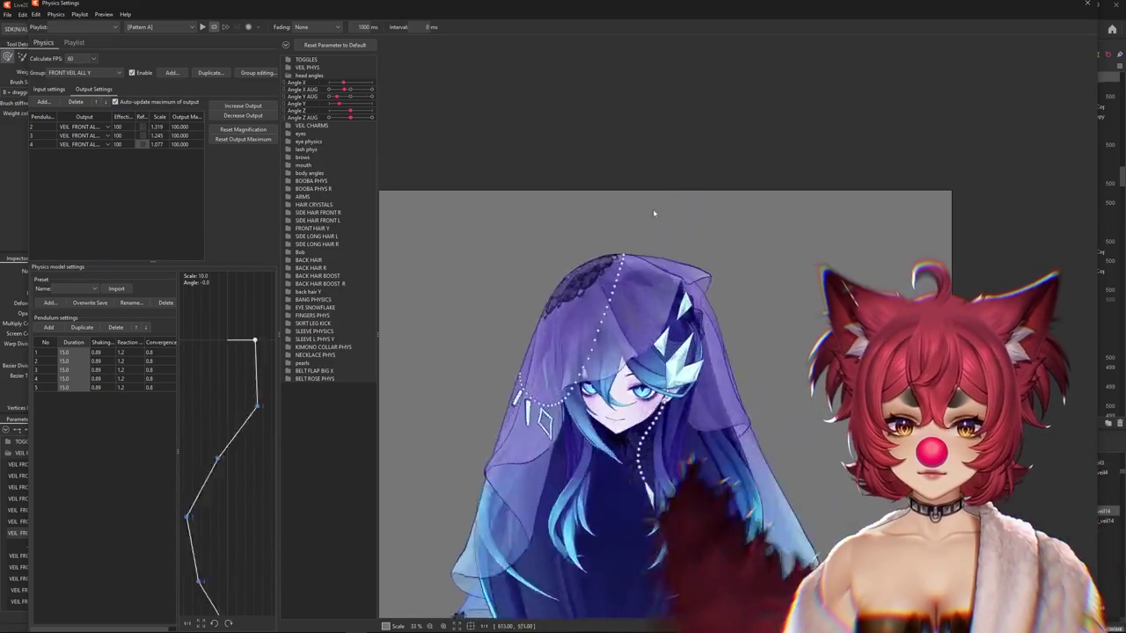
click(83, 72)
Switch to FRONT VEIL ALL X and set every pendulum duration to 15.
click(70, 196)
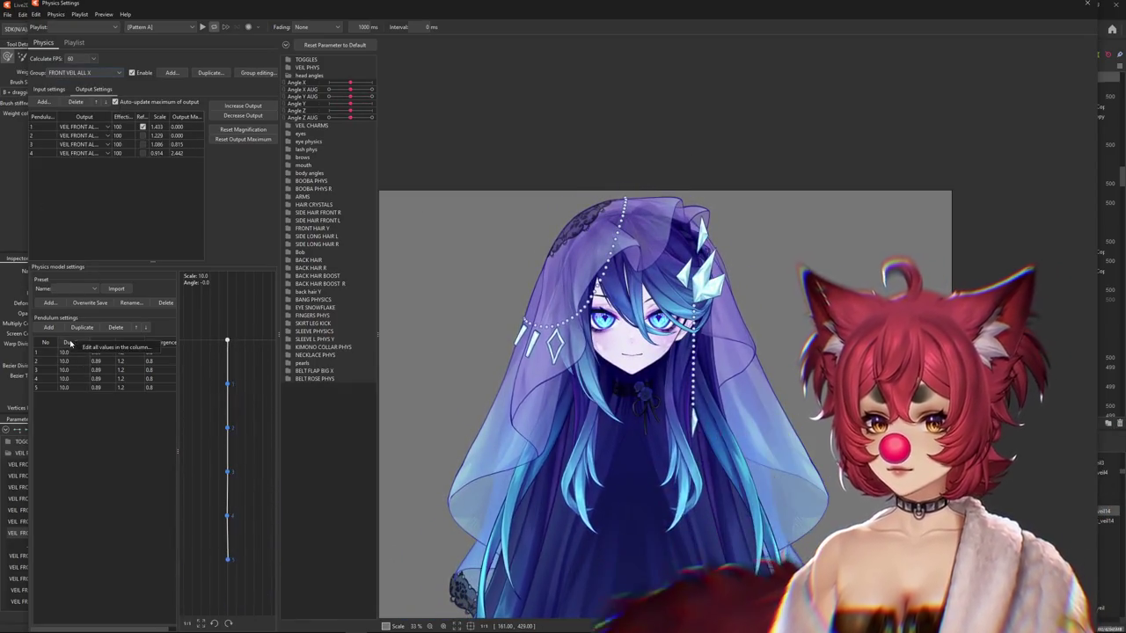
text(15)
key(Return)
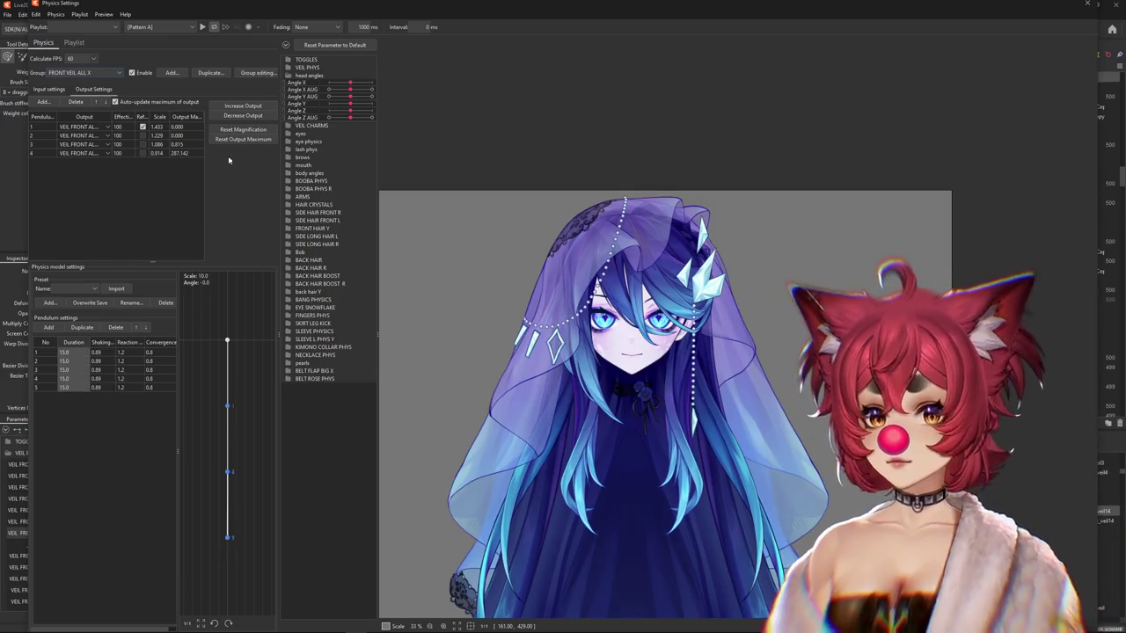
mouse_move(486, 267)
mouse_down()
mouse_move(782, 332)
mouse_move(642, 342)
mouse_move(334, 325)
mouse_up()
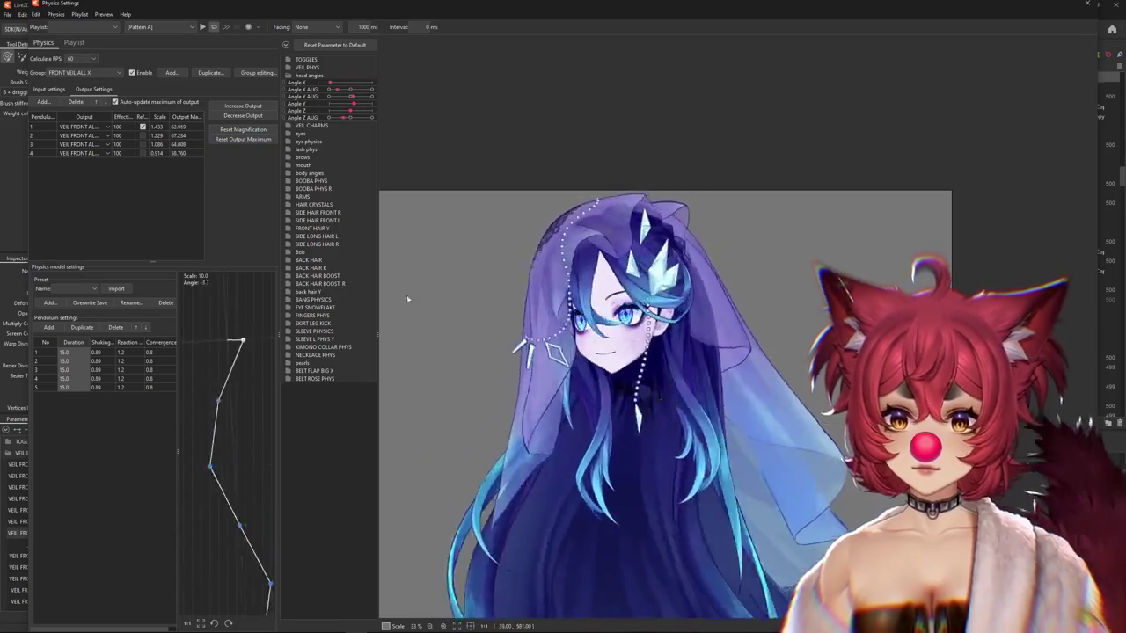
Increase the X outputs to scales 1.866, 1.663, 1.495 and 1.293, each capped at 100.
click(49, 89)
click(79, 89)
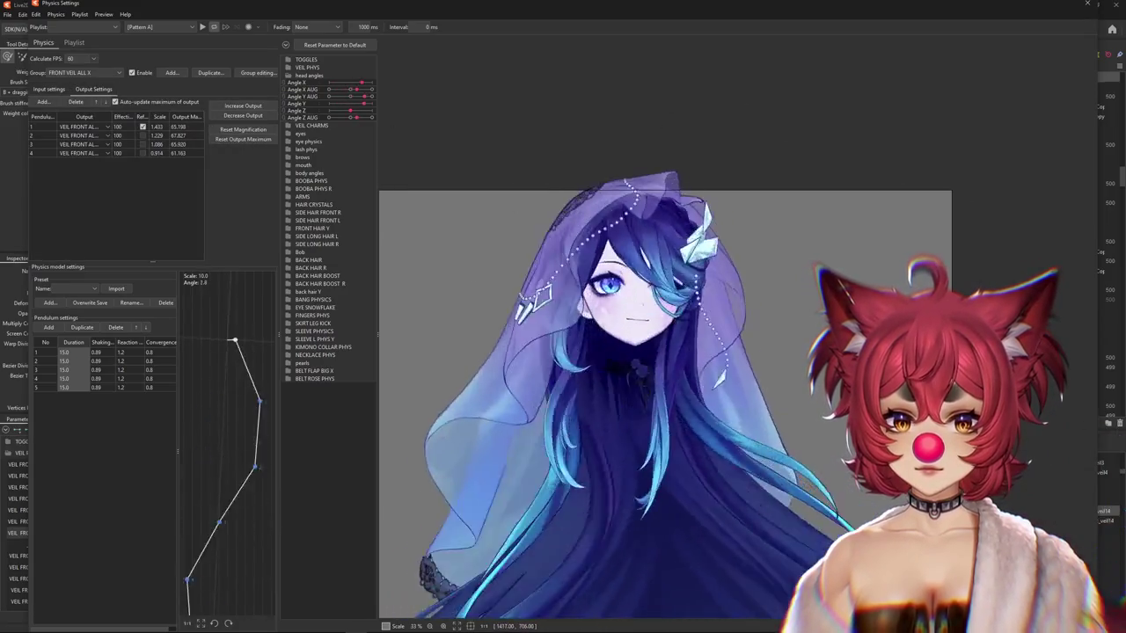
click(49, 89)
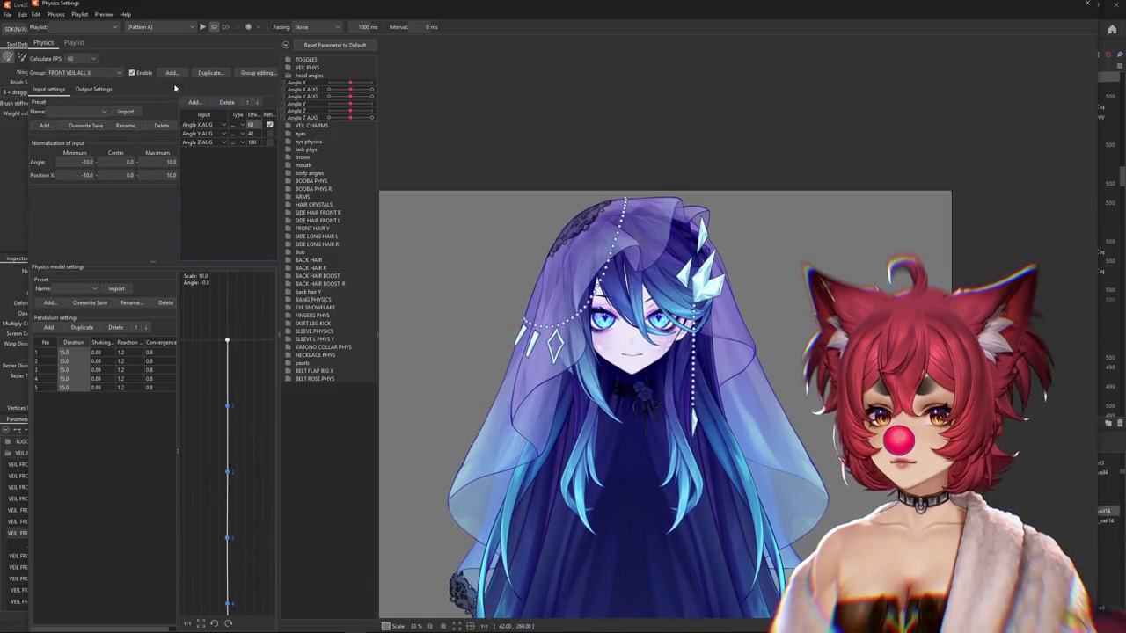
click(93, 88)
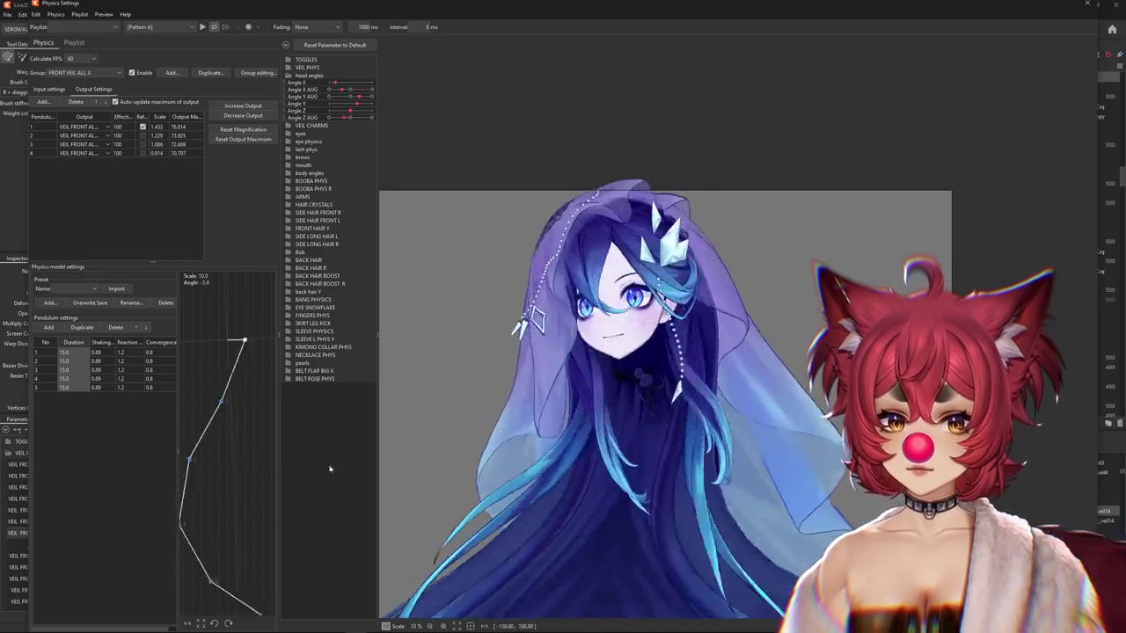
click(266, 106)
click(586, 329)
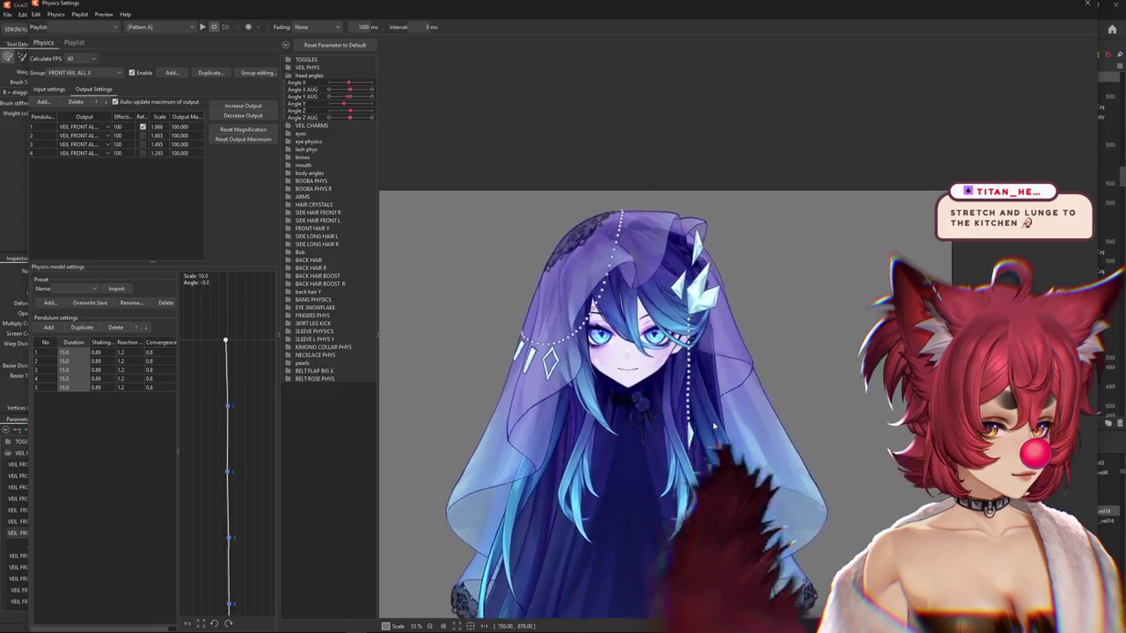
scroll(685, 388, down, 1)
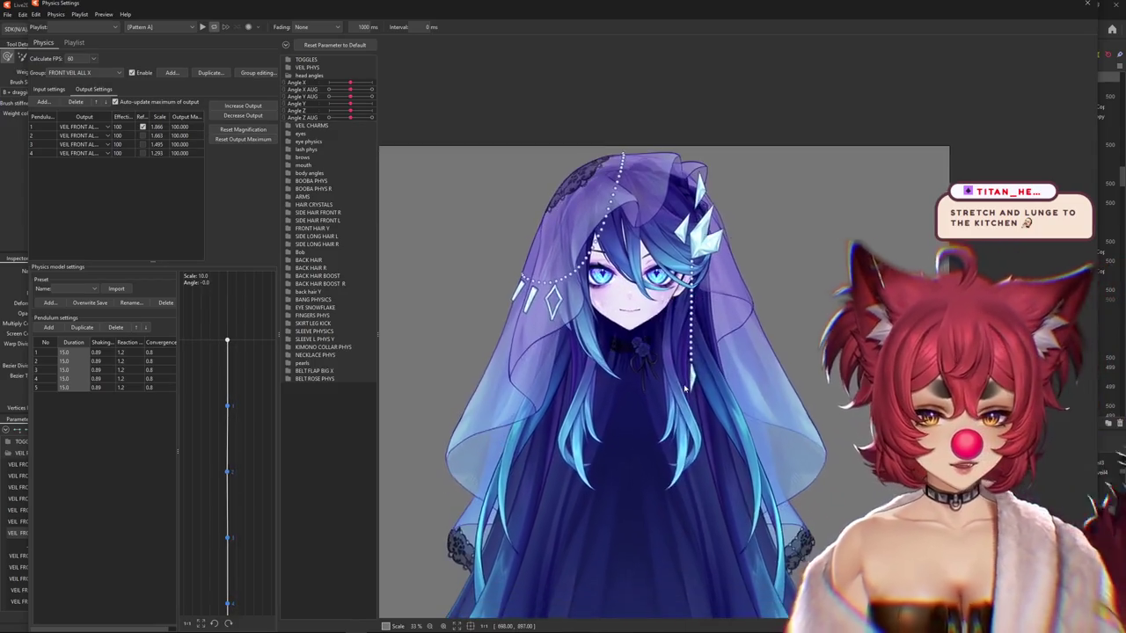
scroll(686, 388, up, 2)
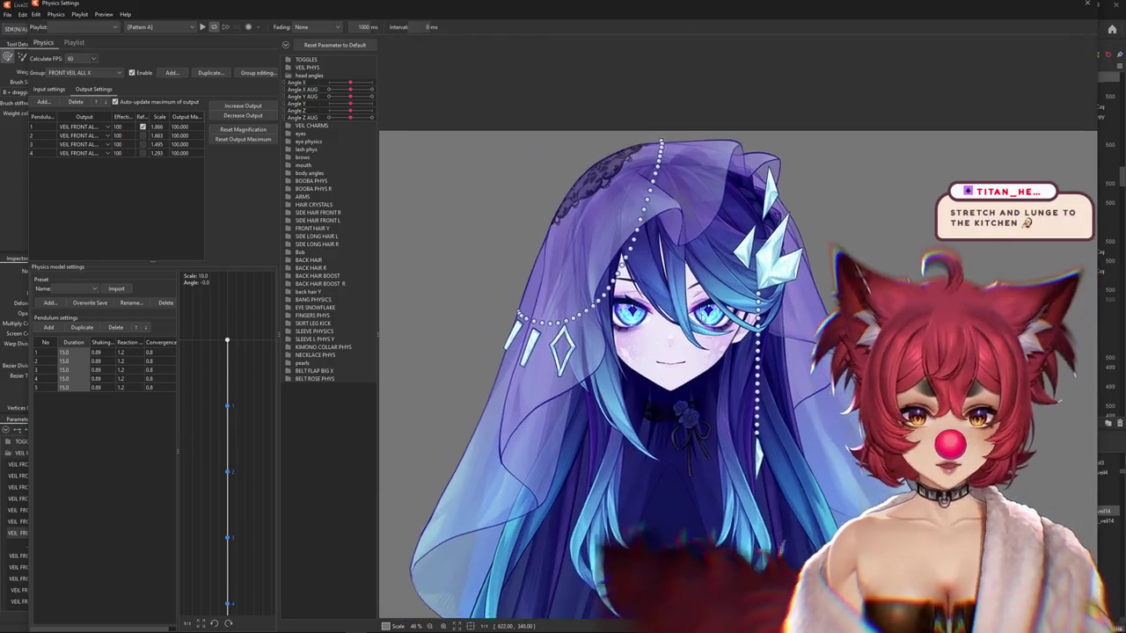
scroll(685, 388, down, 2)
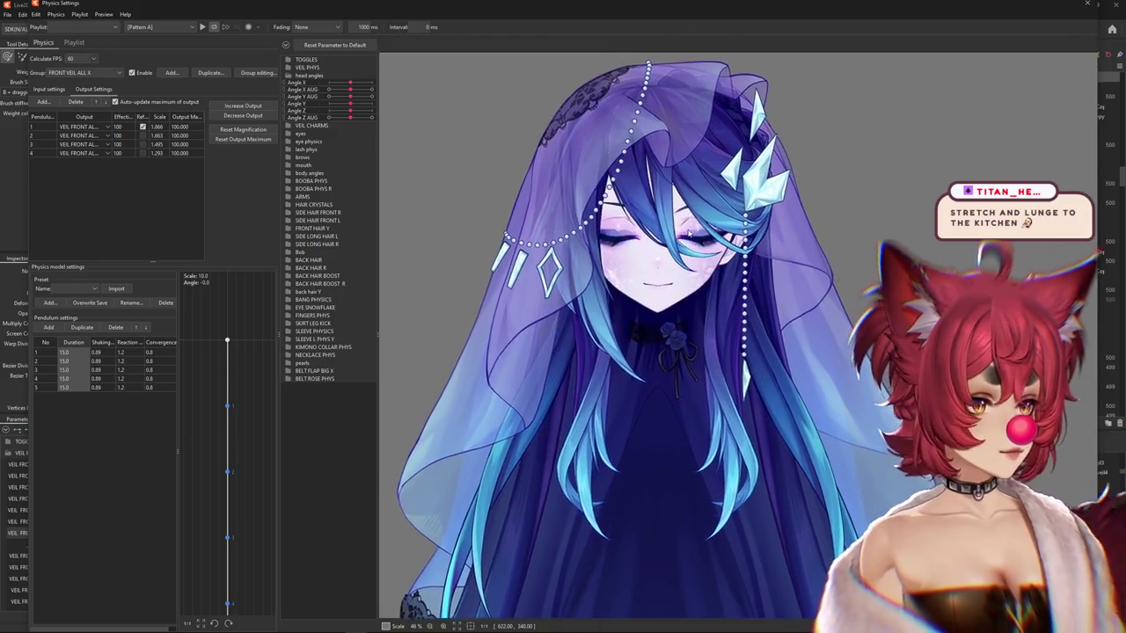